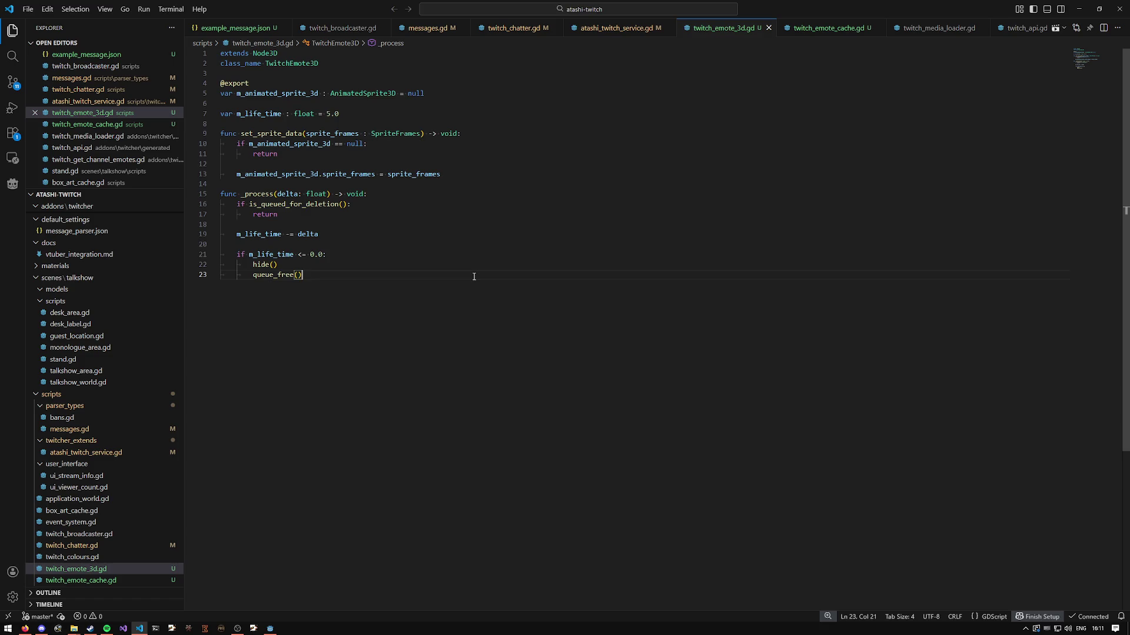
# - Open and close a PowerShell window, then dismiss a taskbar context menu
pyautogui.click(155, 629)
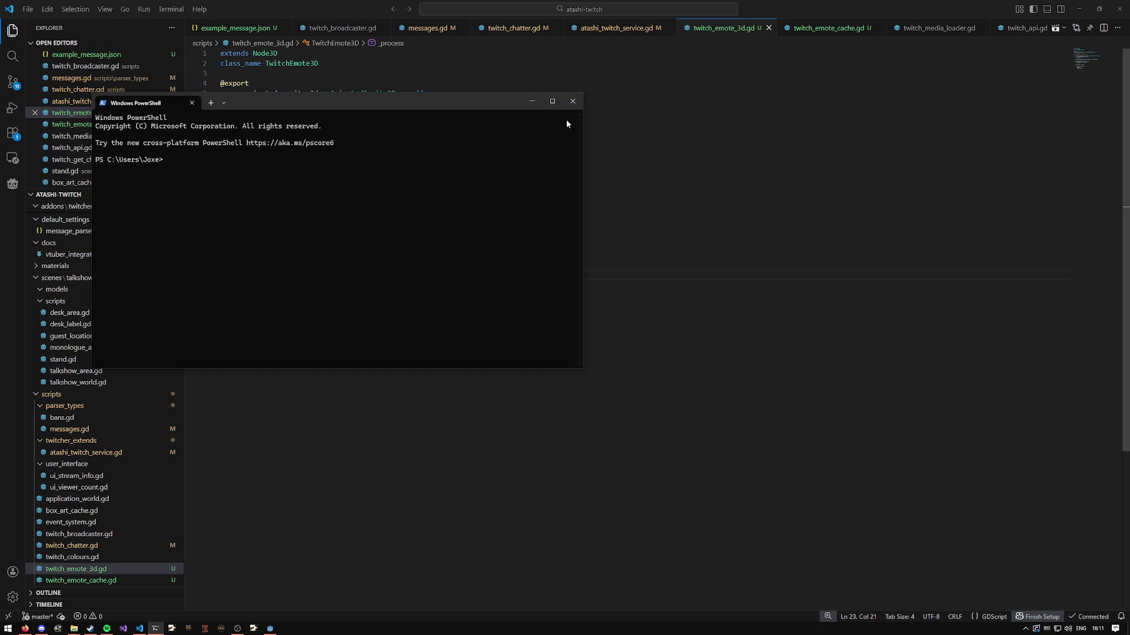
pyautogui.click(572, 101)
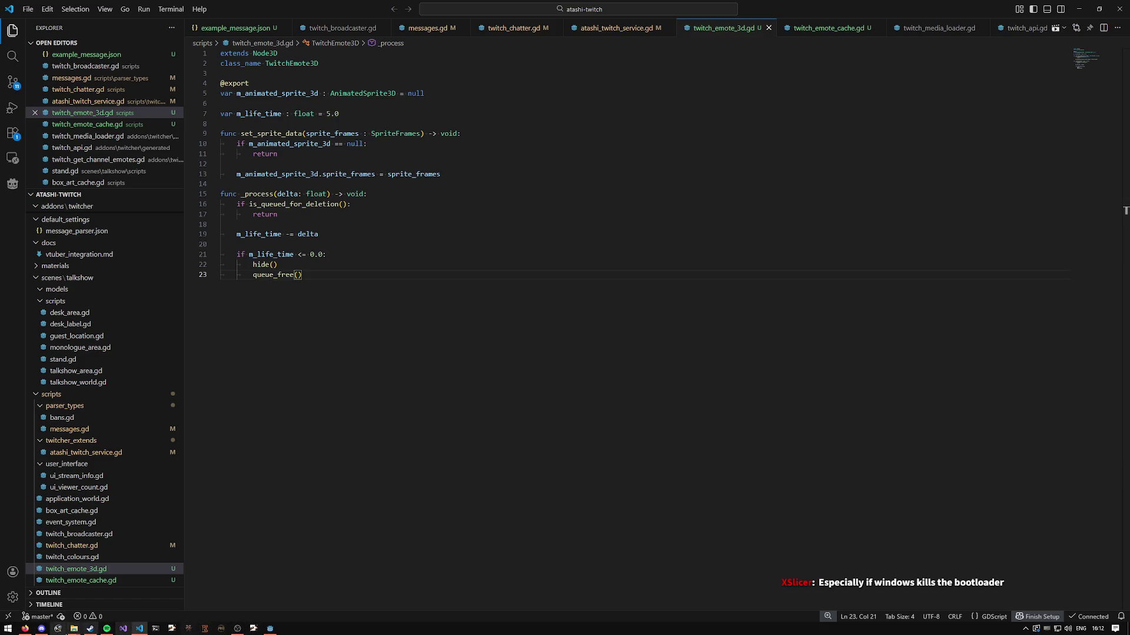
pyautogui.moveTo(270, 628)
pyautogui.rightClick(554, 633)
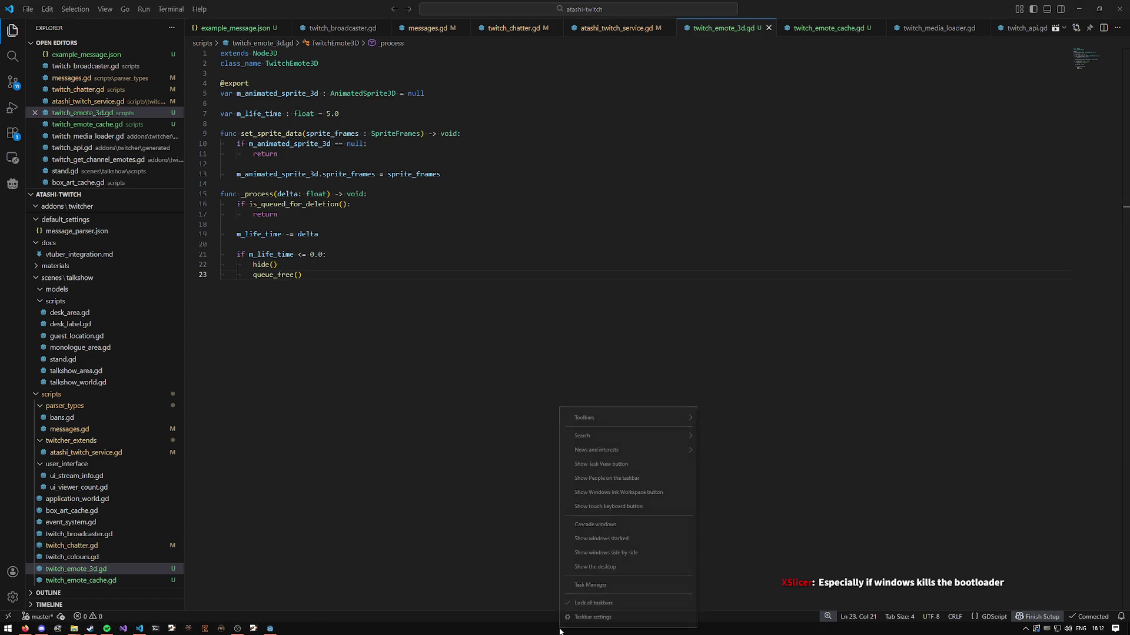
pyautogui.press('Escape')
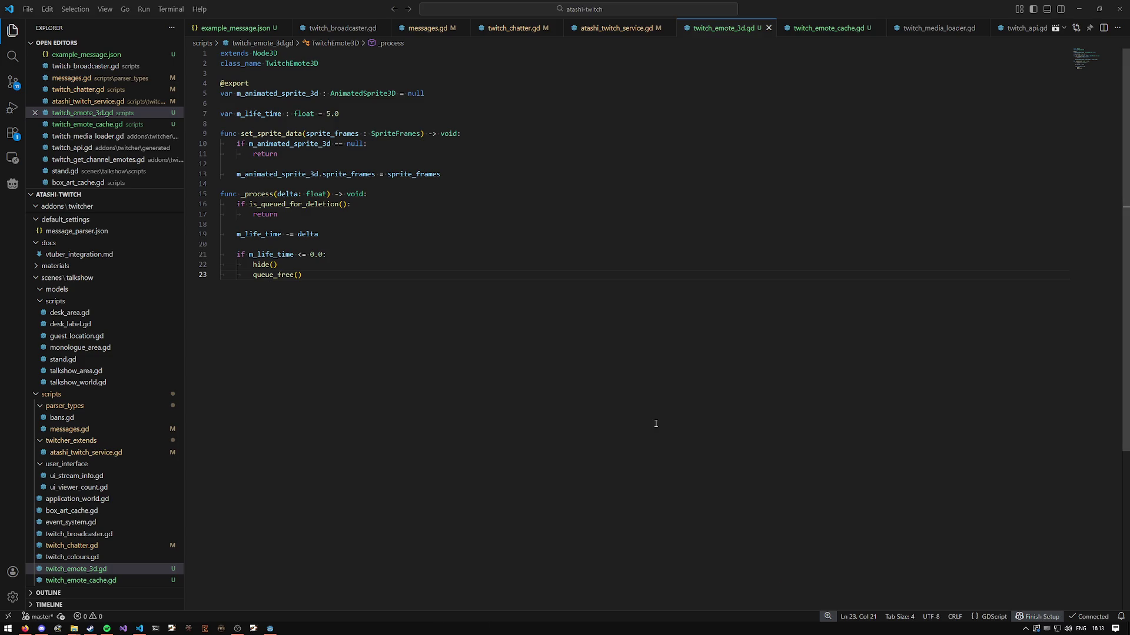
# - Glance at the installed apps list and the hidden background apps, then dismiss them
pyautogui.press('super')
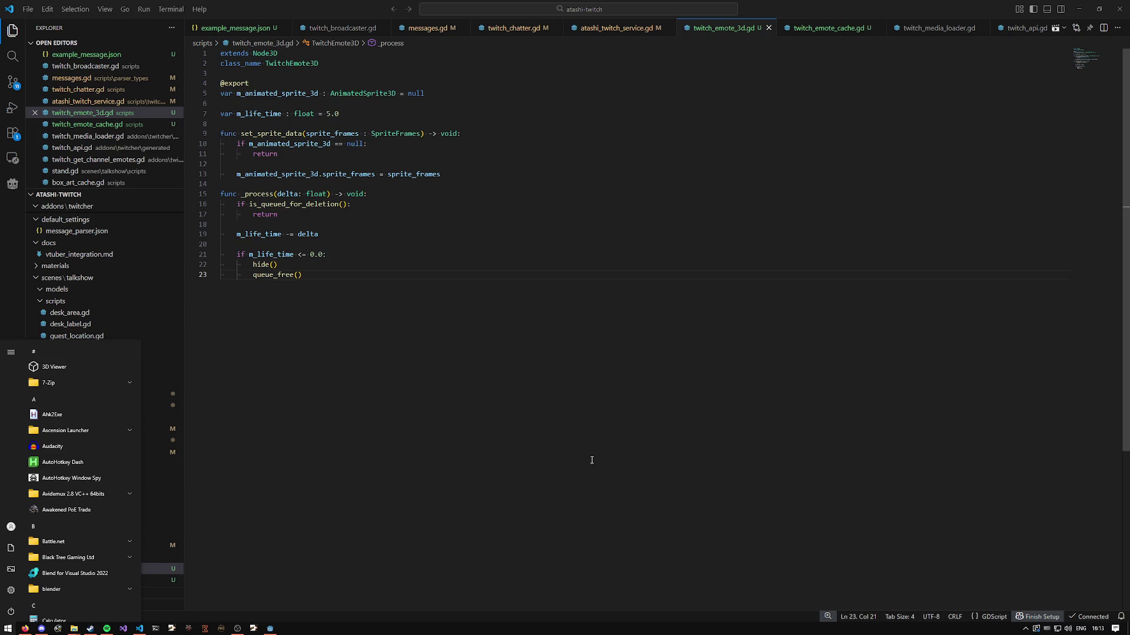
pyautogui.click(592, 460)
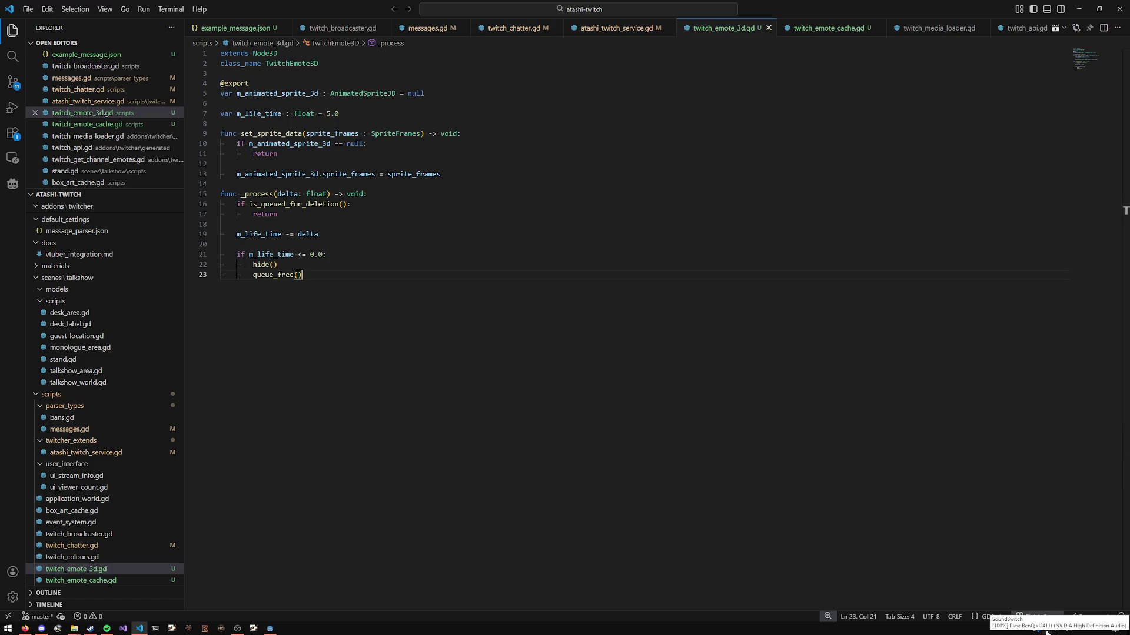
pyautogui.click(1024, 629)
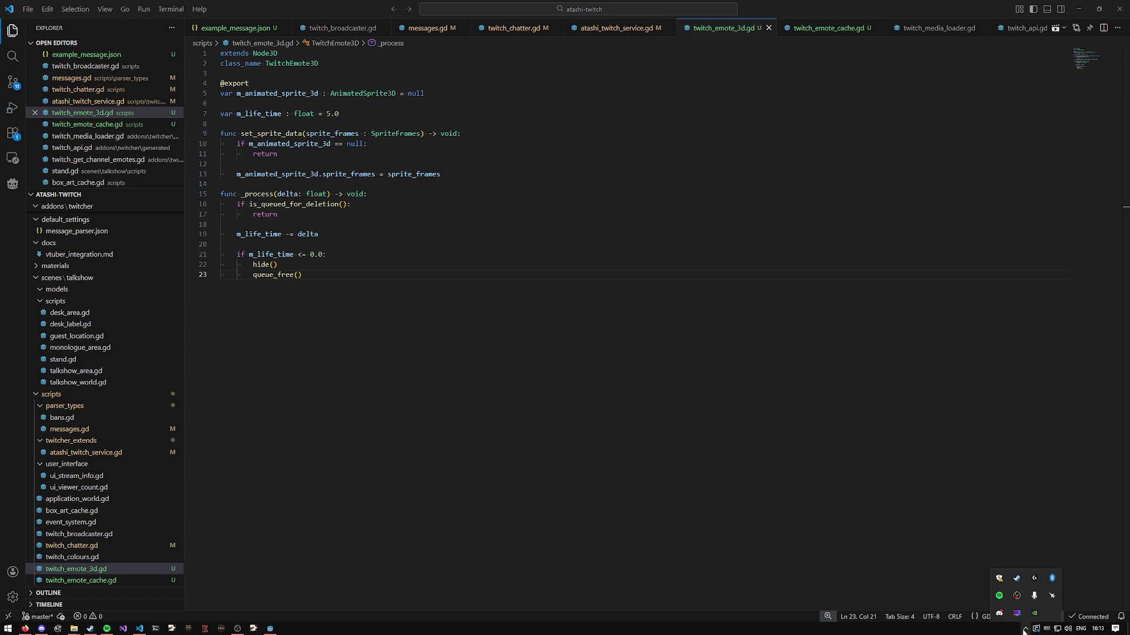
pyautogui.click(1024, 629)
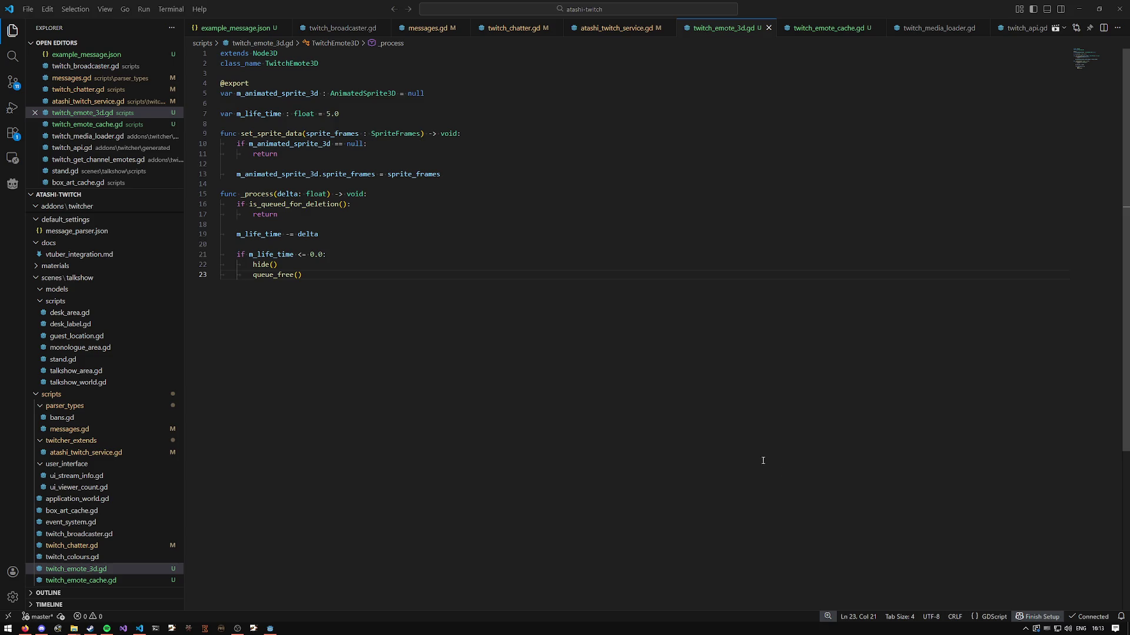
pyautogui.click(1025, 629)
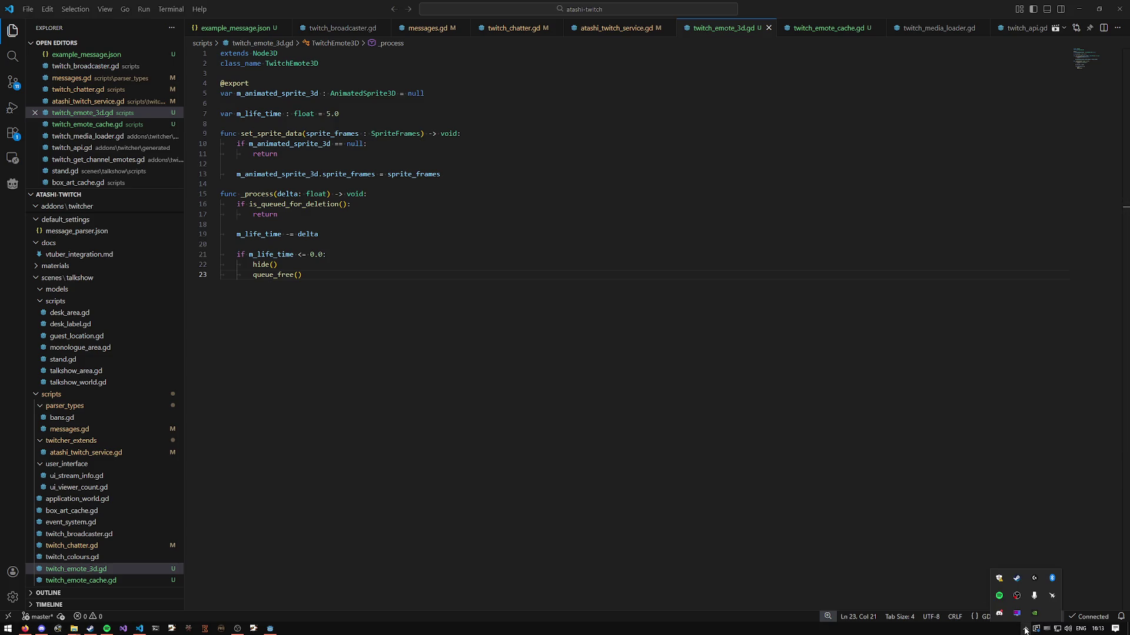
pyautogui.click(815, 538)
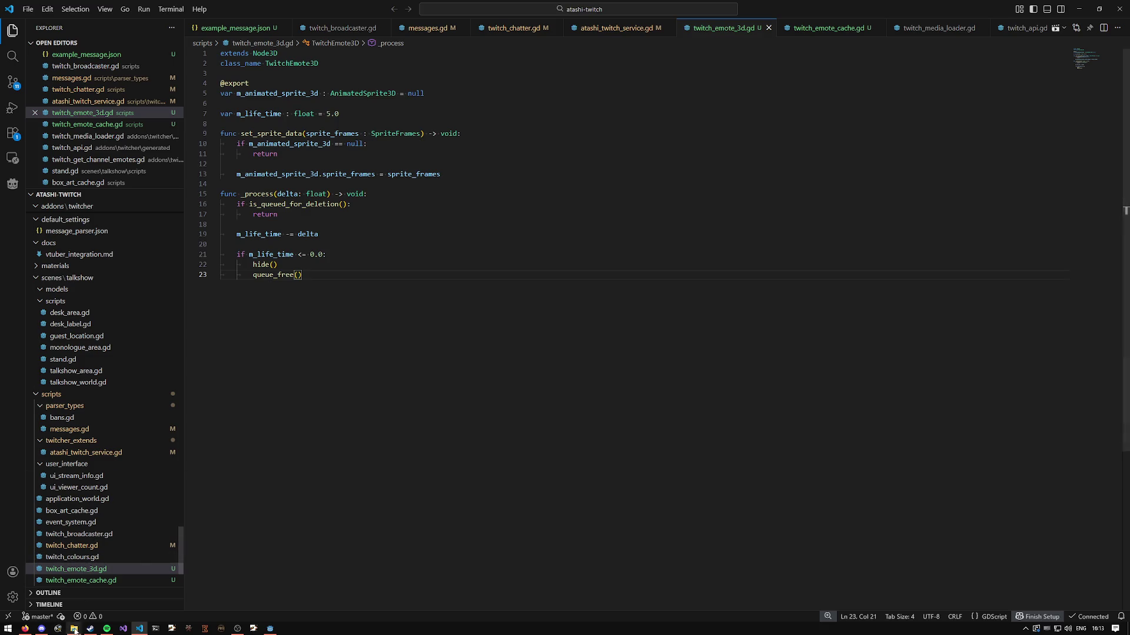
# - Check the project's empty textures folder, then deselect the Node3D in Godot's emote scene
pyautogui.moveTo(73, 628)
pyautogui.click(136, 597)
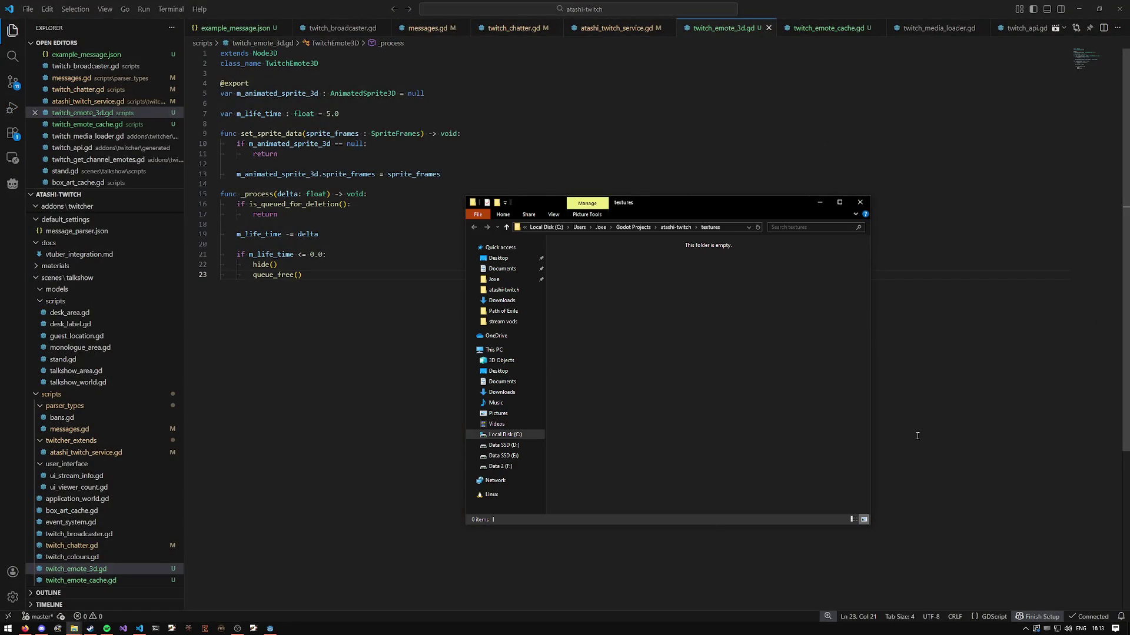
pyautogui.click(859, 201)
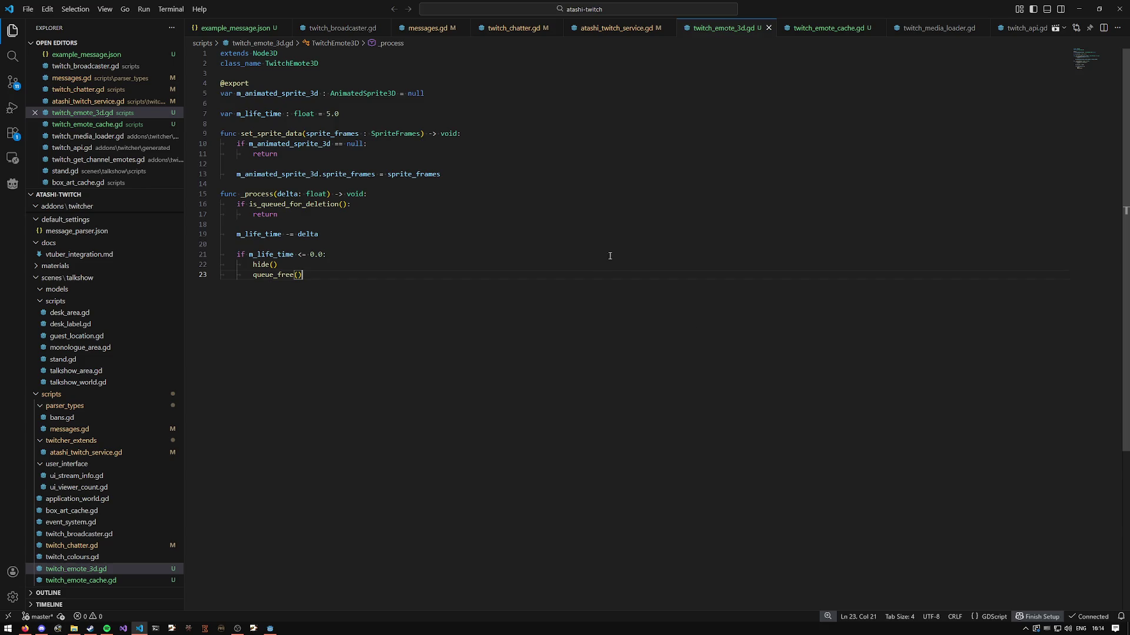
pyautogui.hotkey('alt', 'Tab')
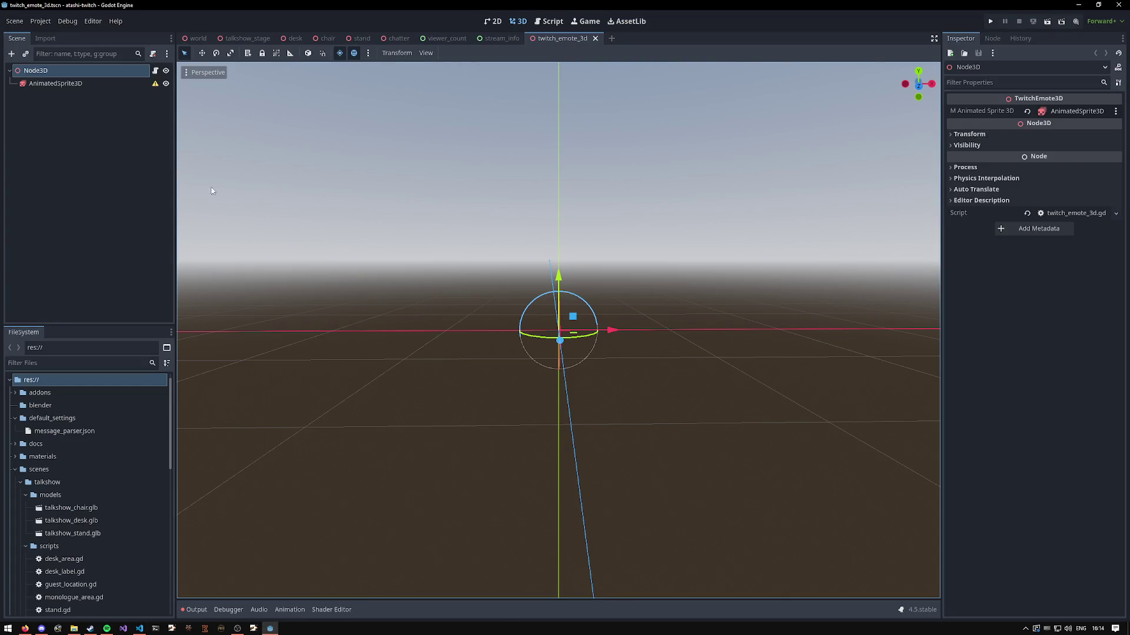
pyautogui.click(89, 203)
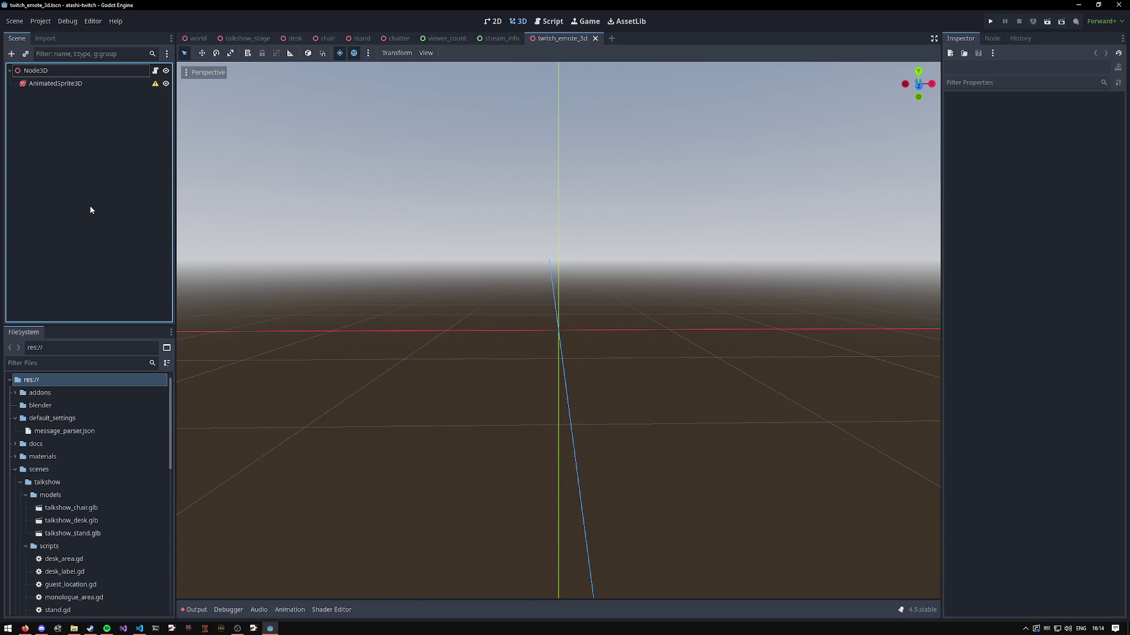
# - Back in VS Code, open twitch_chatter.gd from the scripts folder
pyautogui.click(140, 629)
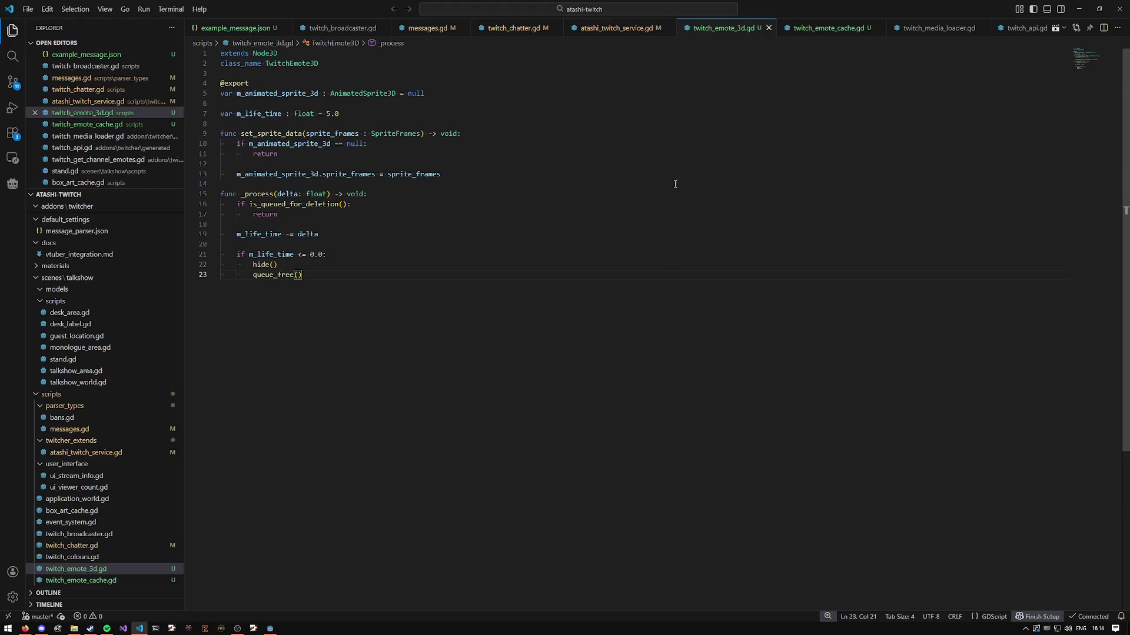
pyautogui.scroll(-3, 97, 533)
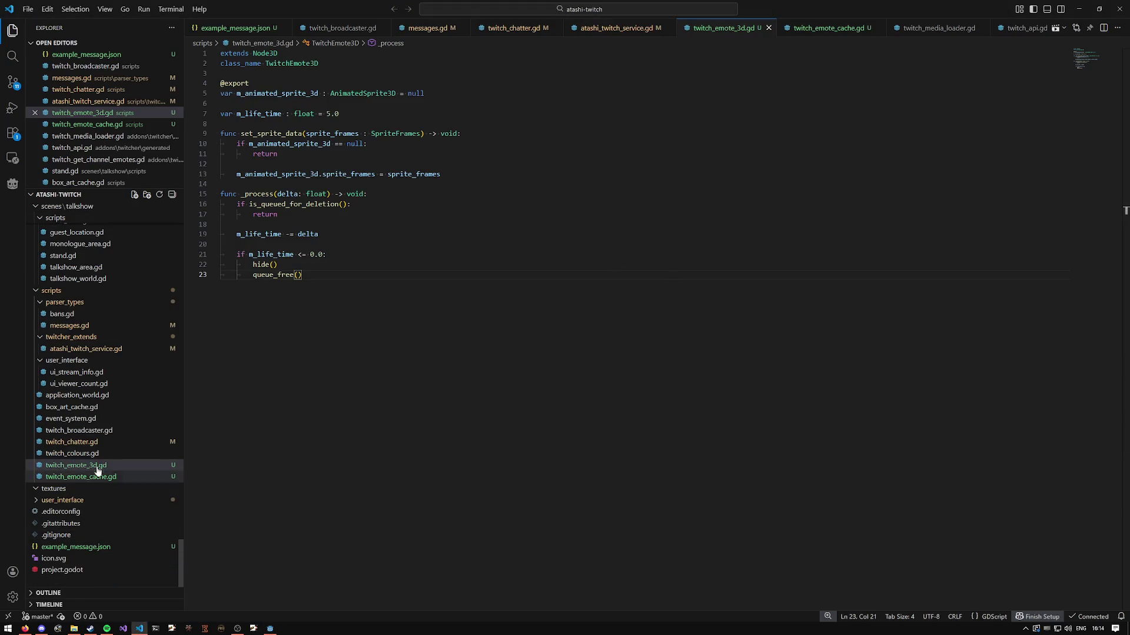
pyautogui.scroll(2, 77, 297)
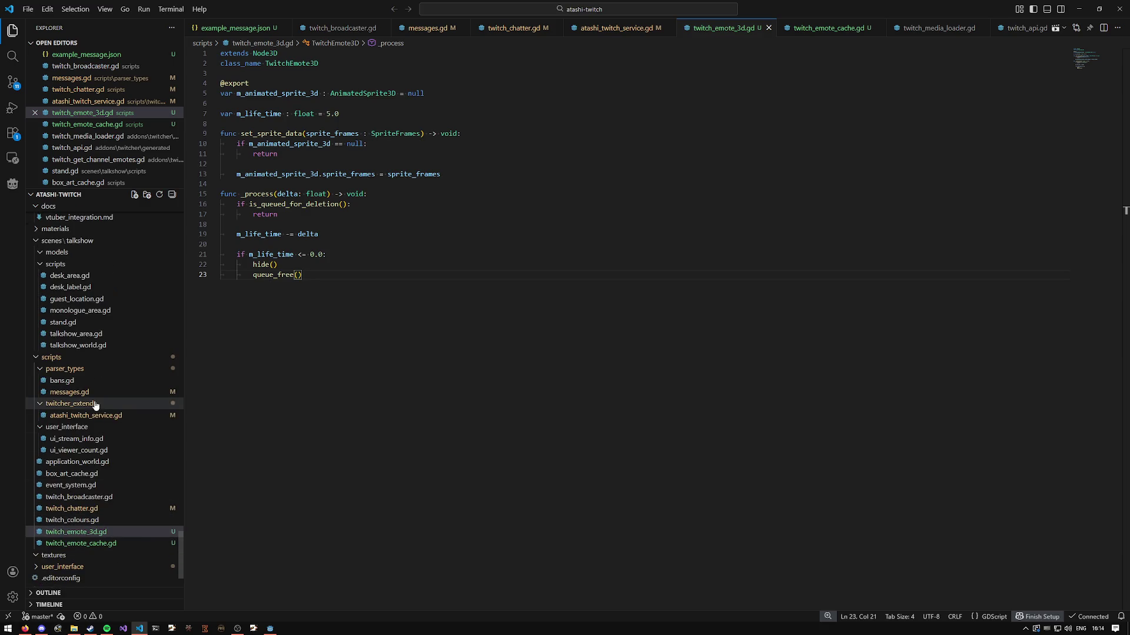
pyautogui.click(71, 508)
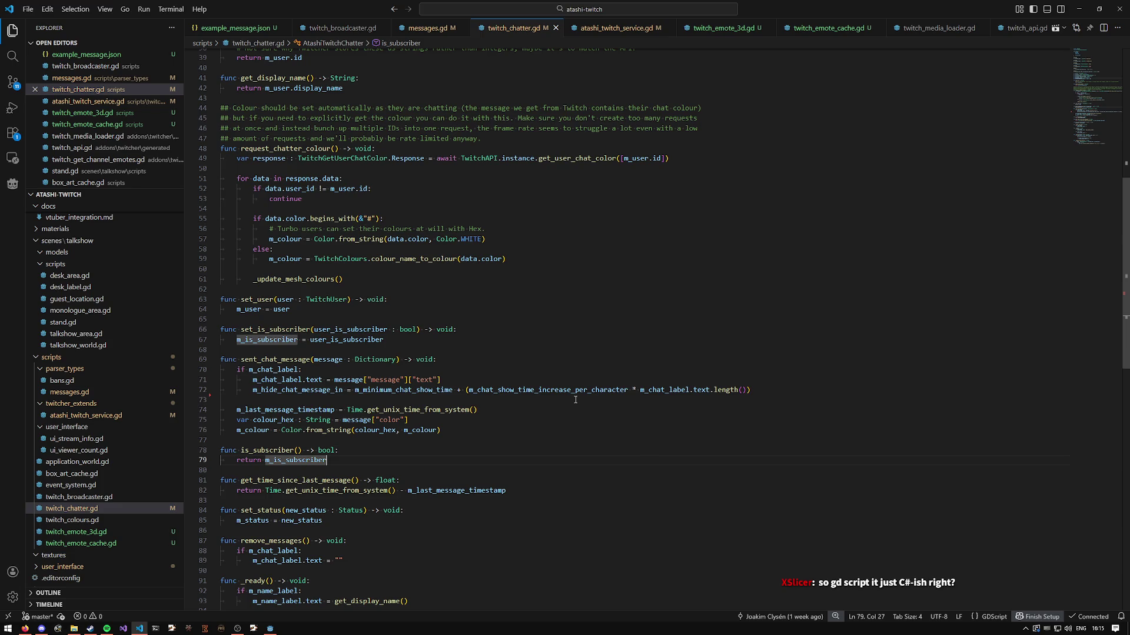
# - Dismiss the Start menu, move the caret to line 75, then bring up the Programiz Celsius-to-Fahrenheit page
pyautogui.press('super')
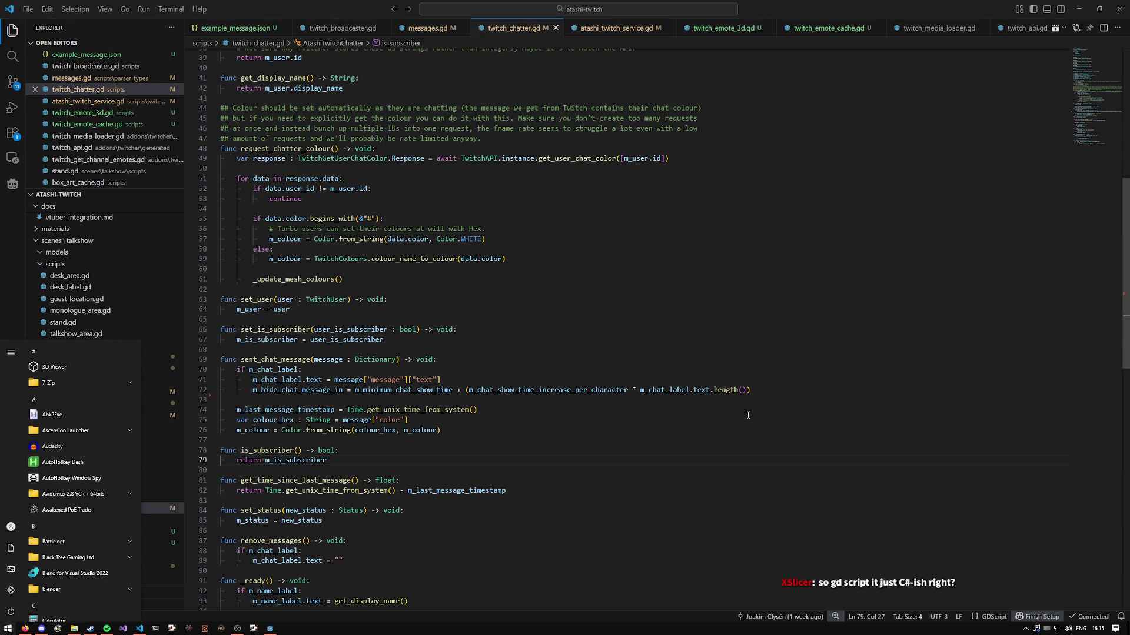
pyautogui.click(748, 415)
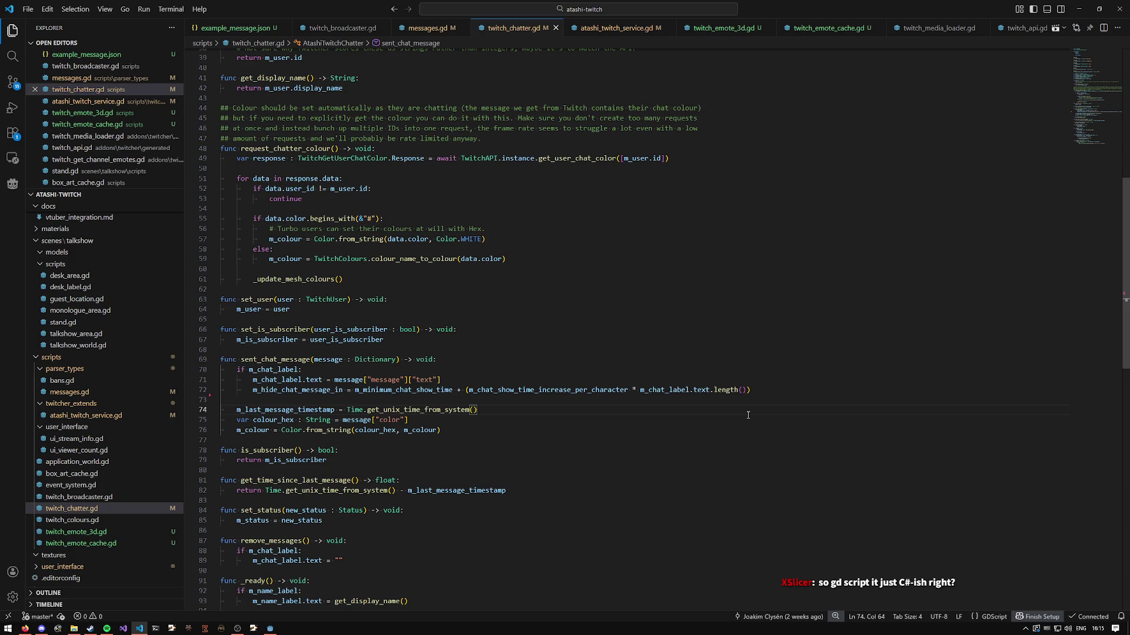
pyautogui.press('Down')
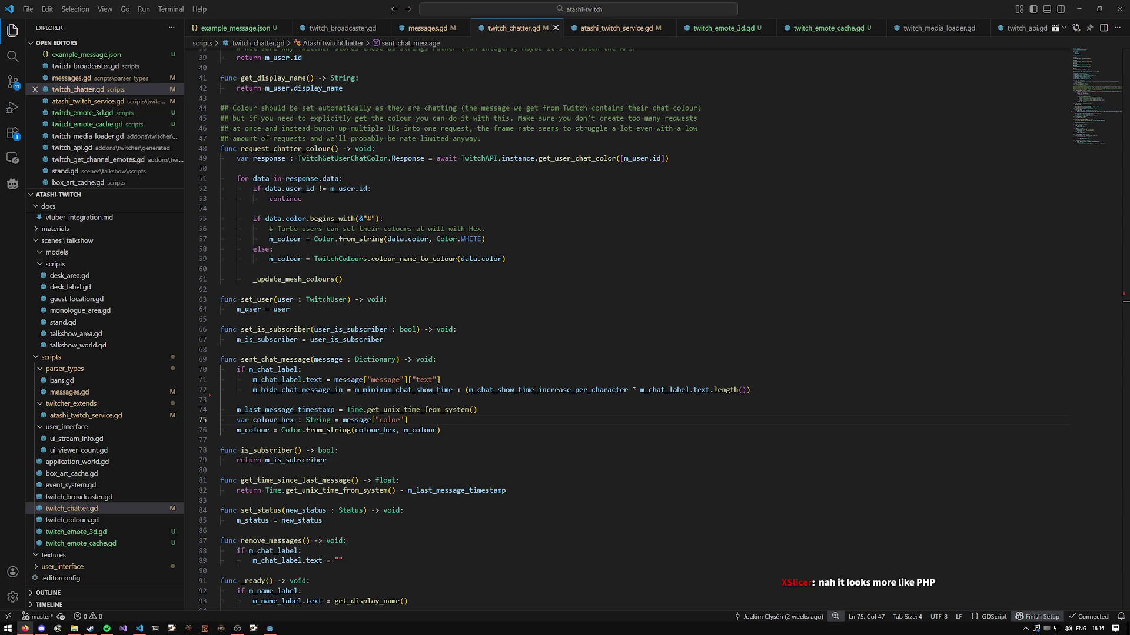
pyautogui.hotkey('alt', 'Tab')
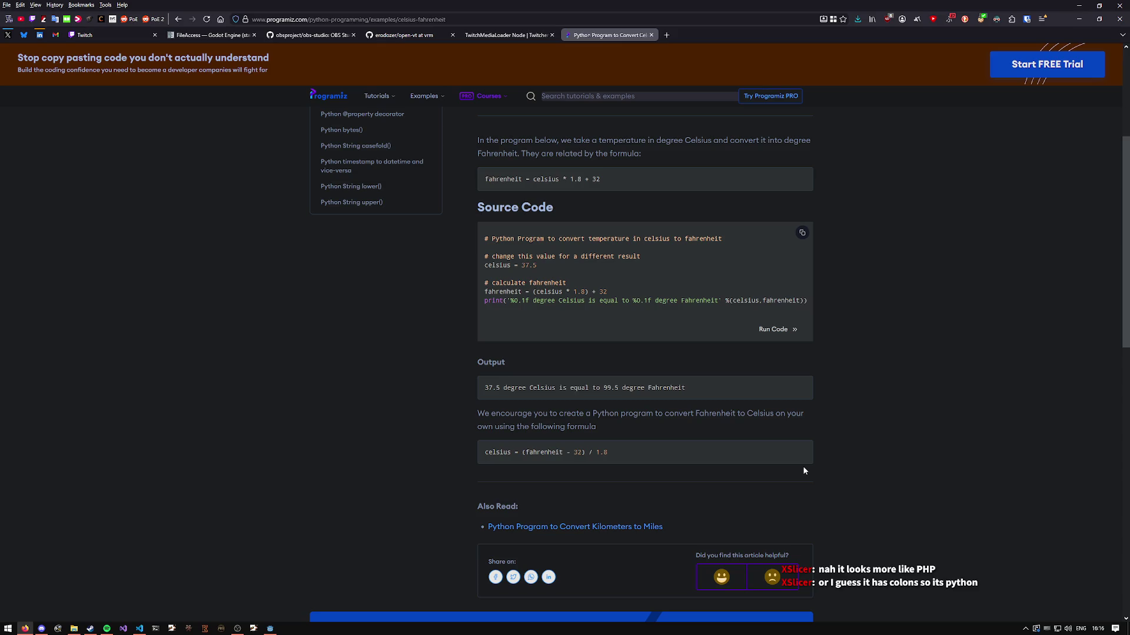
# - Go back to Python Examples and open the Check Prime Number example
pyautogui.hotkey('alt', 'Left')
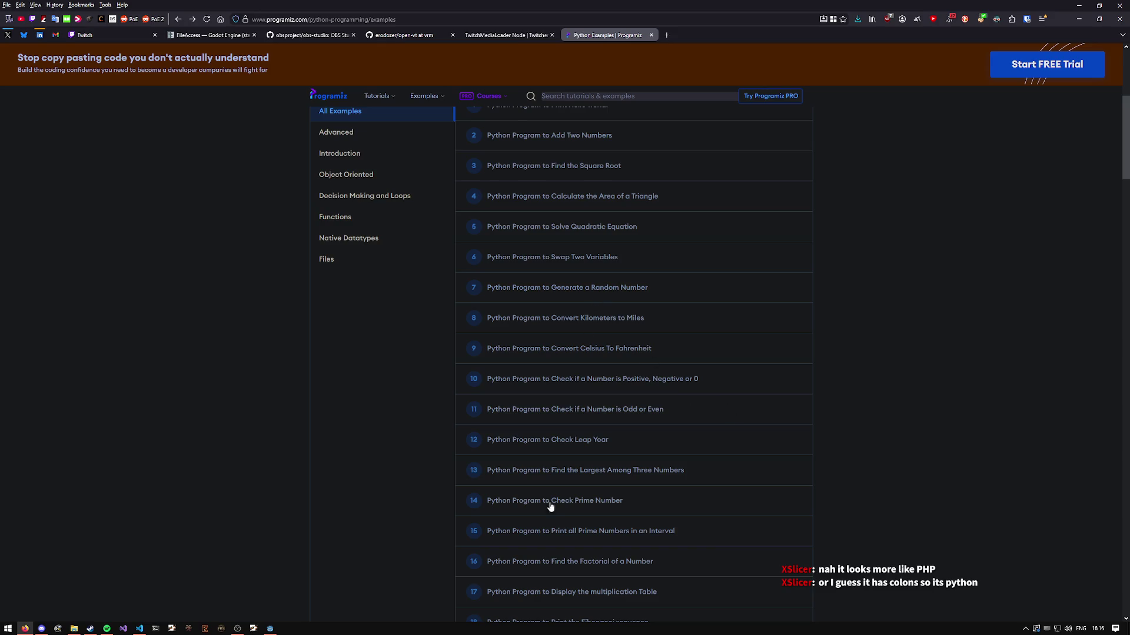
pyautogui.click(595, 505)
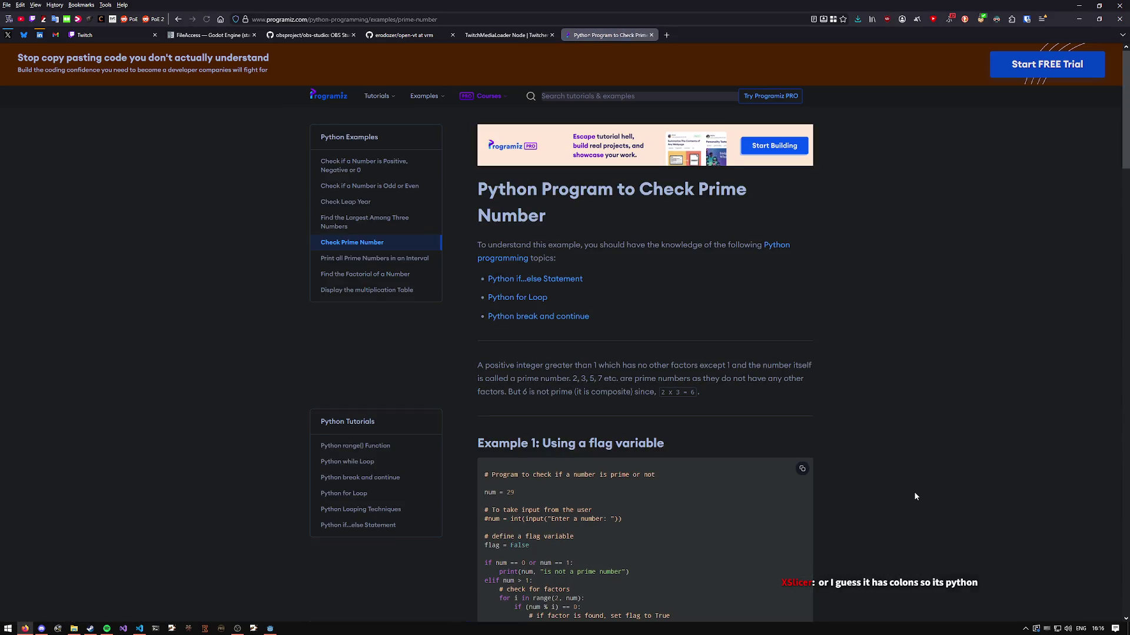
pyautogui.scroll(-3, 915, 496)
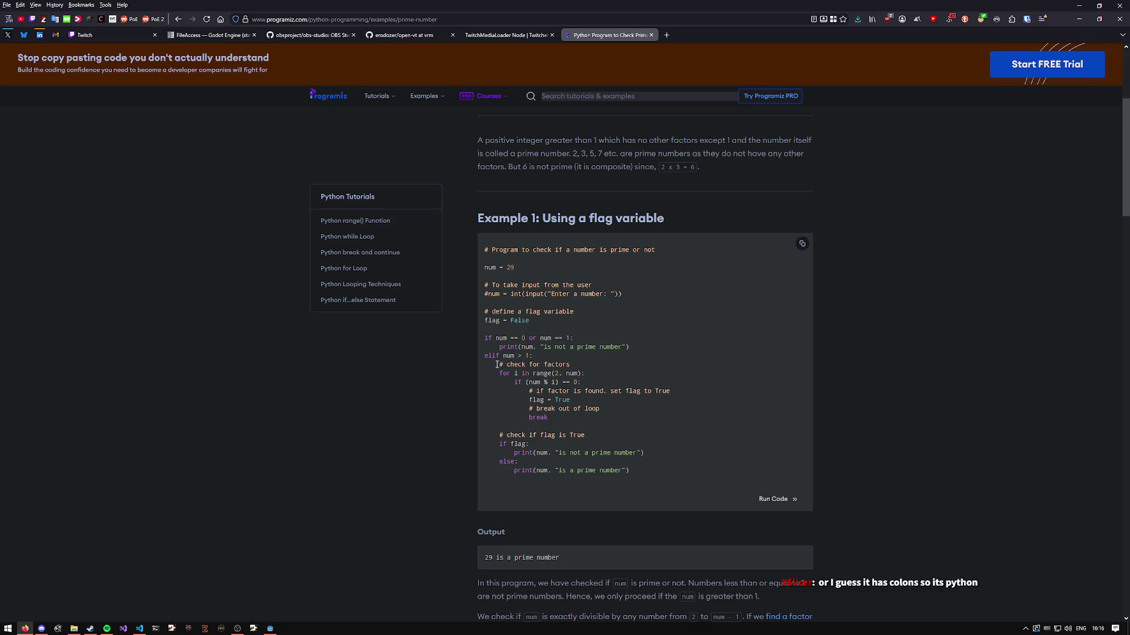
# - Select the whole prime-number example code and return to twitch_chatter.gd in VS Code
pyautogui.moveTo(497, 365); pyautogui.dragTo(484, 368)
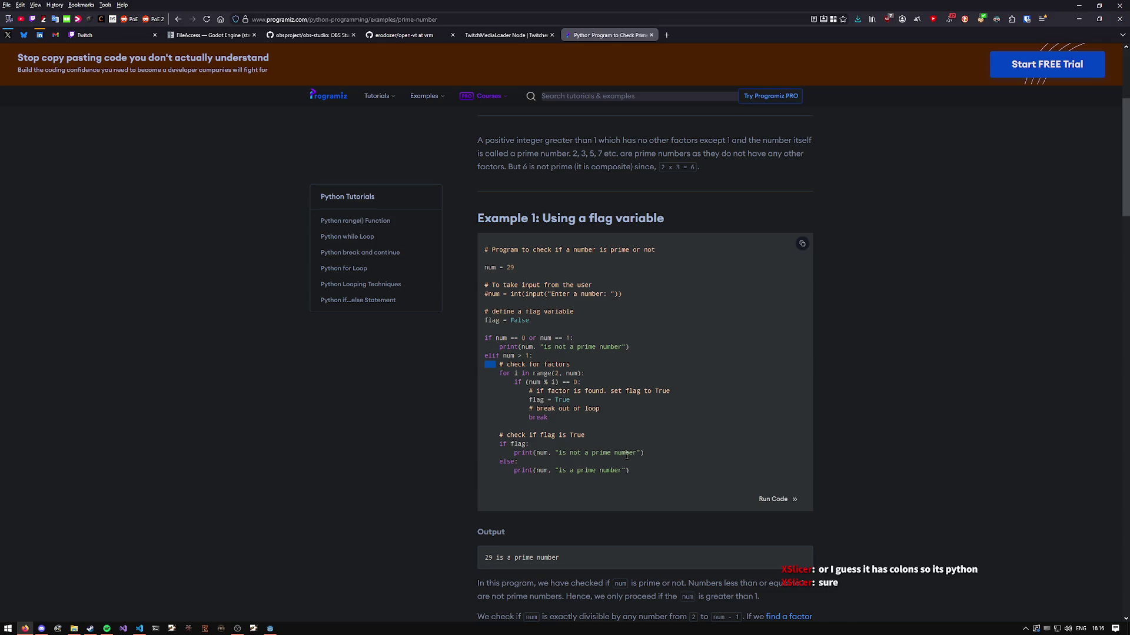
pyautogui.click(628, 472)
pyautogui.moveTo(638, 471)
pyautogui.mouseDown()
pyautogui.moveTo(484, 470)
pyautogui.moveTo(486, 250)
pyautogui.moveTo(484, 270)
pyautogui.mouseUp()
pyautogui.hotkey('ctrl', 'c')
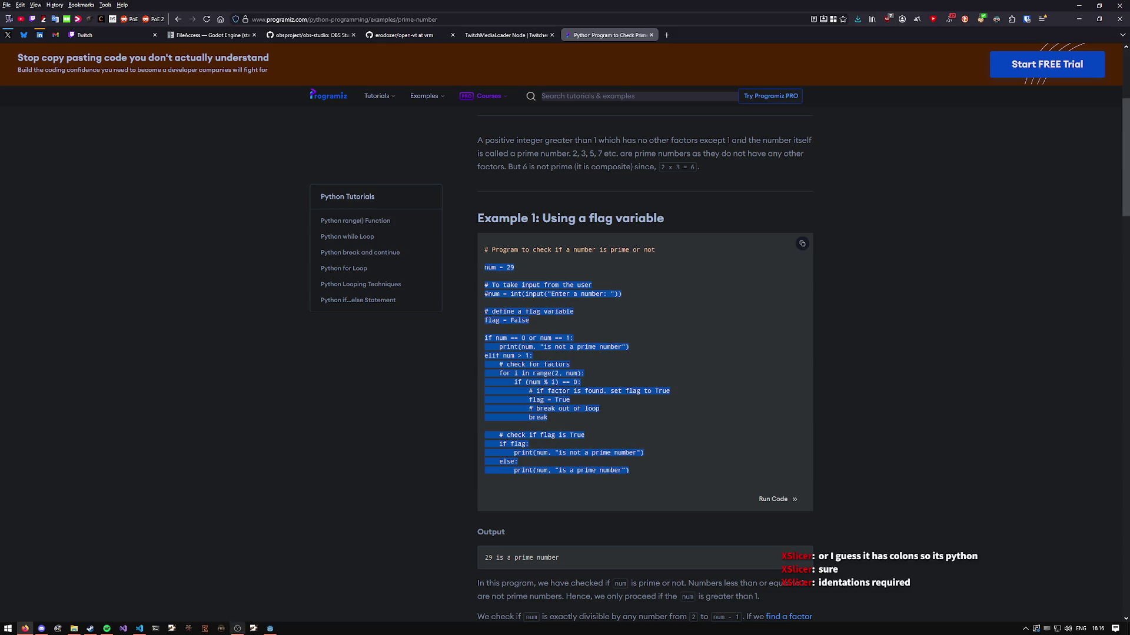
pyautogui.click(139, 629)
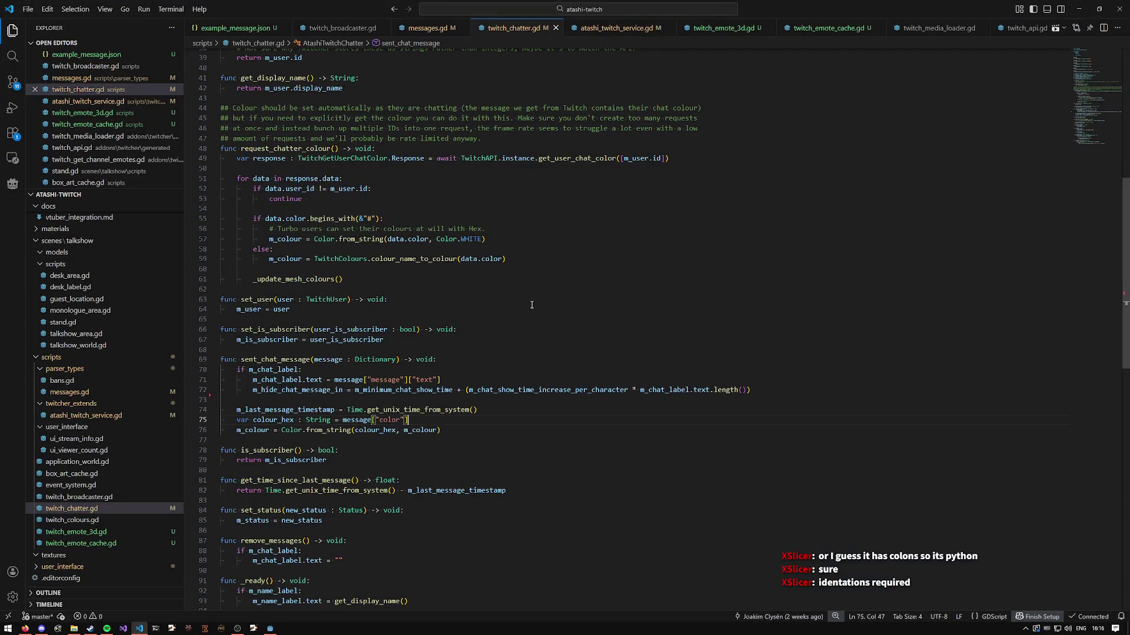
# - Paste the prime-number code below line 61 and declare num = 29 with var
pyautogui.click(514, 292)
pyautogui.hotkey('ctrl', 'v')
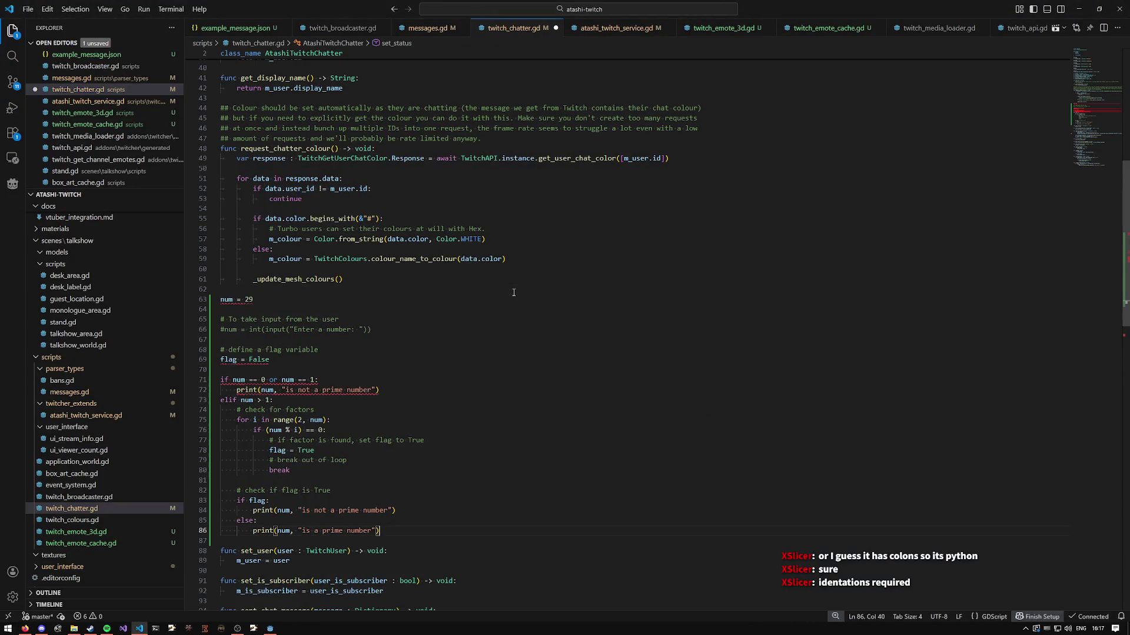
pyautogui.click(514, 293)
pyautogui.press('Down')
pyautogui.write('var')
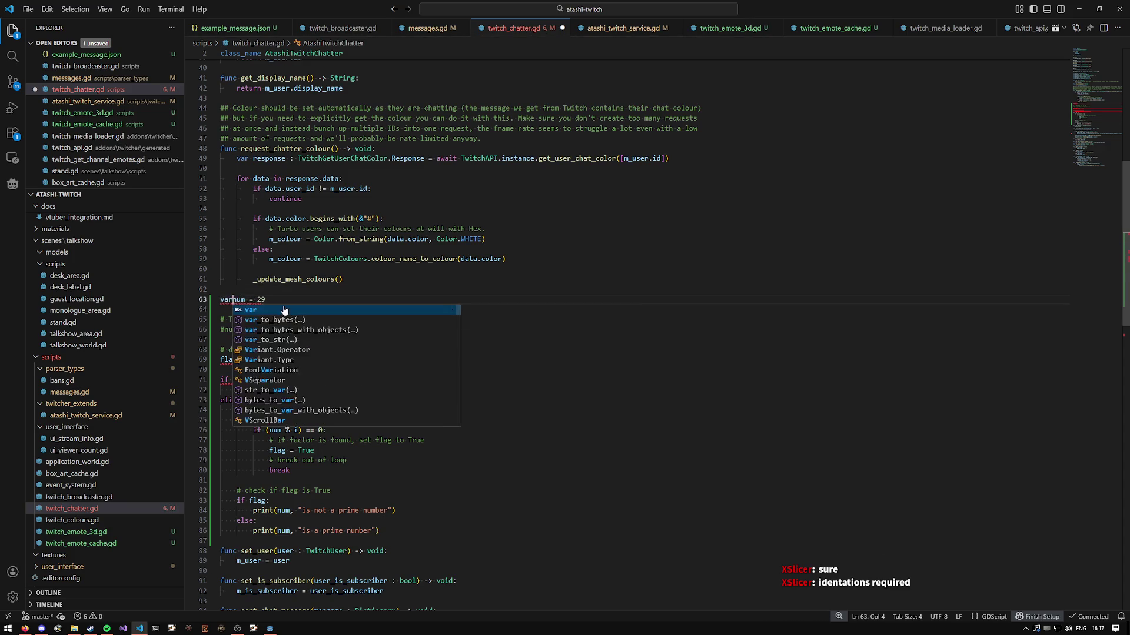
# - Declare flag with var and change its False value to lowercase false
pyautogui.click(369, 360)
pyautogui.press('Home')
pyautogui.write('var')
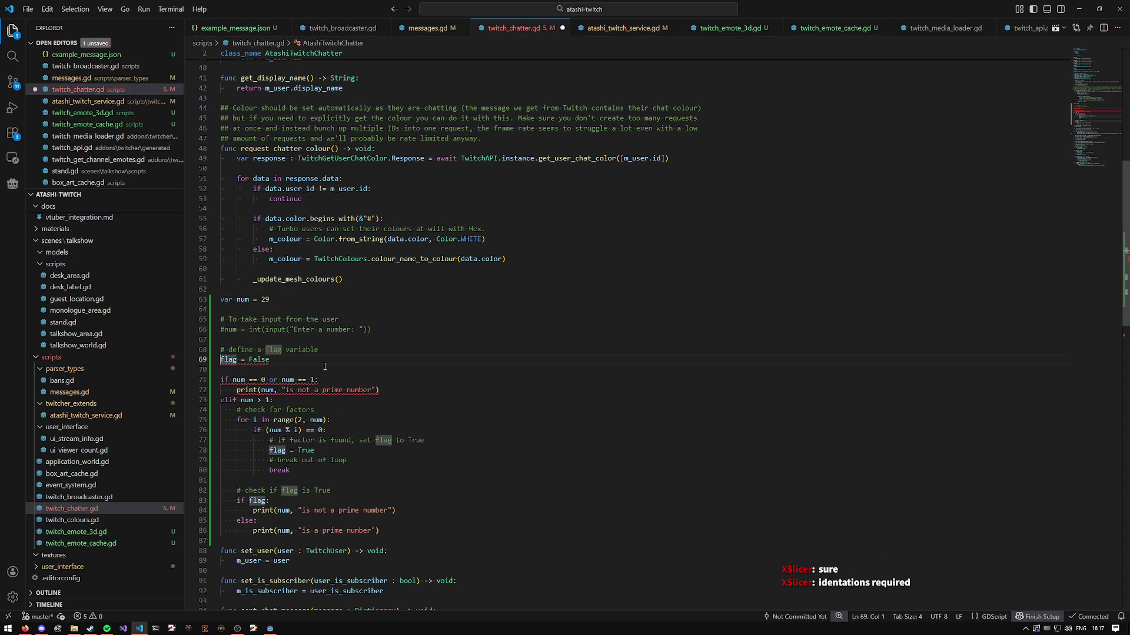
pyautogui.click(324, 364)
pyautogui.hotkey('ctrl', 'Left')
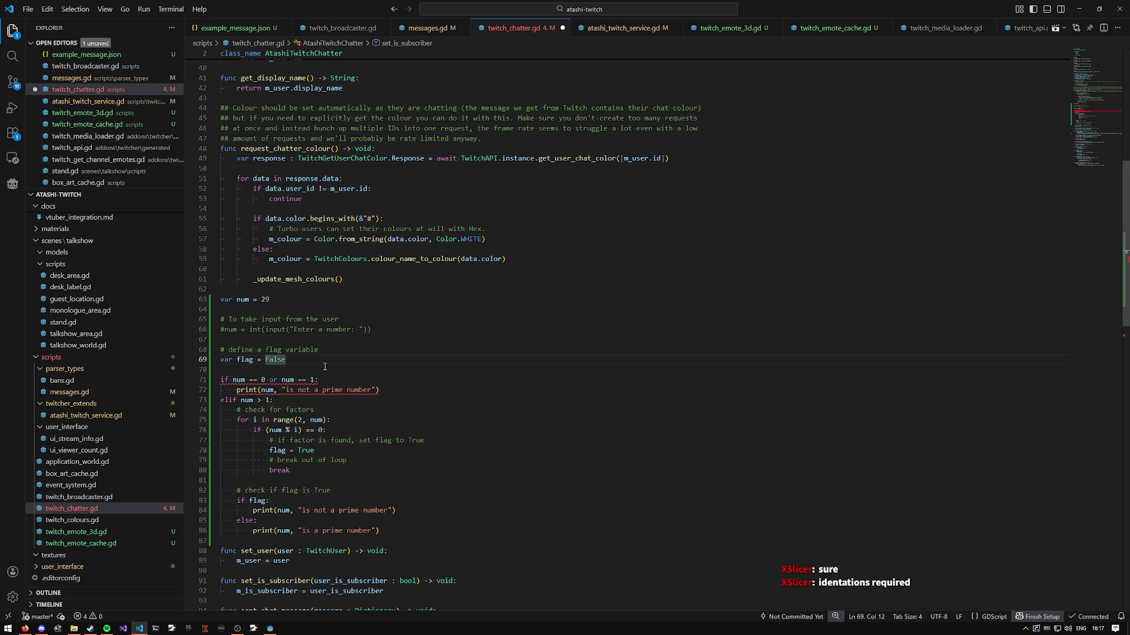
pyautogui.press('Delete')
pyautogui.write('f')
pyautogui.click(323, 380)
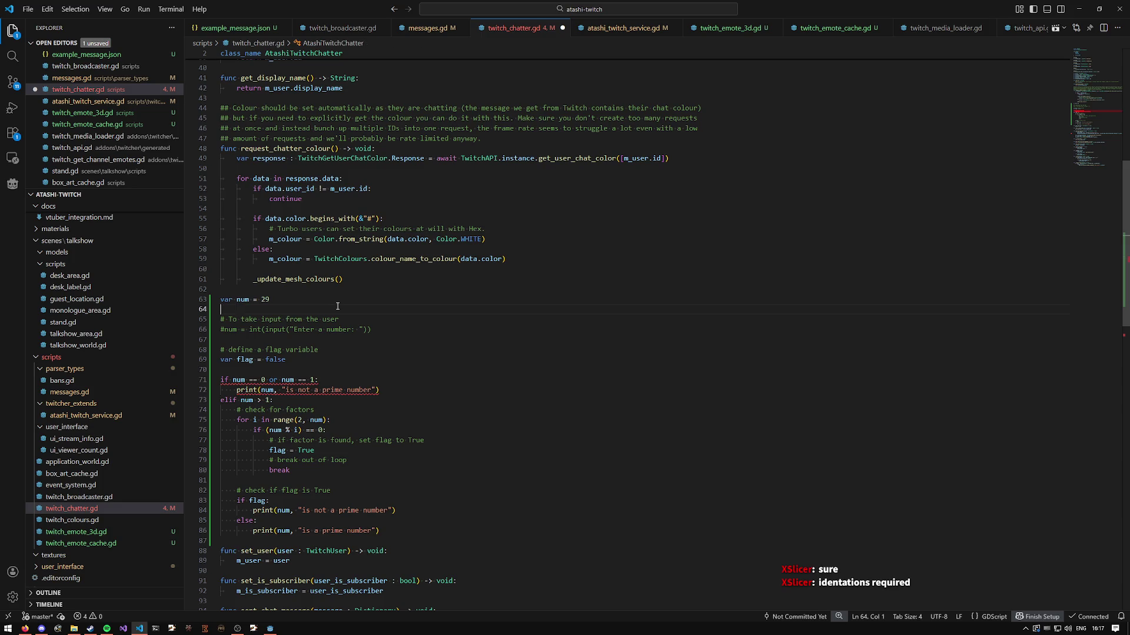
# - Wrap the pasted code in an indented func asdasdasd() -> void: function
pyautogui.click(220, 299)
pyautogui.press('Return')
pyautogui.press('Up')
pyautogui.write('func ')
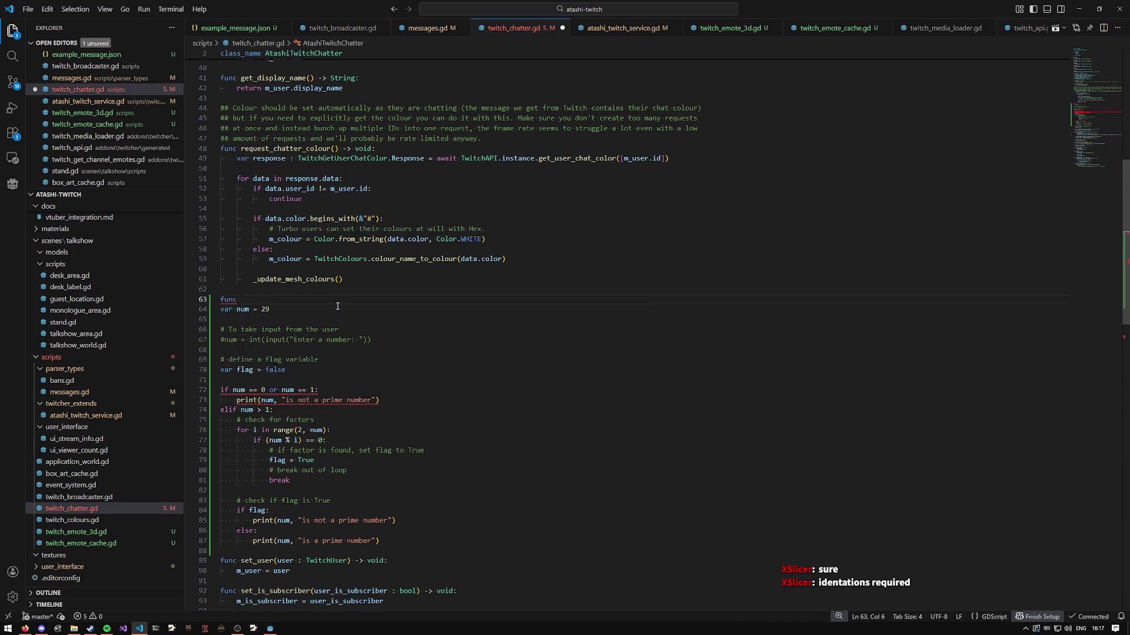
pyautogui.write('asdasdasd() -> ')
pyautogui.write('void:')
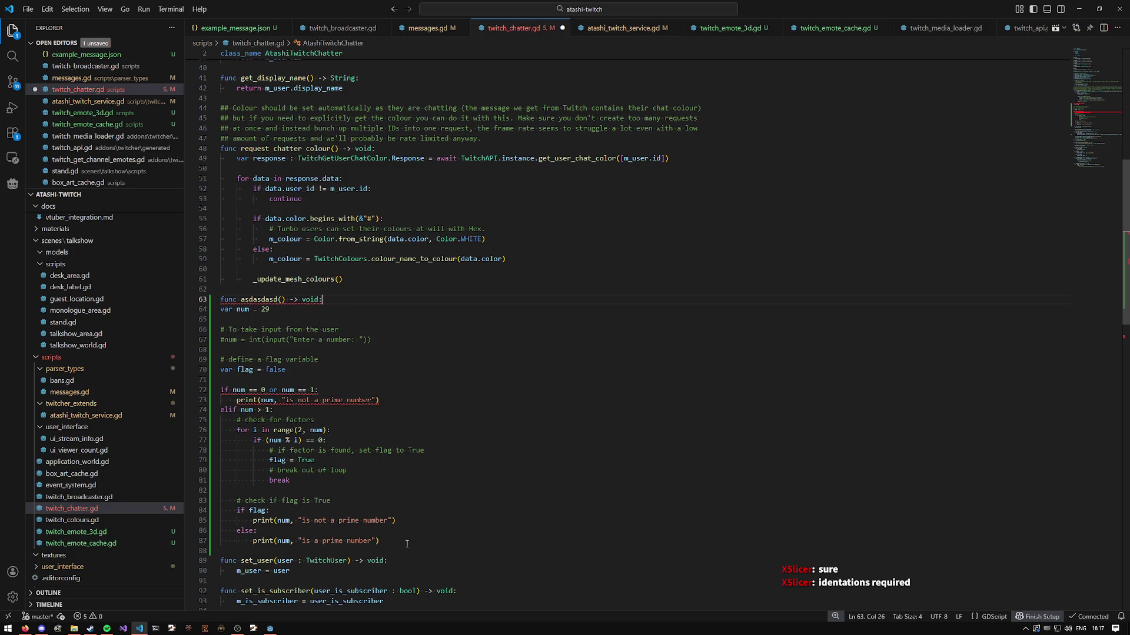
pyautogui.moveTo(406, 544)
pyautogui.mouseDown()
pyautogui.moveTo(224, 400)
pyautogui.moveTo(221, 309)
pyautogui.mouseUp()
pyautogui.press('Tab')
pyautogui.click(353, 350)
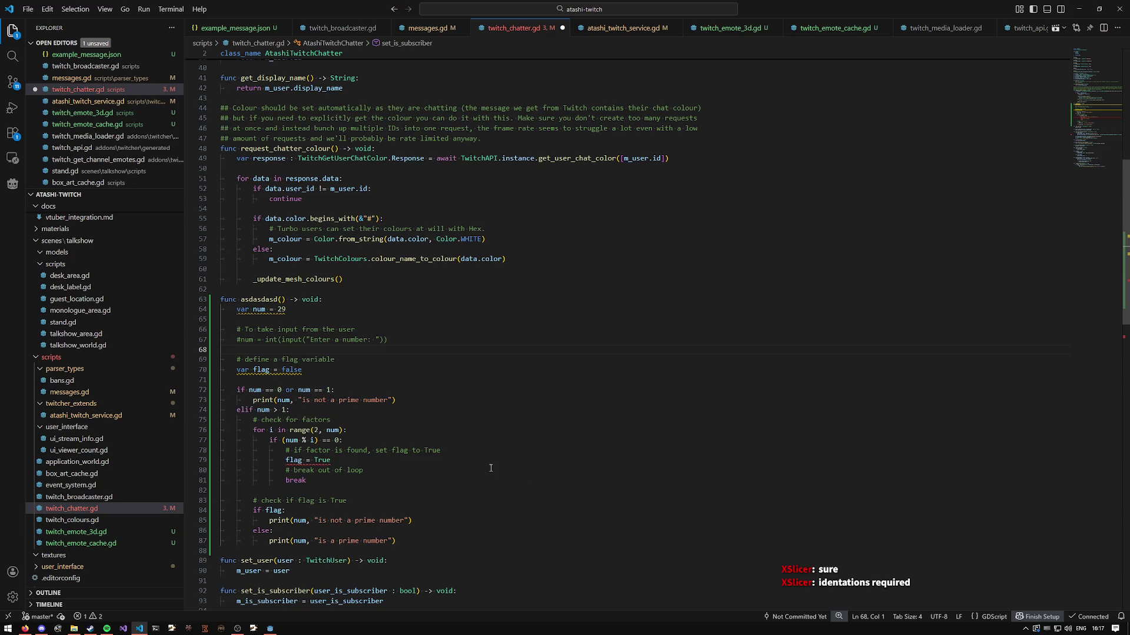
# - Change True on line 79 to lowercase true
pyautogui.doubleClick(322, 460)
pyautogui.write('t')
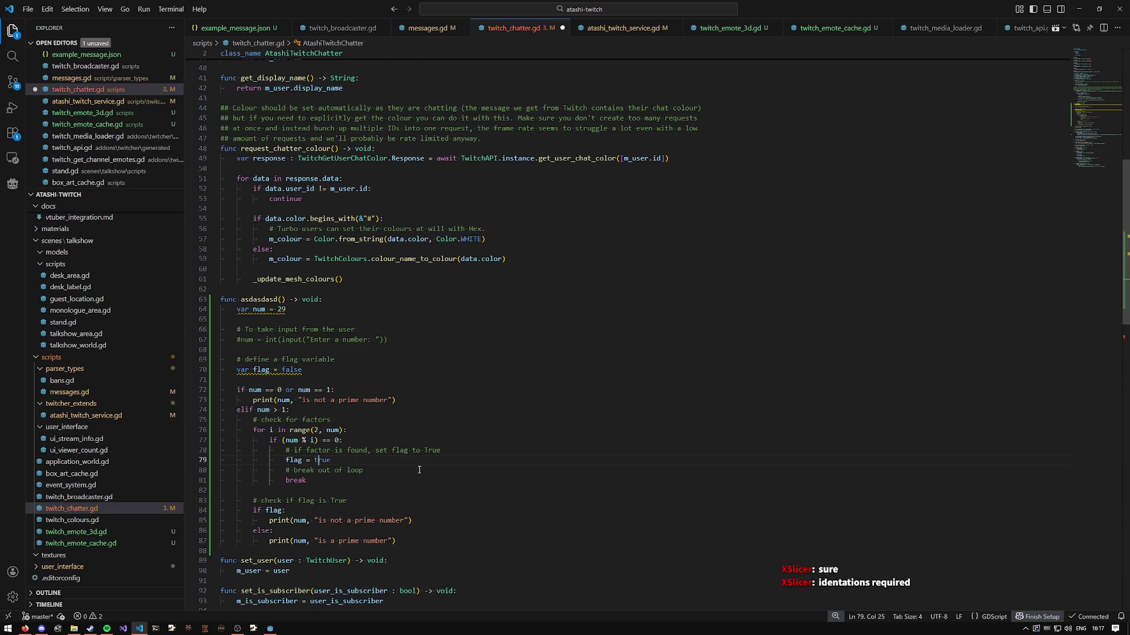
pyautogui.doubleClick(318, 359)
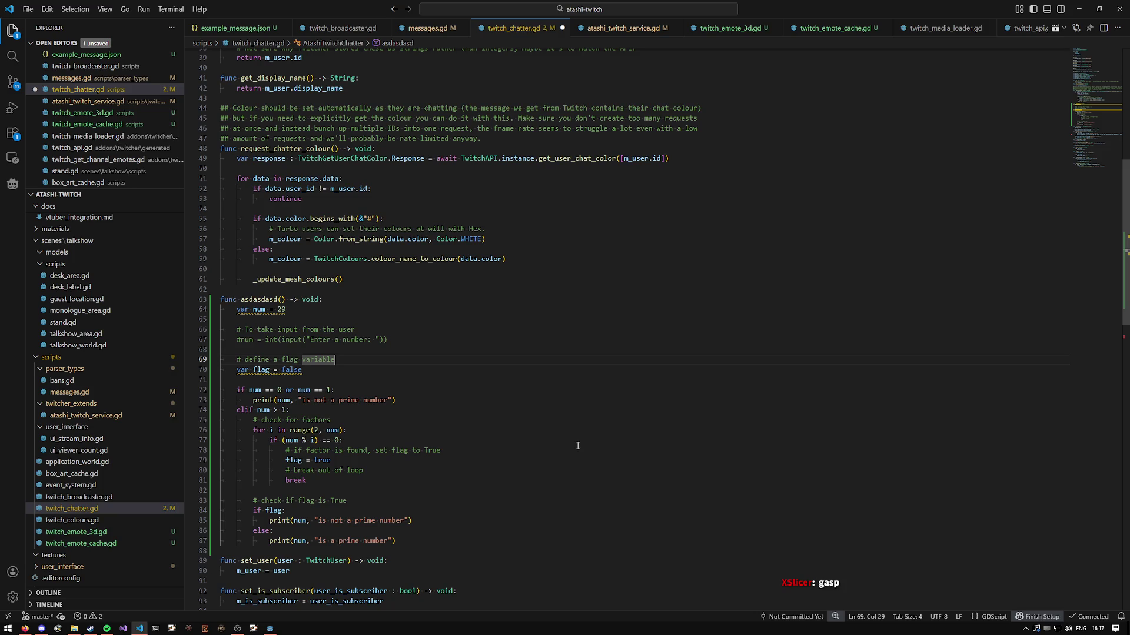
pyautogui.click(475, 382)
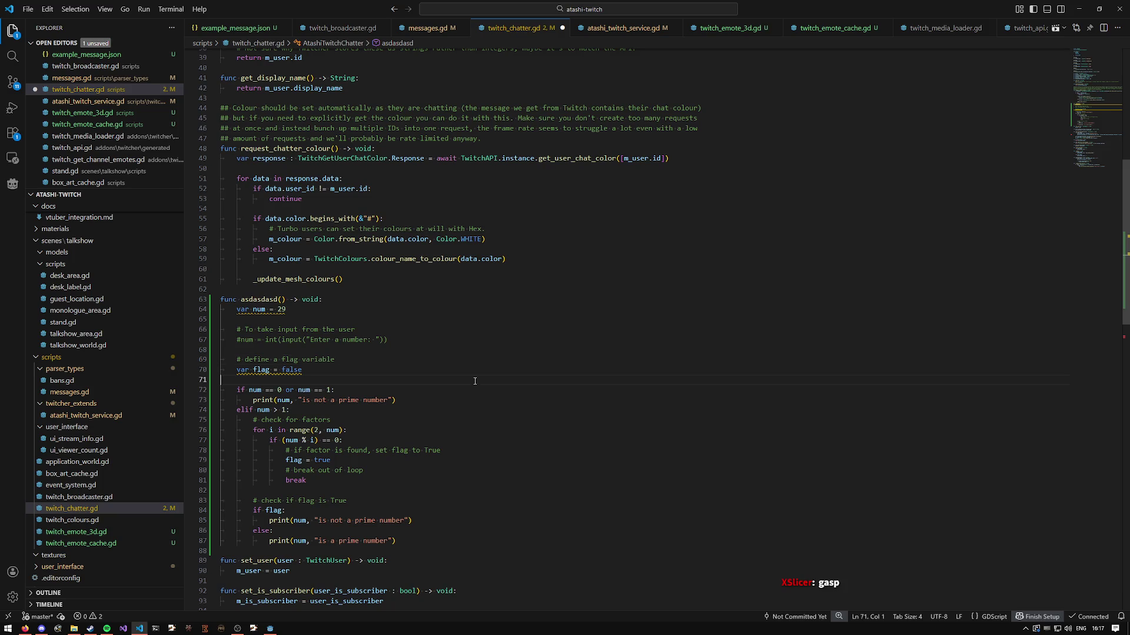
# - Type num as int and flag as bool, then save the script
pyautogui.click(266, 310)
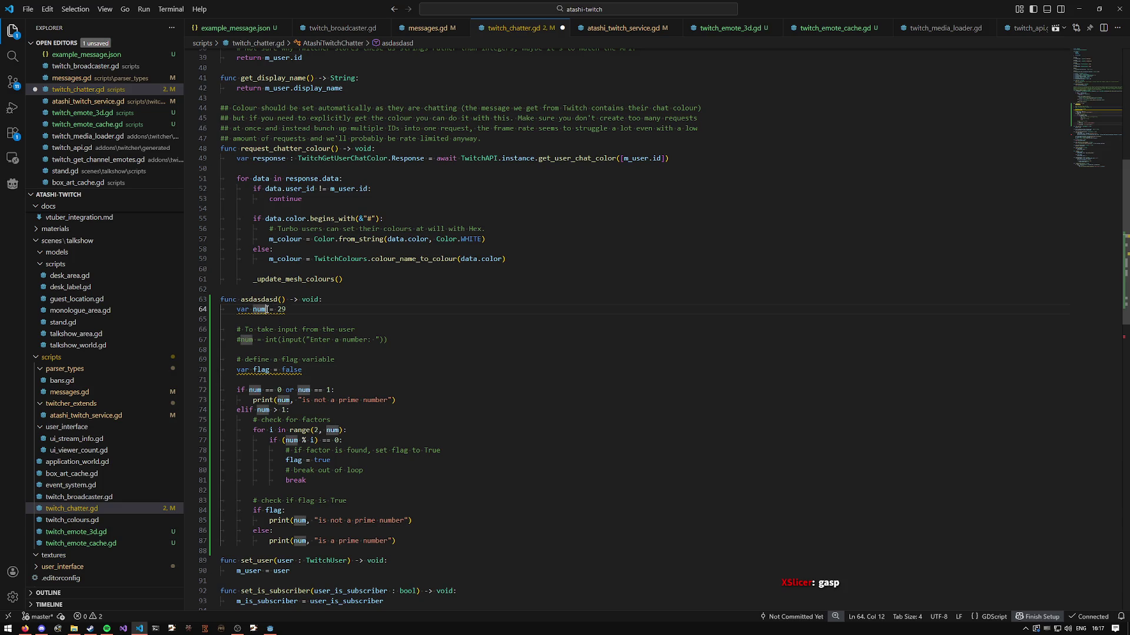
pyautogui.write(':int')
pyautogui.press('BackSpace')
pyautogui.press('BackSpace')
pyautogui.press('BackSpace')
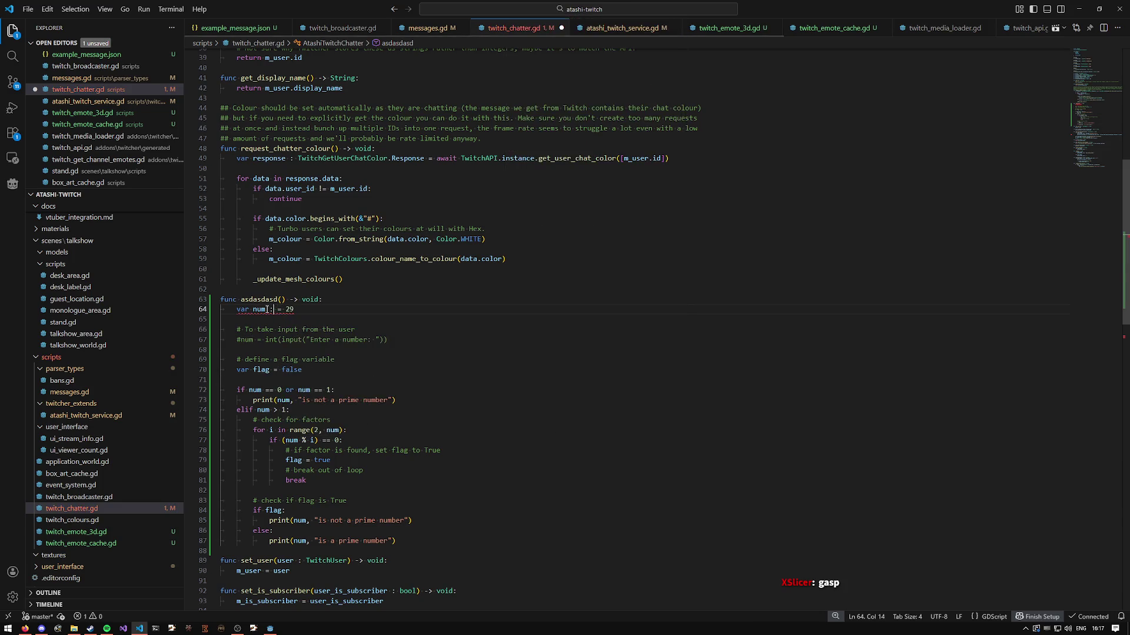
pyautogui.write(': int')
pyautogui.press('Escape')
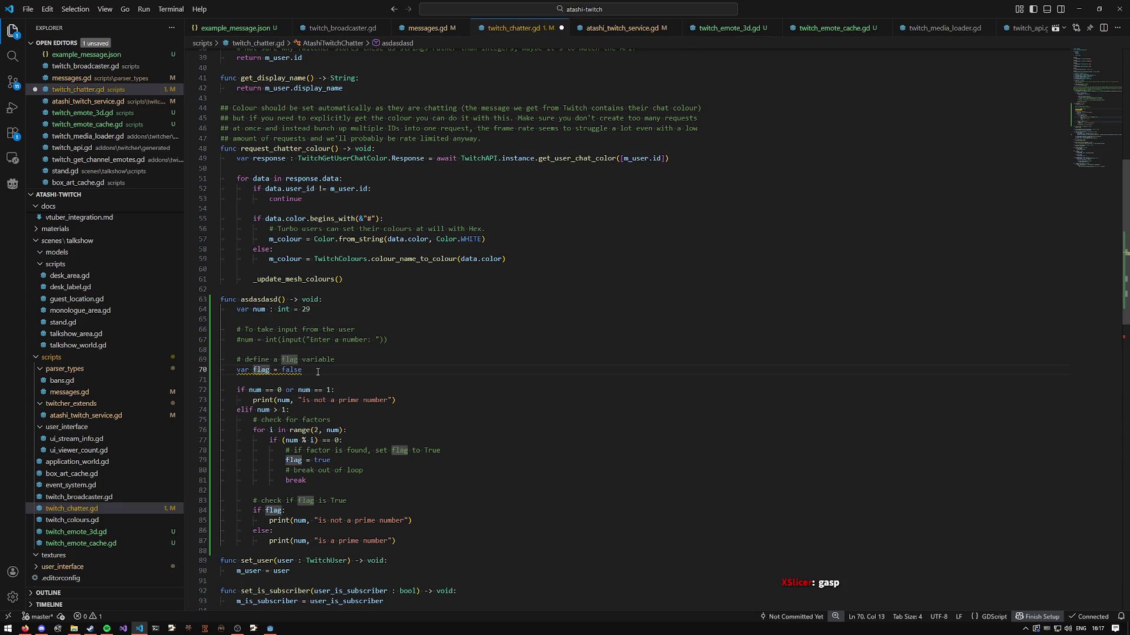
pyautogui.click(270, 369)
pyautogui.write(': bool')
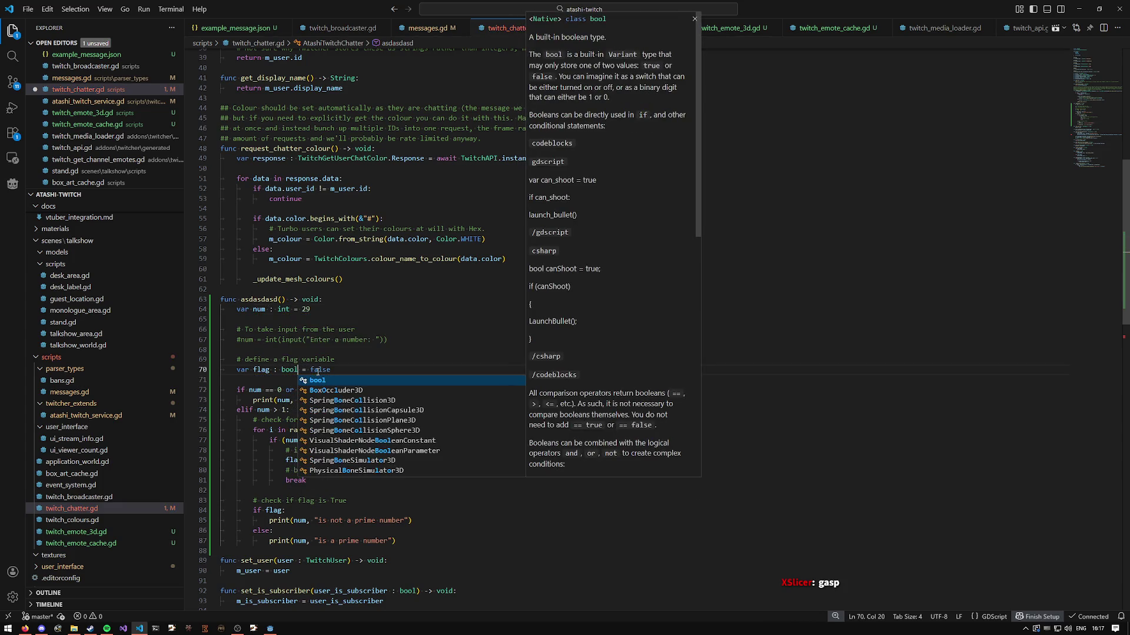
pyautogui.press('Tab')
pyautogui.click(365, 410)
pyautogui.hotkey('ctrl', 's')
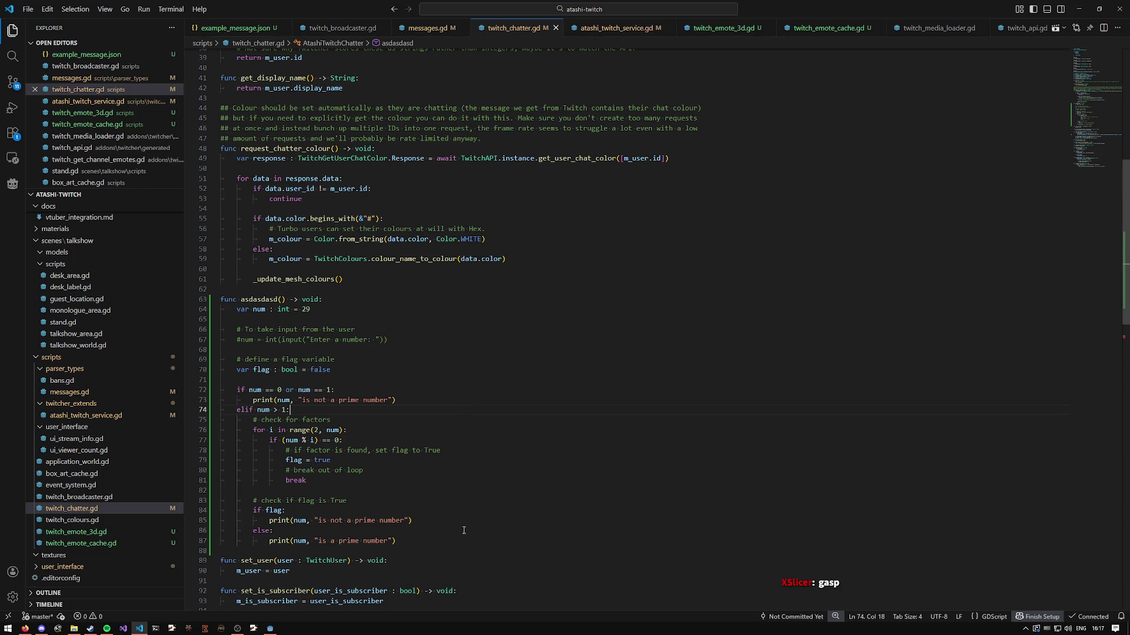
# - Select the entire asdasdasd test function
pyautogui.moveTo(400, 550)
pyautogui.mouseDown()
pyautogui.moveTo(295, 511)
pyautogui.moveTo(220, 299)
pyautogui.mouseUp()
pyautogui.click(406, 400)
pyautogui.click(638, 440)
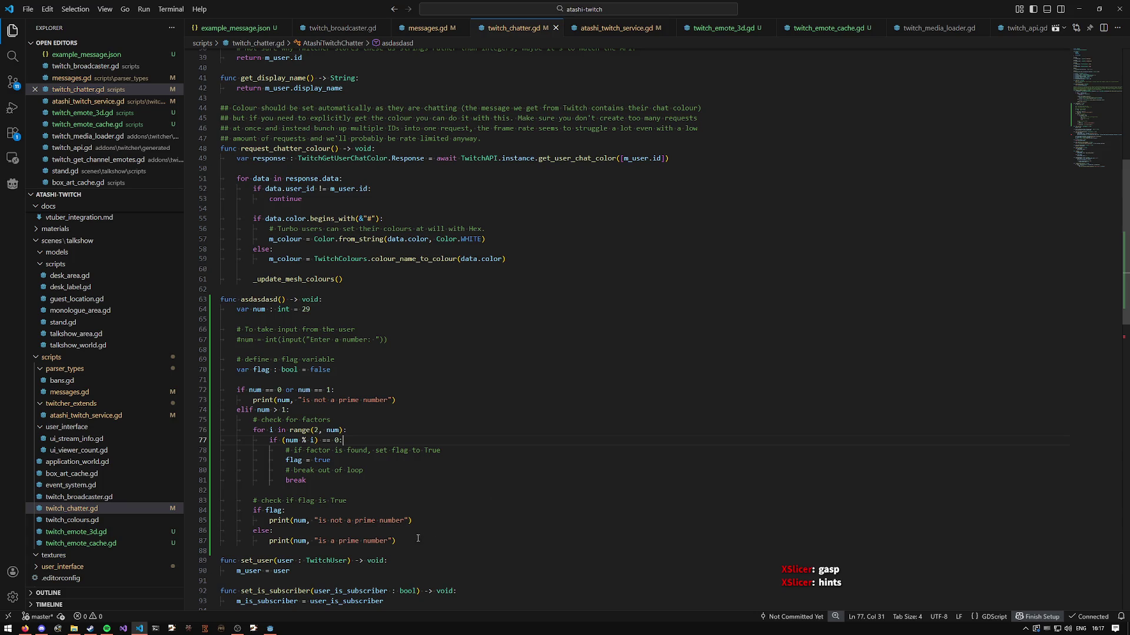
pyautogui.moveTo(418, 539)
pyautogui.mouseDown()
pyautogui.moveTo(330, 406)
pyautogui.moveTo(221, 289)
pyautogui.mouseUp()
# - Delete the test function and leftover blank line, then save twitch_chatter.gd
pyautogui.press('Delete')
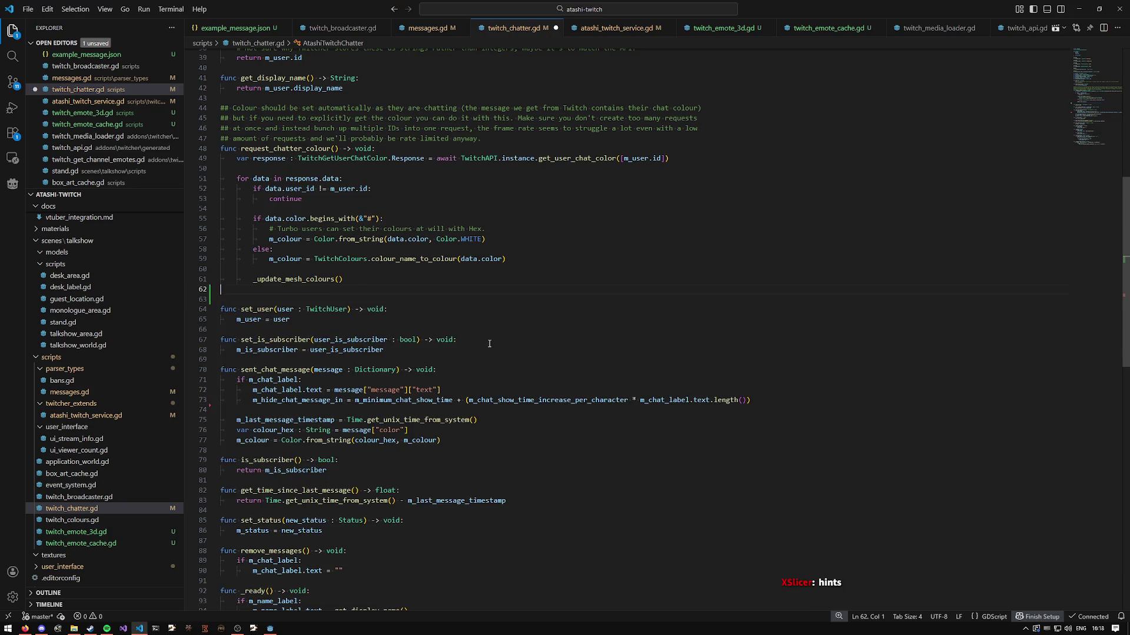
pyautogui.press('BackSpace')
pyautogui.hotkey('ctrl', 's')
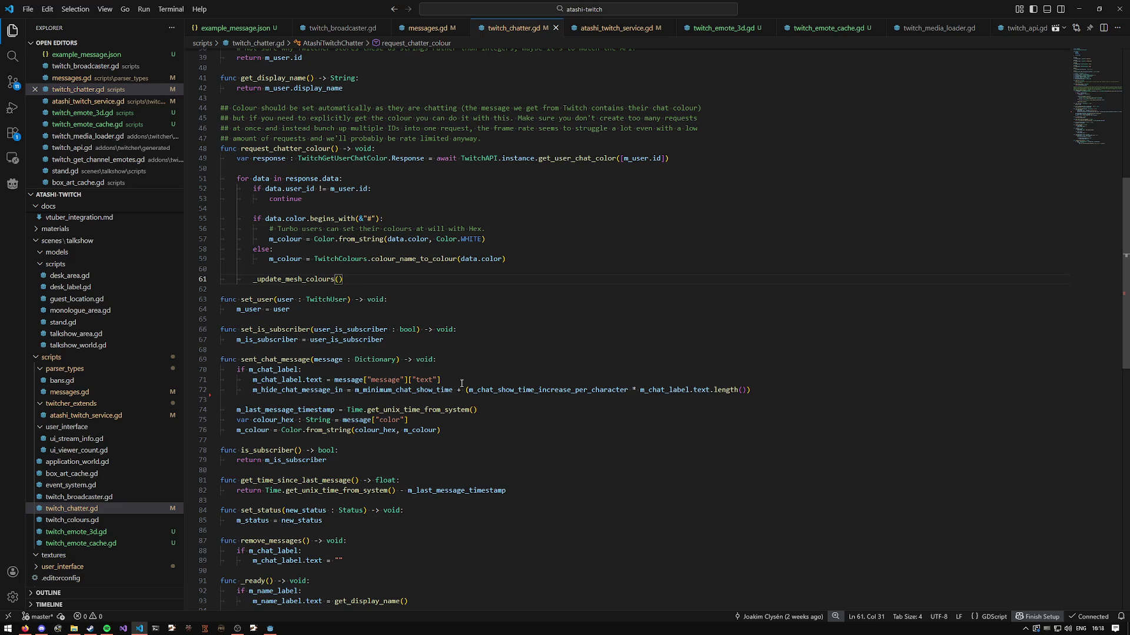
# - Review sent_chat_message and place the caret after the m_colour assignment
pyautogui.moveTo(107, 629)
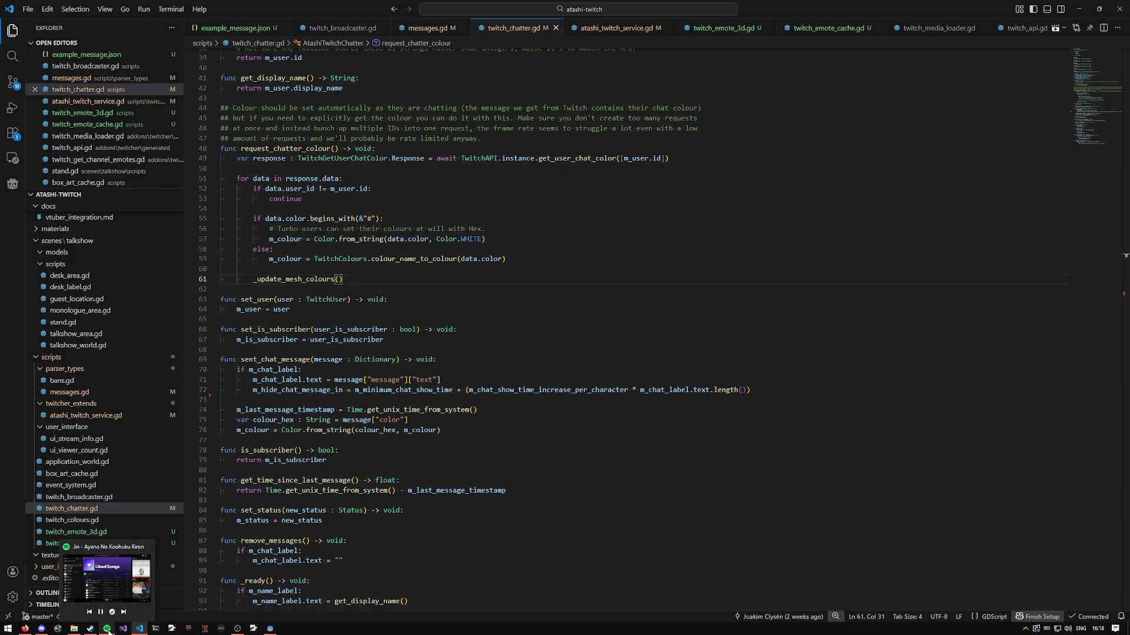
pyautogui.click(463, 529)
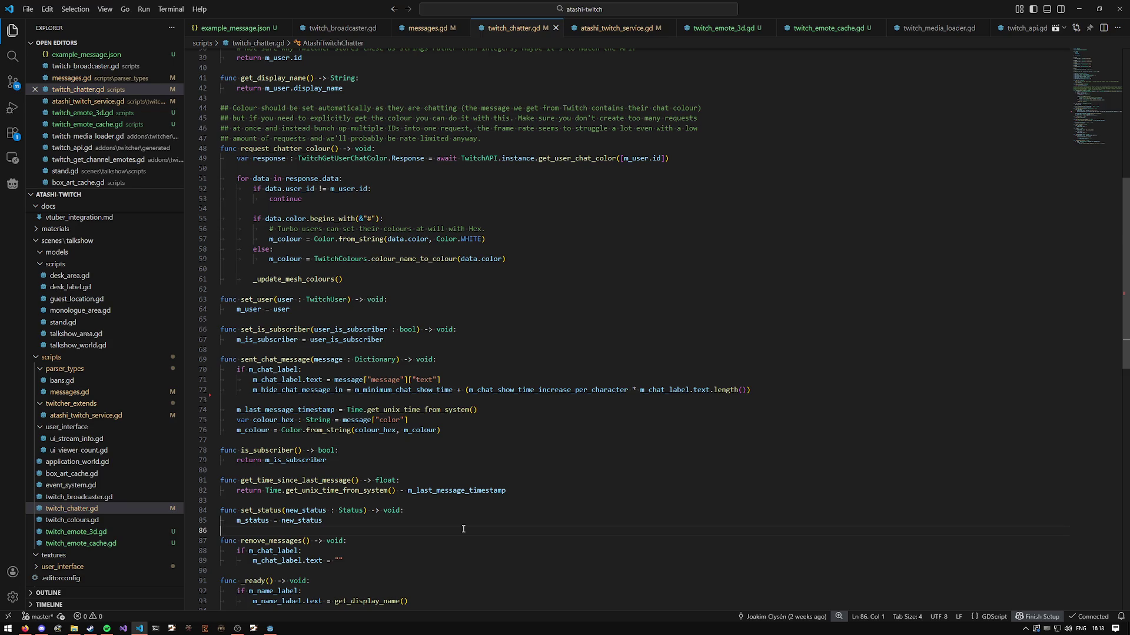
pyautogui.click(712, 390)
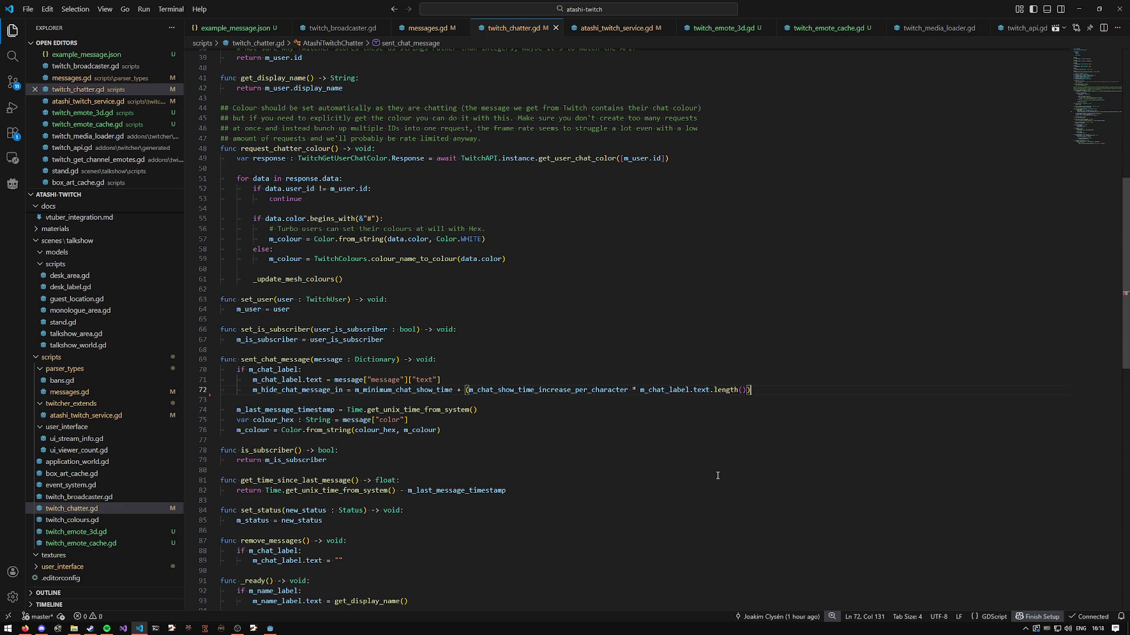
pyautogui.scroll(-3, 717, 475)
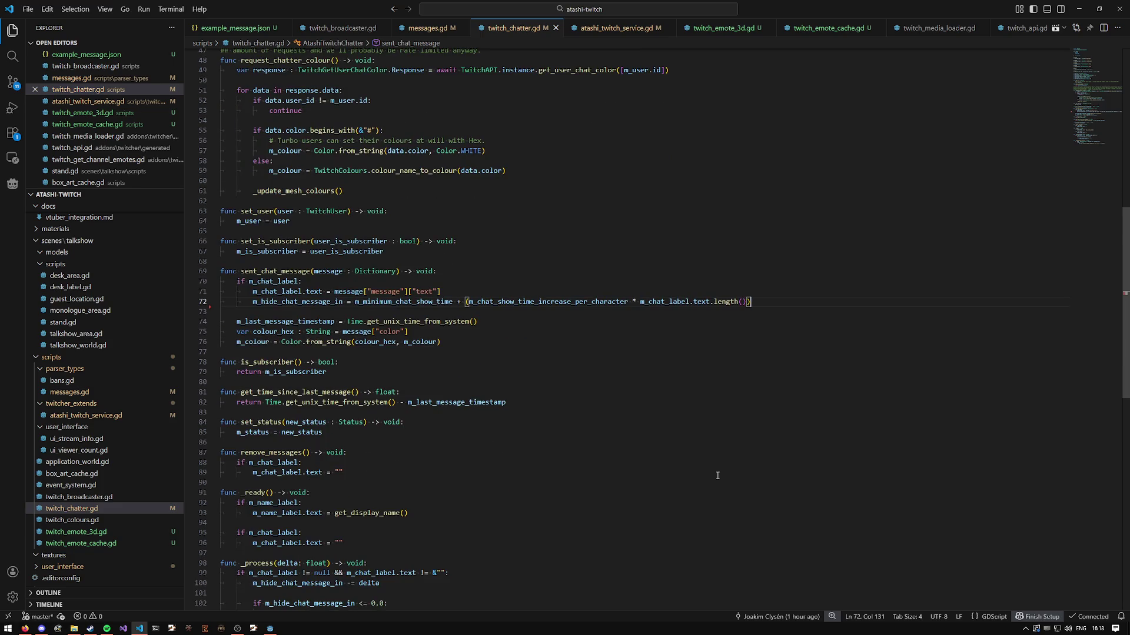
pyautogui.scroll(4, 225, 489)
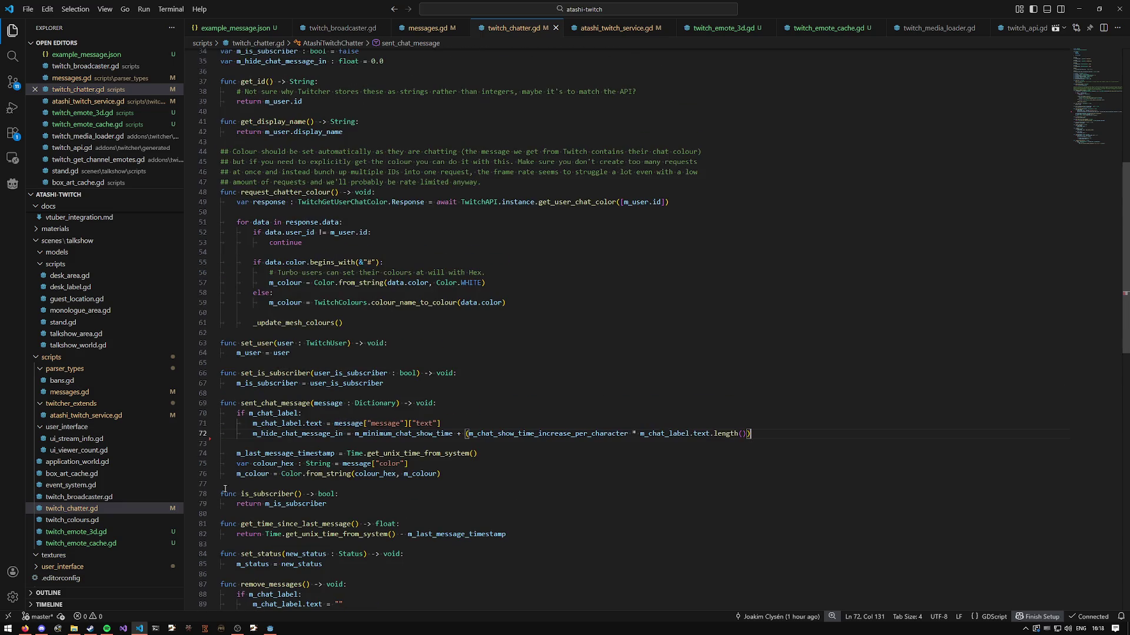
pyautogui.click(645, 484)
# - Add a loop: for fragment : Dictionary in message["fragments"]:
pyautogui.press('Return')
pyautogui.press('Return')
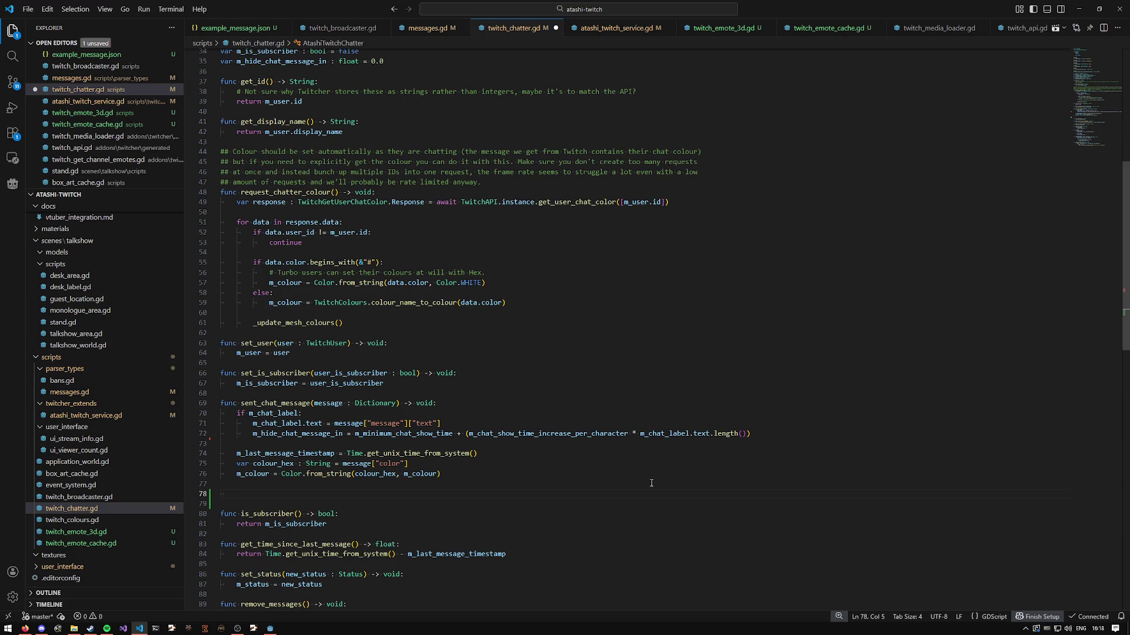
pyautogui.write('for ')
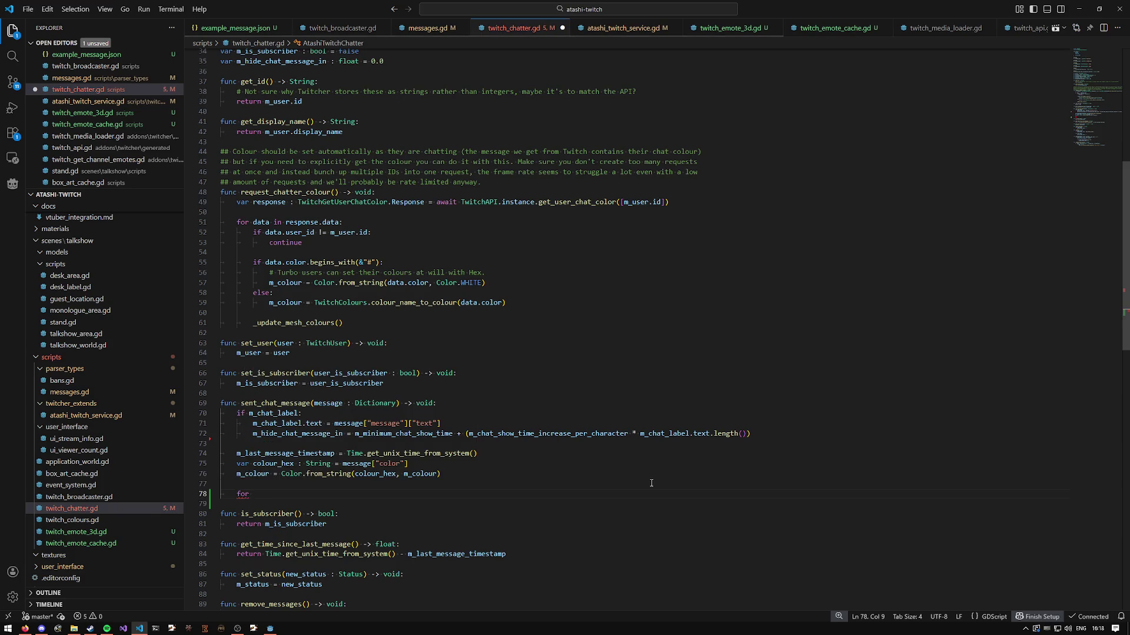
pyautogui.write('fragment ')
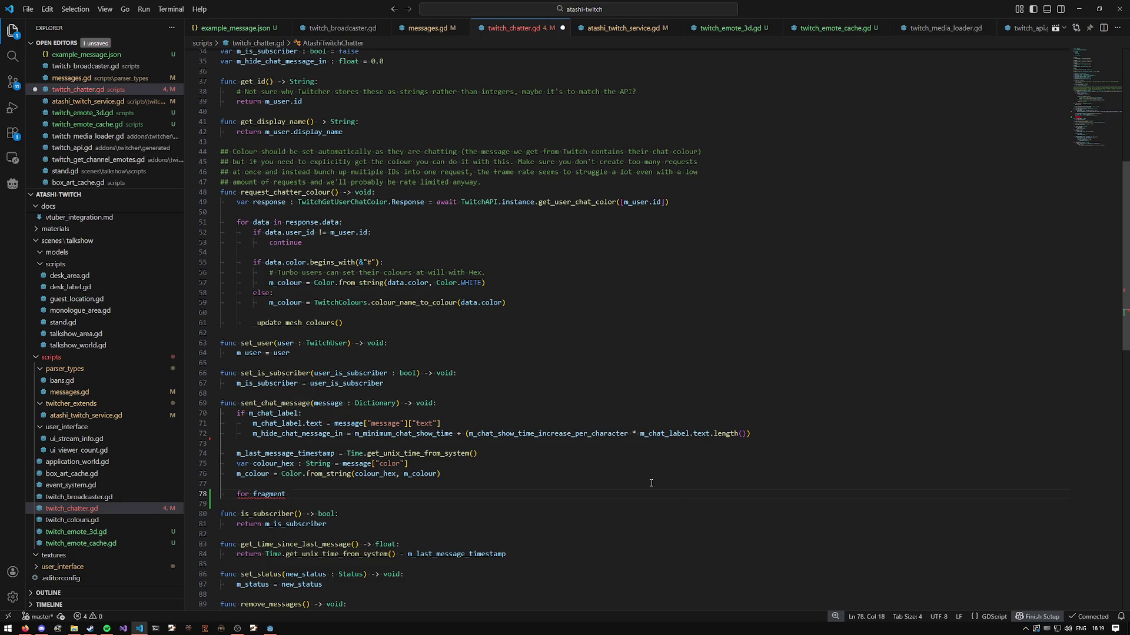
pyautogui.write(': Dictionary')
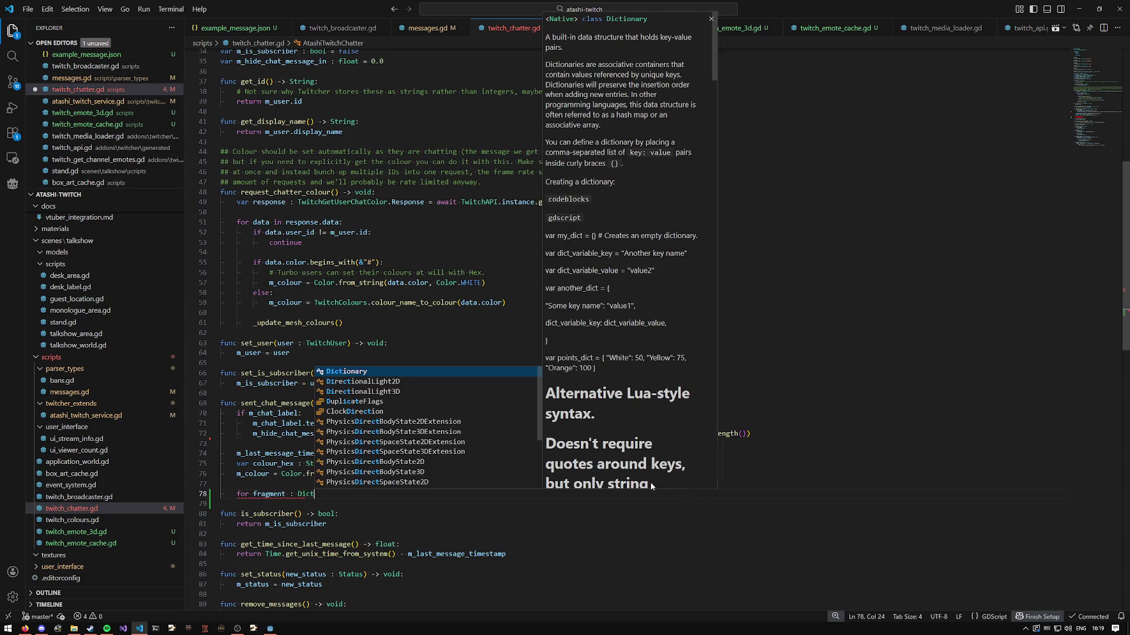
pyautogui.write(' in ')
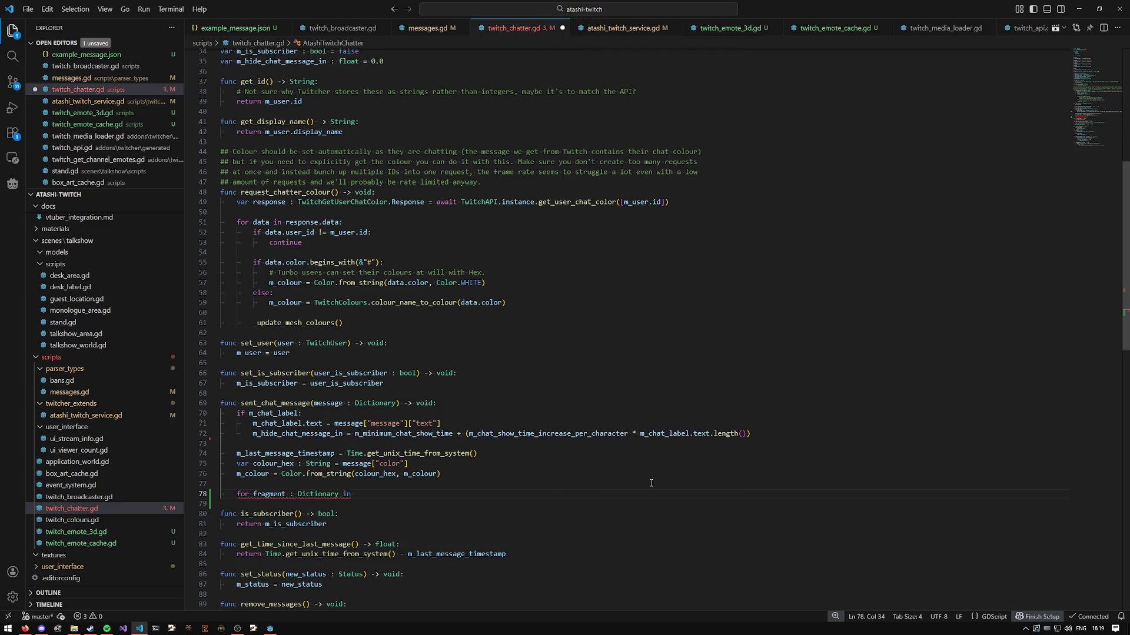
pyautogui.write('message')
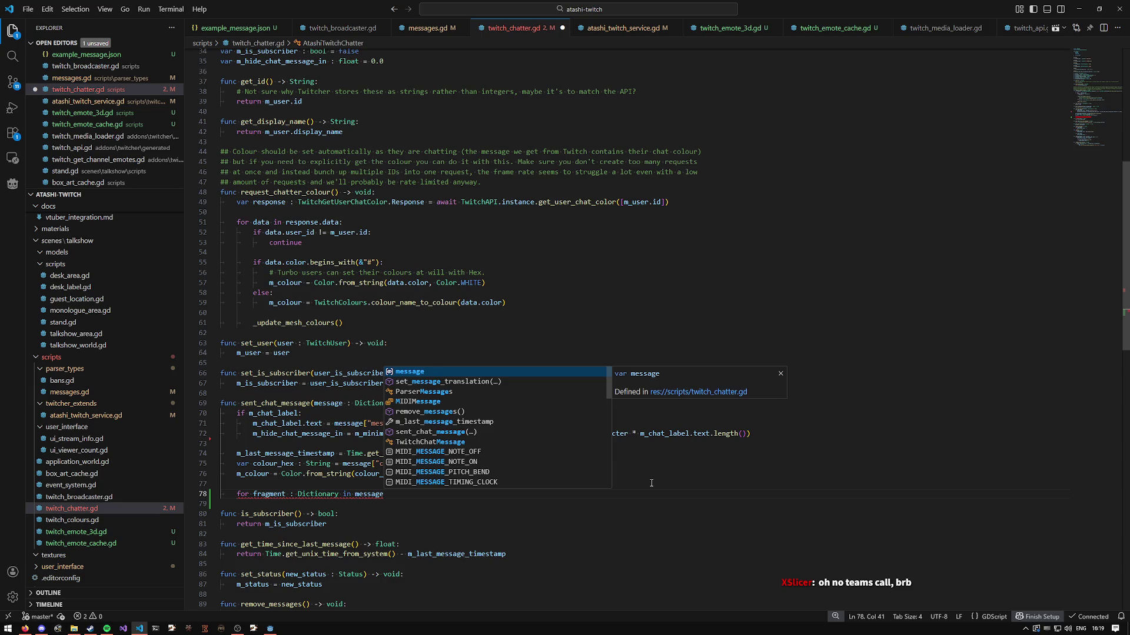
pyautogui.write('["f')
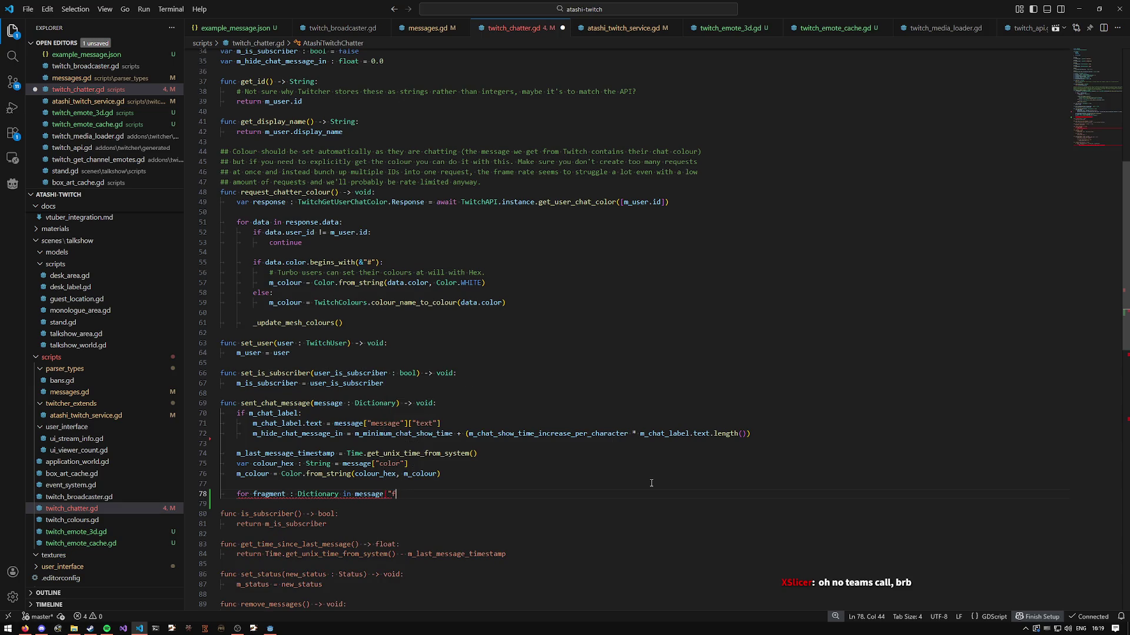
pyautogui.write('ragments"]')
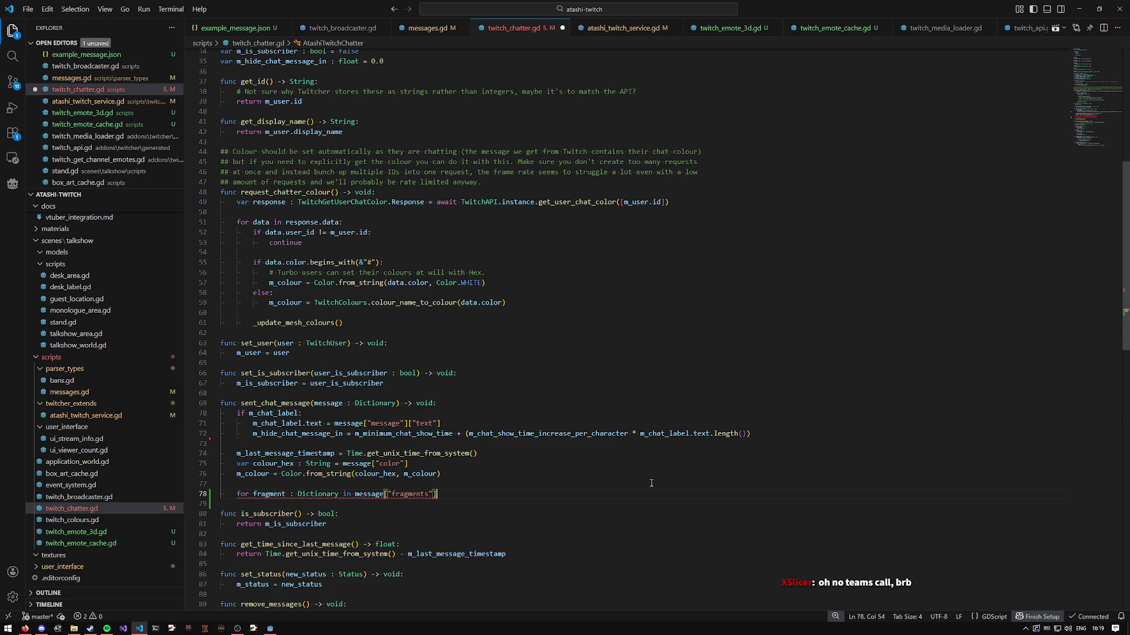
pyautogui.write(':')
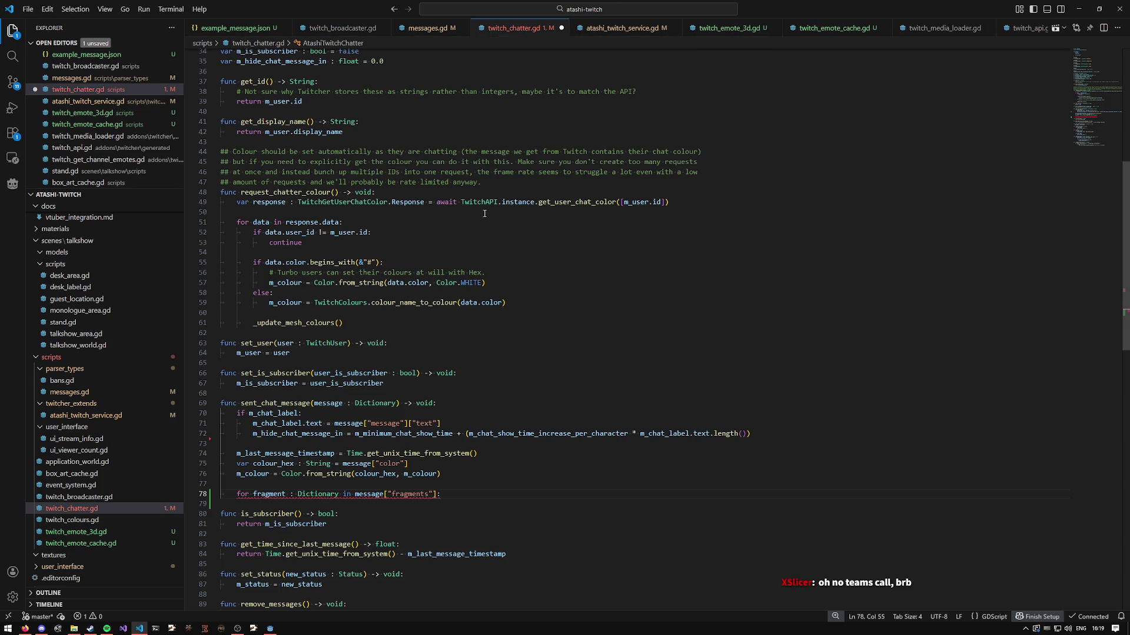
pyautogui.click(581, 303)
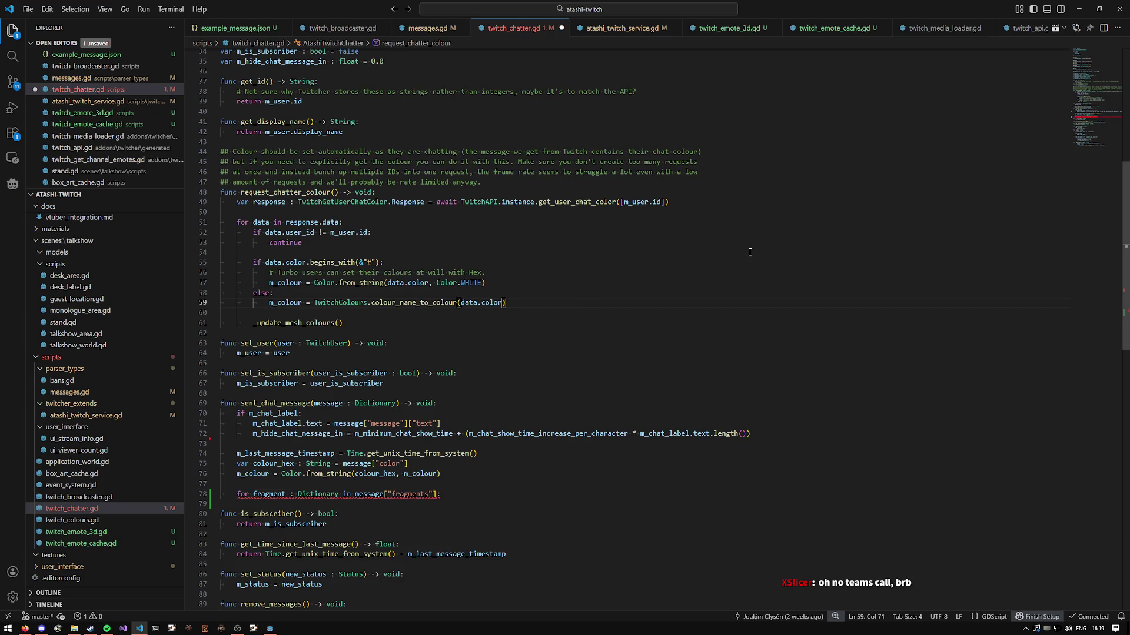
pyautogui.click(512, 497)
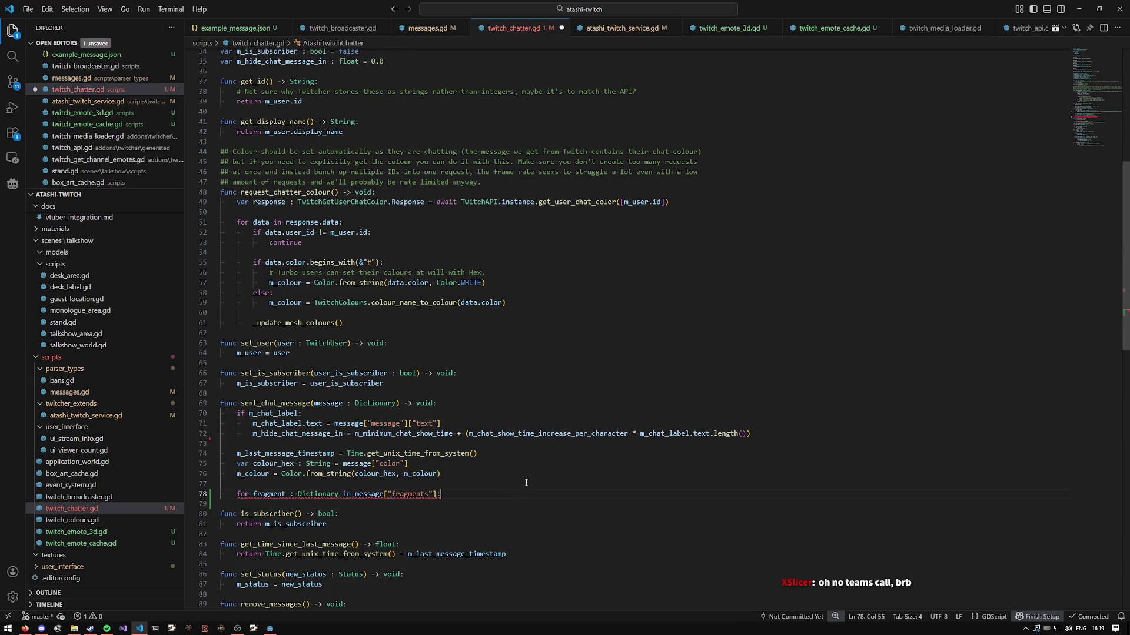
# - Check example_message.json and change the loop to message["message"]["fragments"], then save
pyautogui.click(234, 27)
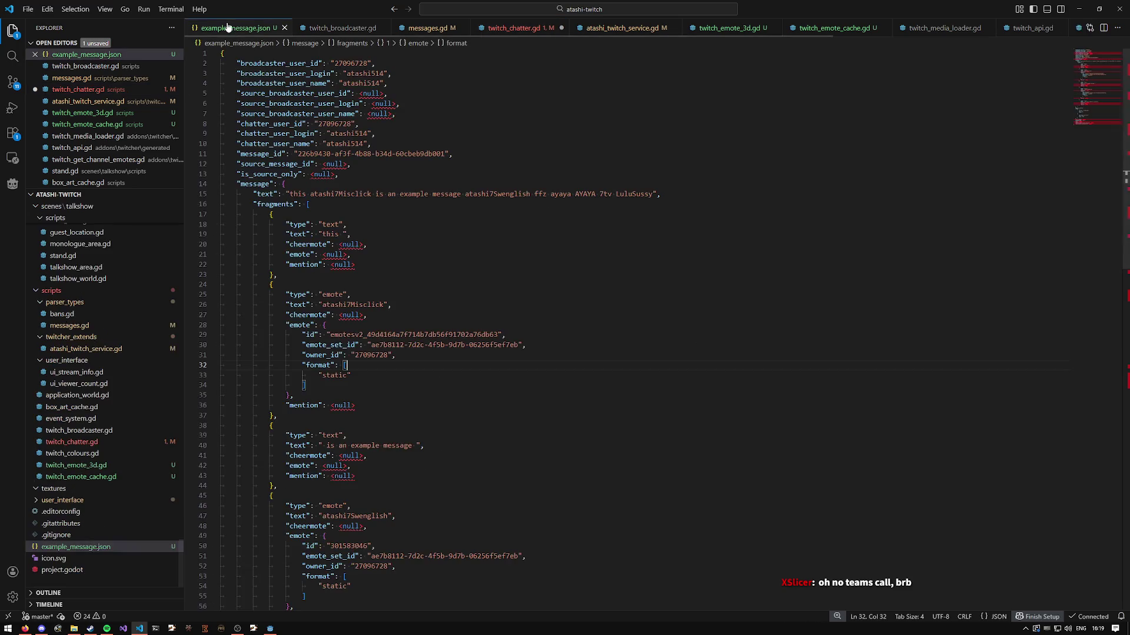
pyautogui.doubleClick(255, 184)
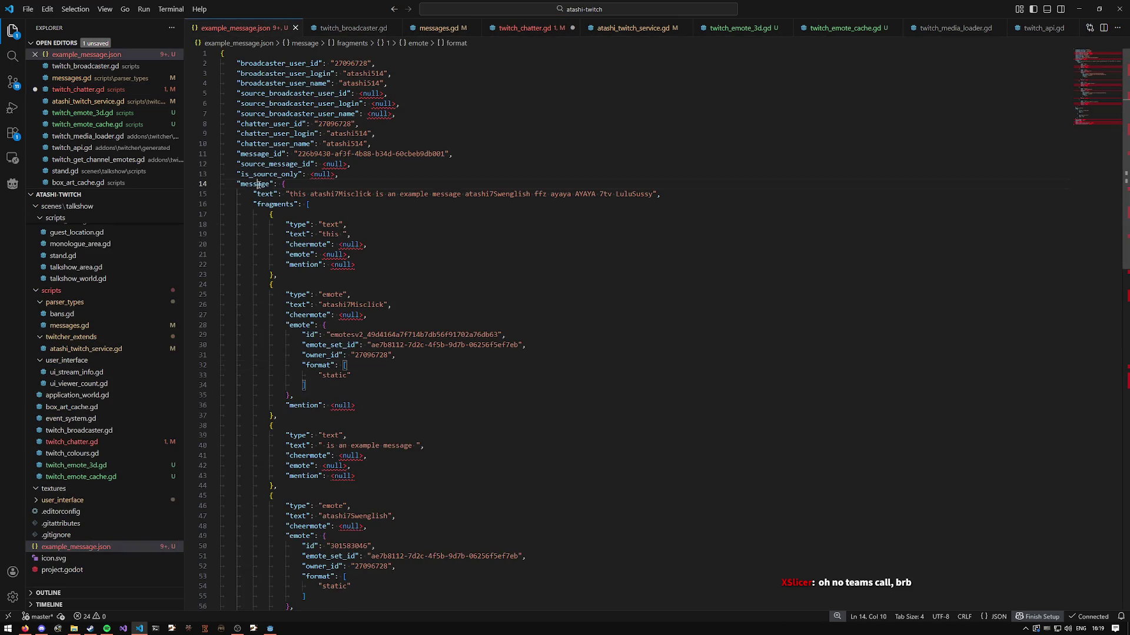
pyautogui.doubleClick(275, 204)
pyautogui.hotkey('ctrl', 'Tab')
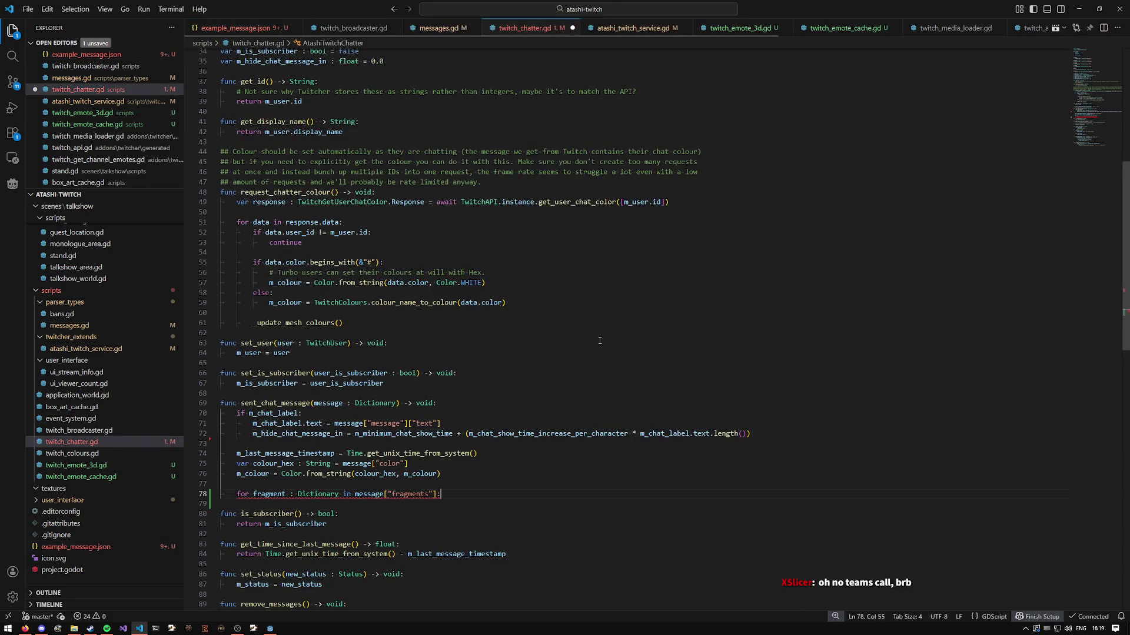
pyautogui.hotkey('ctrl', 'Left')
pyautogui.hotkey('ctrl', 'Left')
pyautogui.hotkey('ctrl', 'Left')
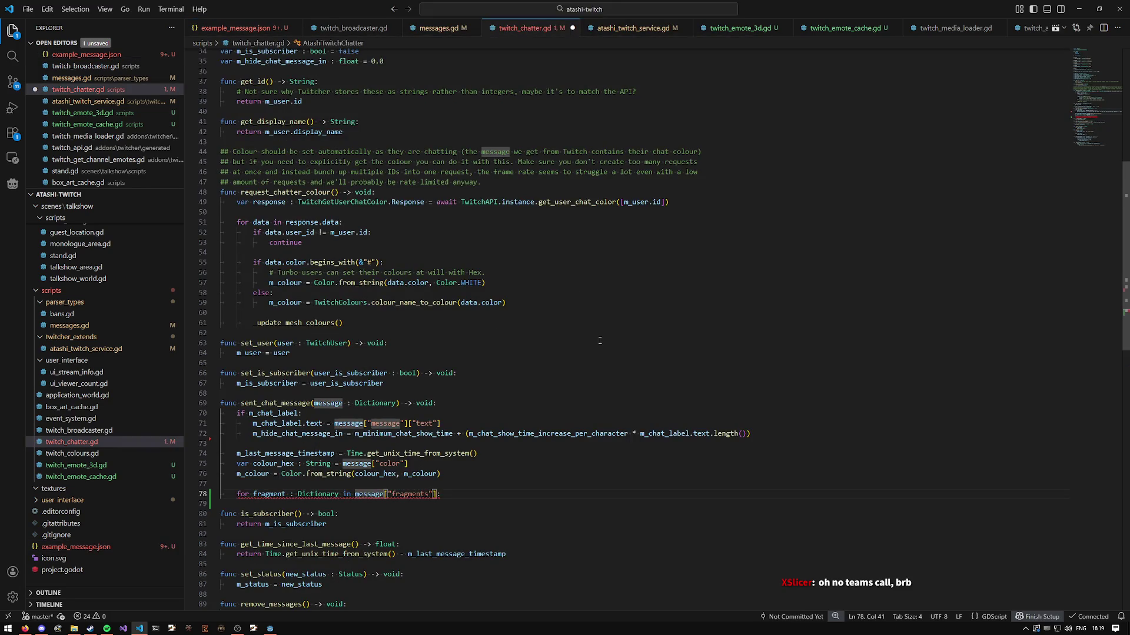
pyautogui.write('["mes')
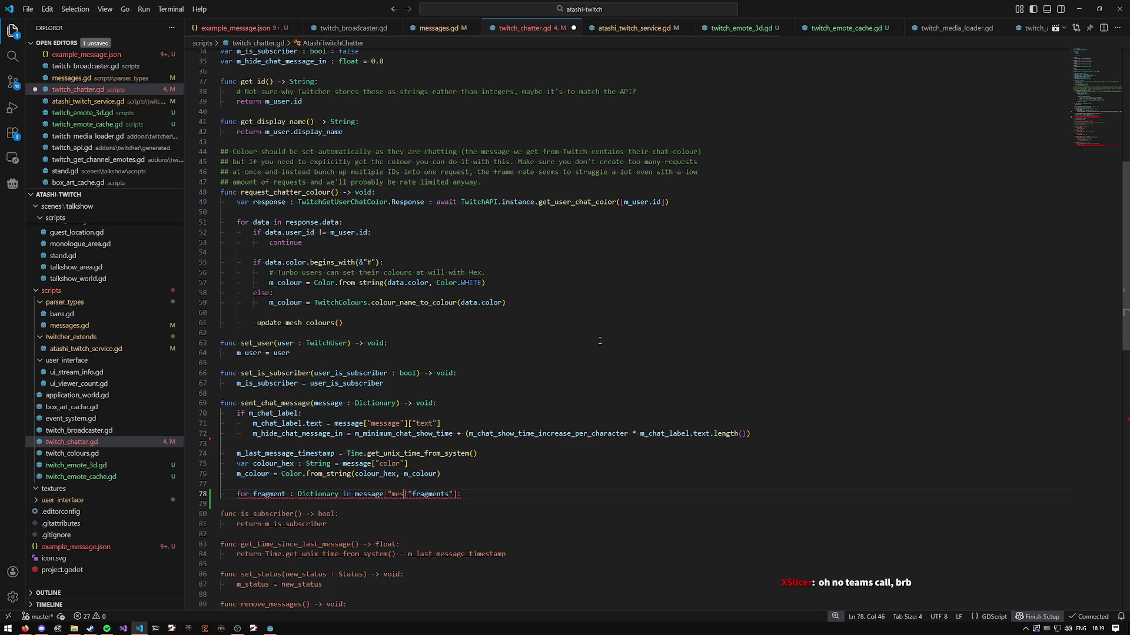
pyautogui.write('sage"]')
pyautogui.press('End')
pyautogui.hotkey('ctrl', 's')
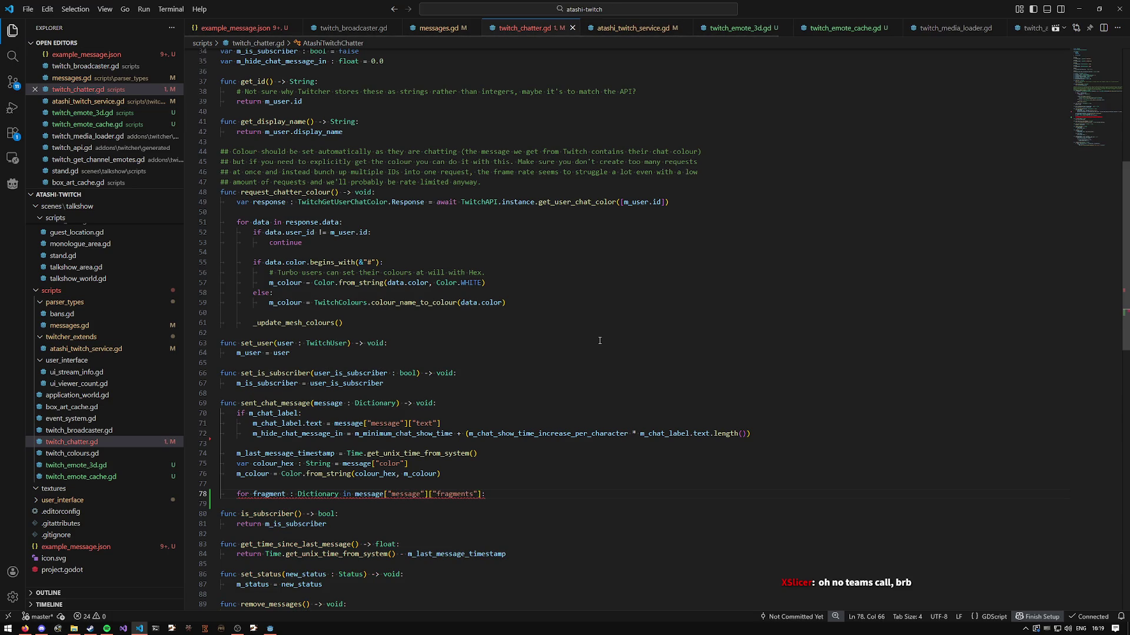
# - Inside the loop, add if fragment["type"] == "emote":
pyautogui.press('Return')
pyautogui.write('if frag')
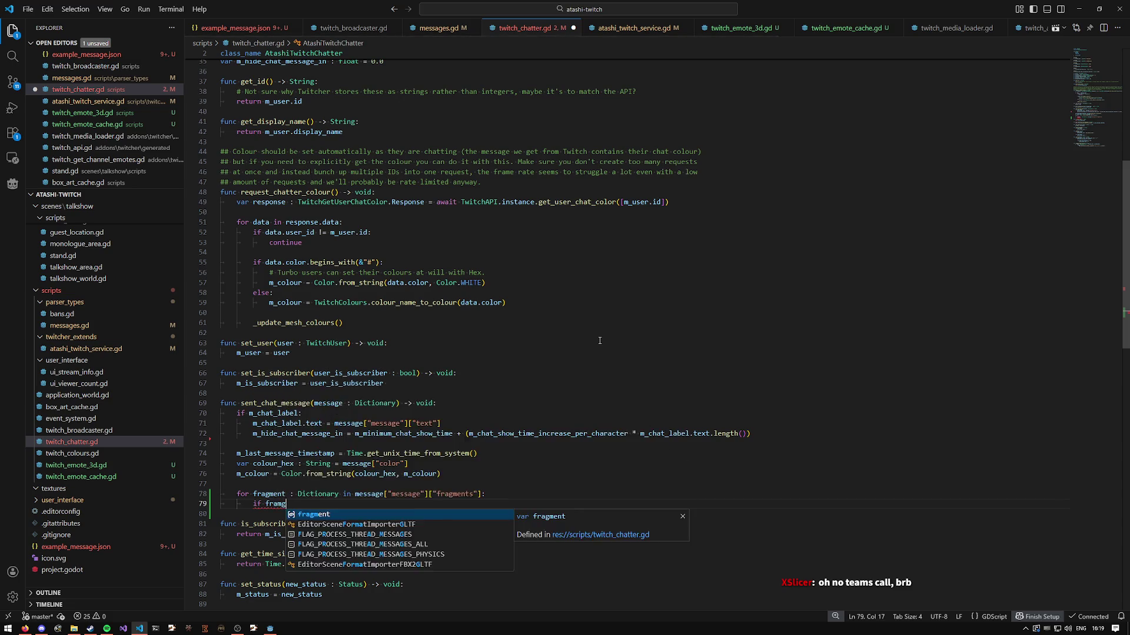
pyautogui.write('ent')
pyautogui.hotkey('ctrl', 'Tab')
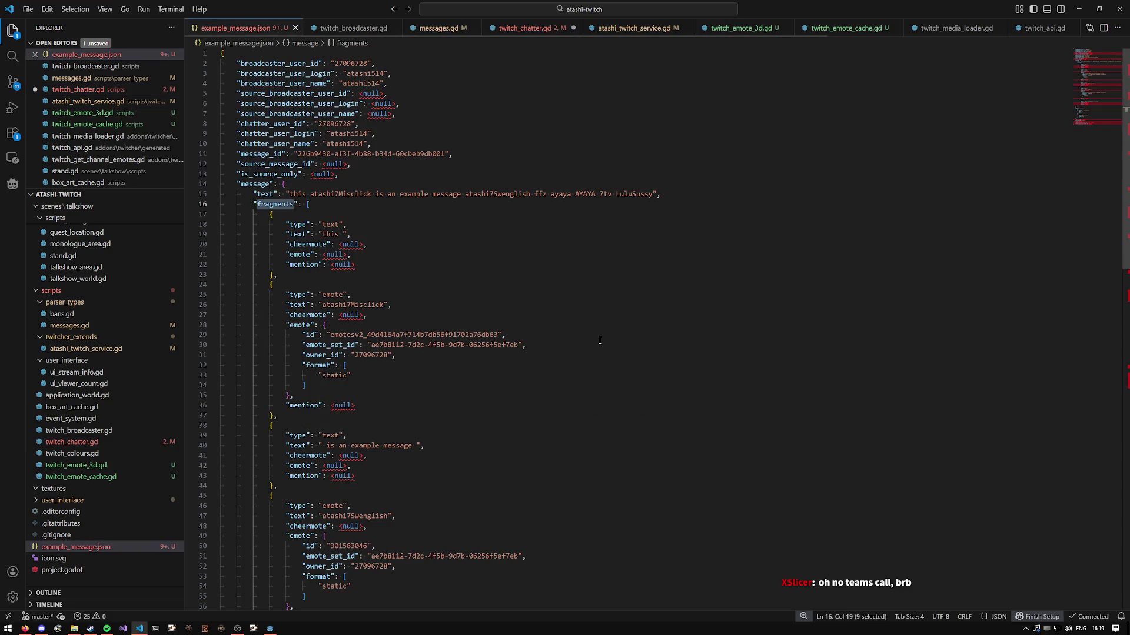
pyautogui.hotkey('ctrl', 'Tab')
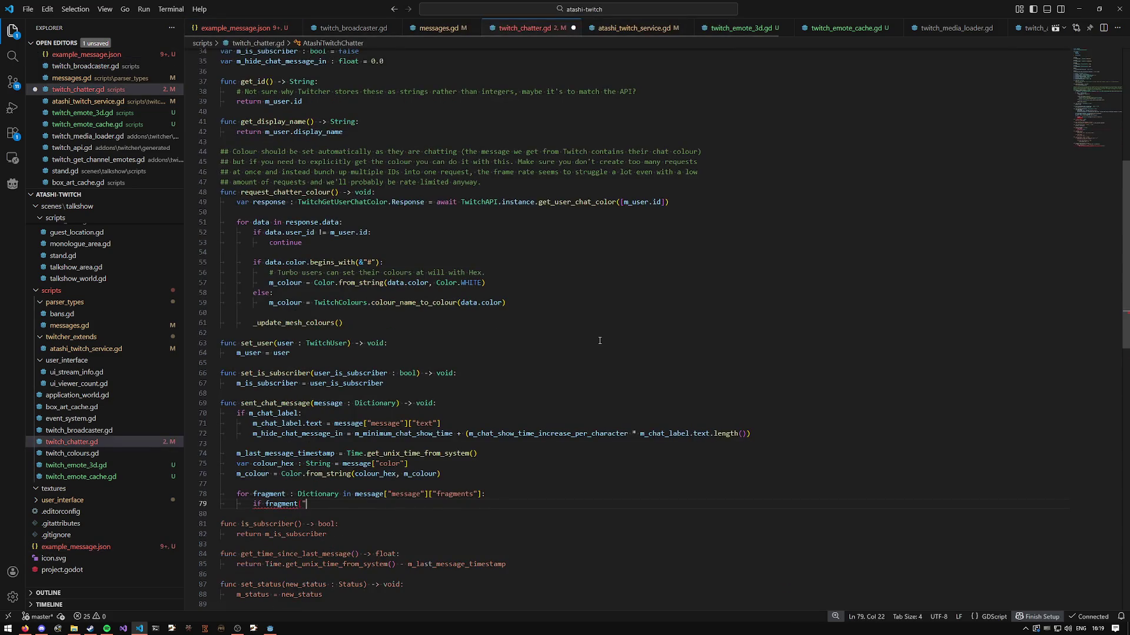
pyautogui.write('["typew')
pyautogui.press('BackSpace')
pyautogui.write('"]')
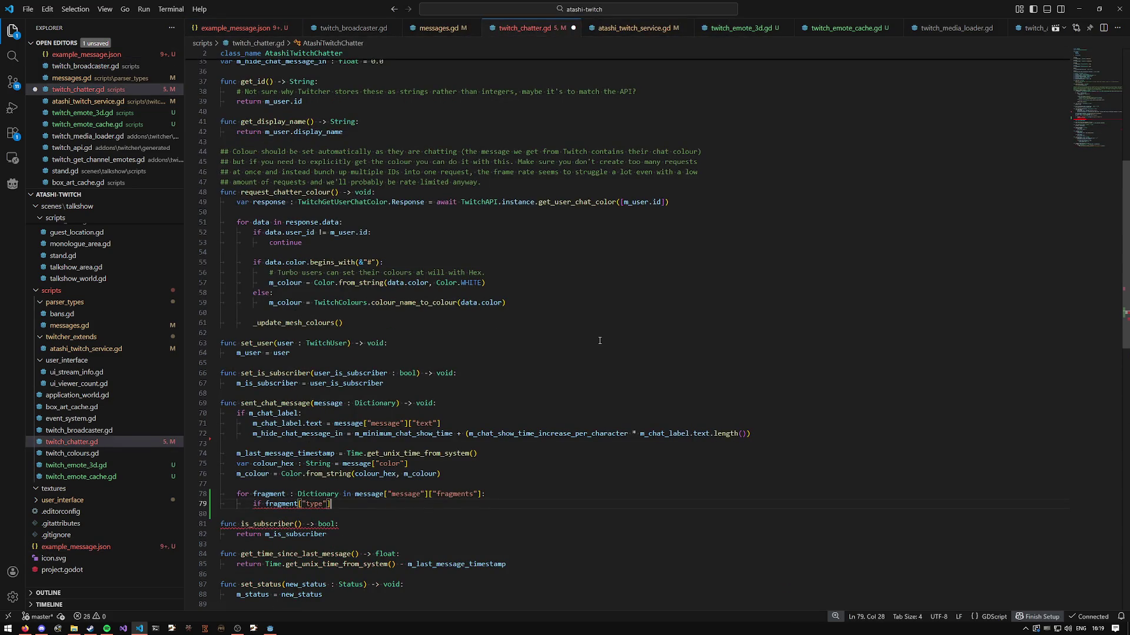
pyautogui.write(' == "emote"')
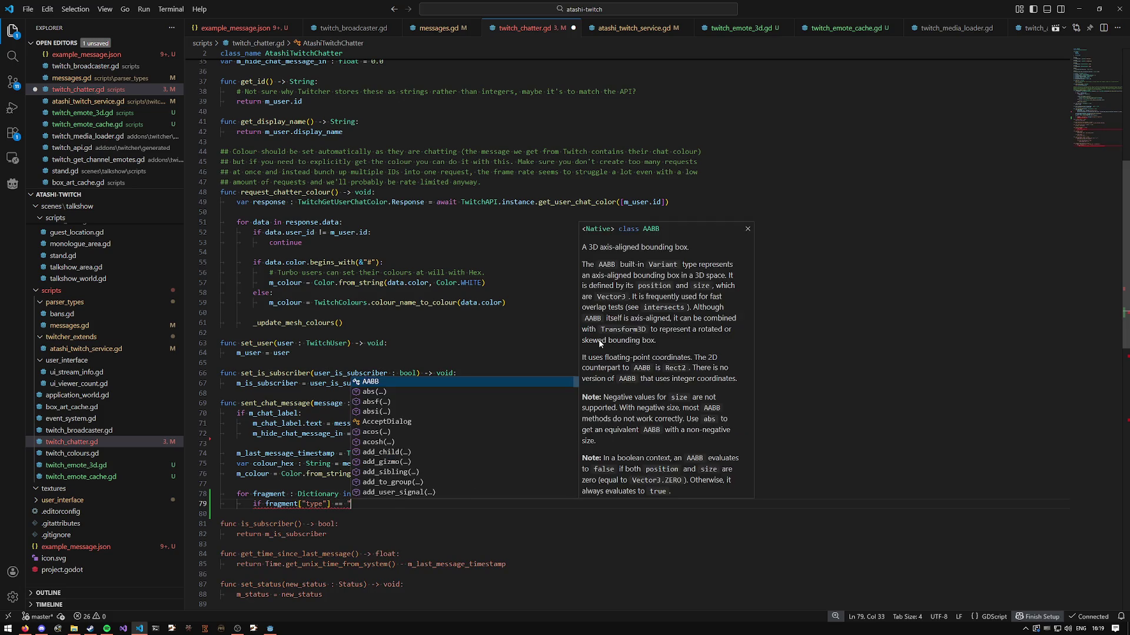
pyautogui.write(':')
pyautogui.press('Return')
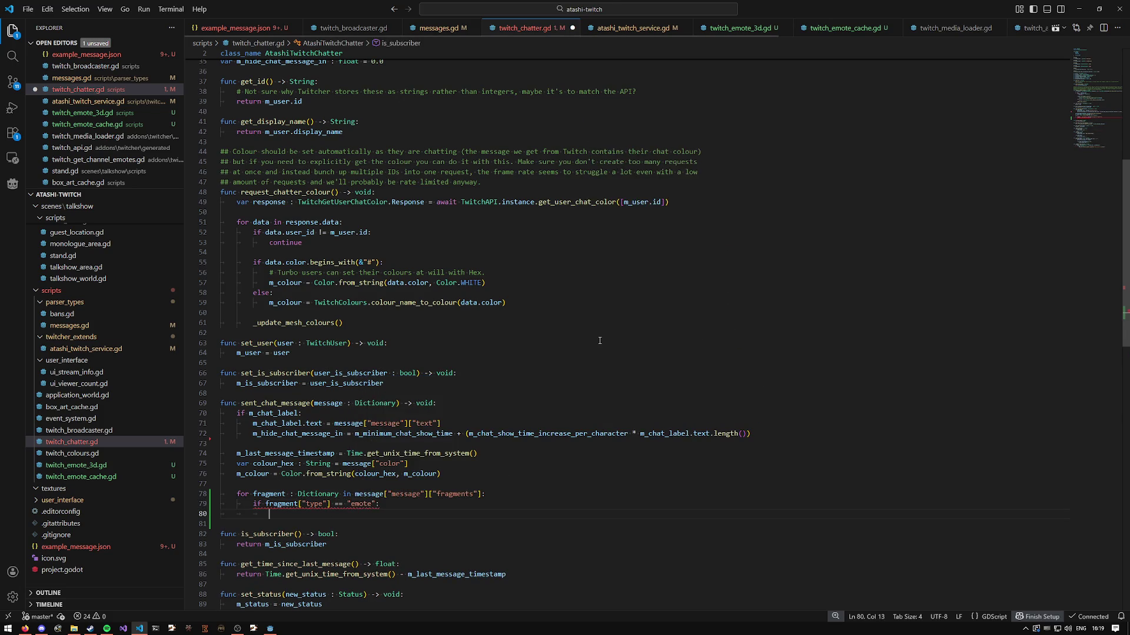
# - Add print(fragment["text"]) under the emote check and save the script
pyautogui.scroll(-6, 599, 335)
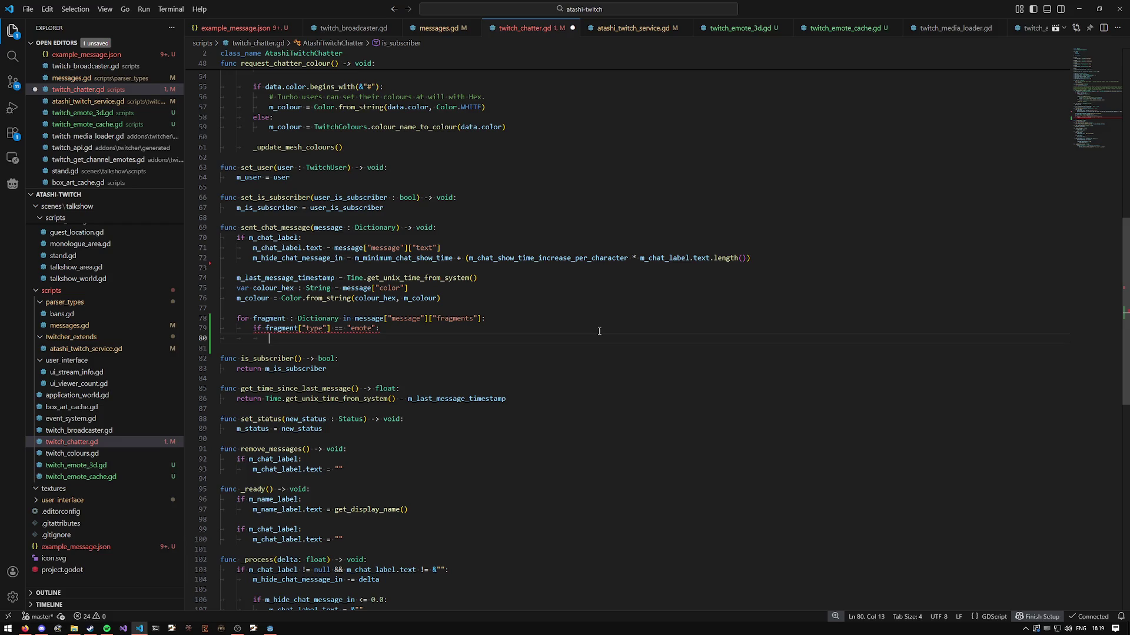
pyautogui.write('print ')
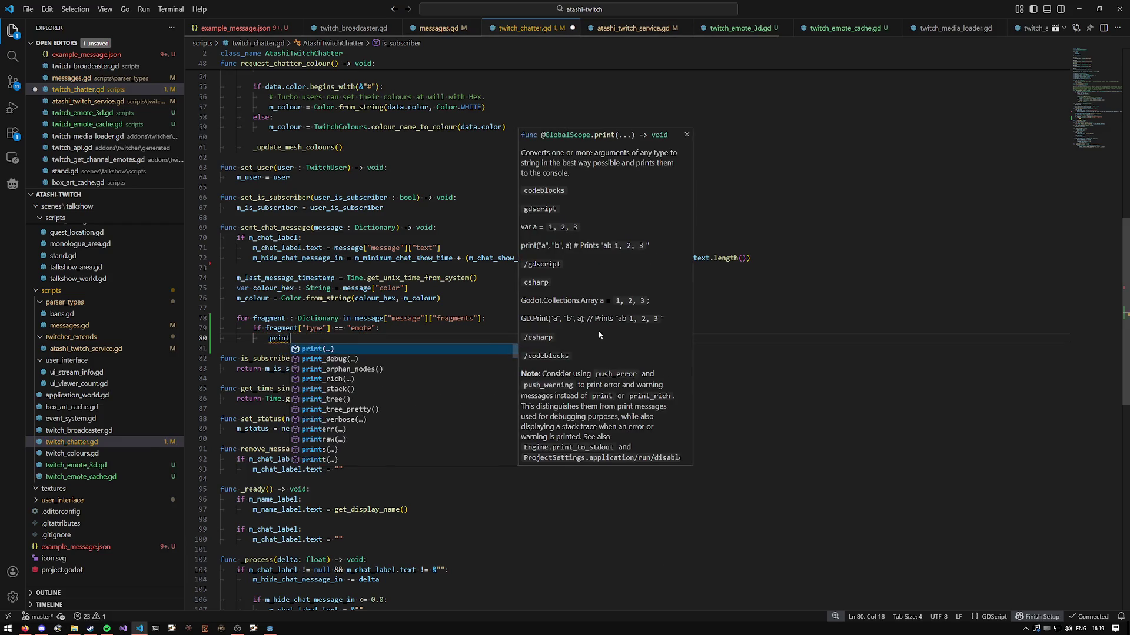
pyautogui.write('frag')
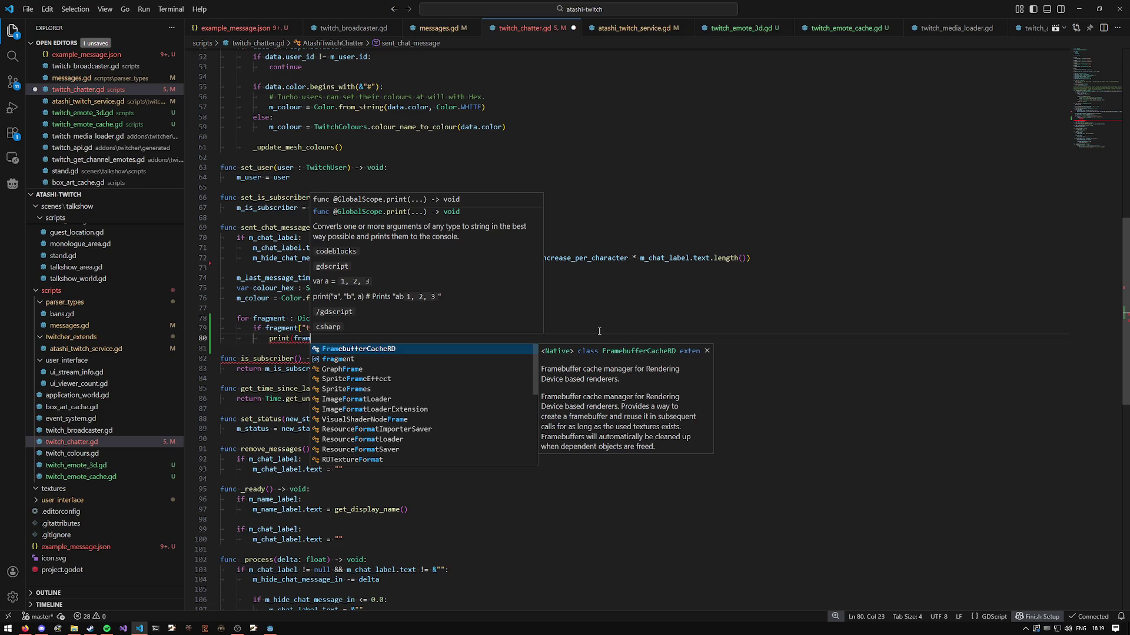
pyautogui.write('ment "')
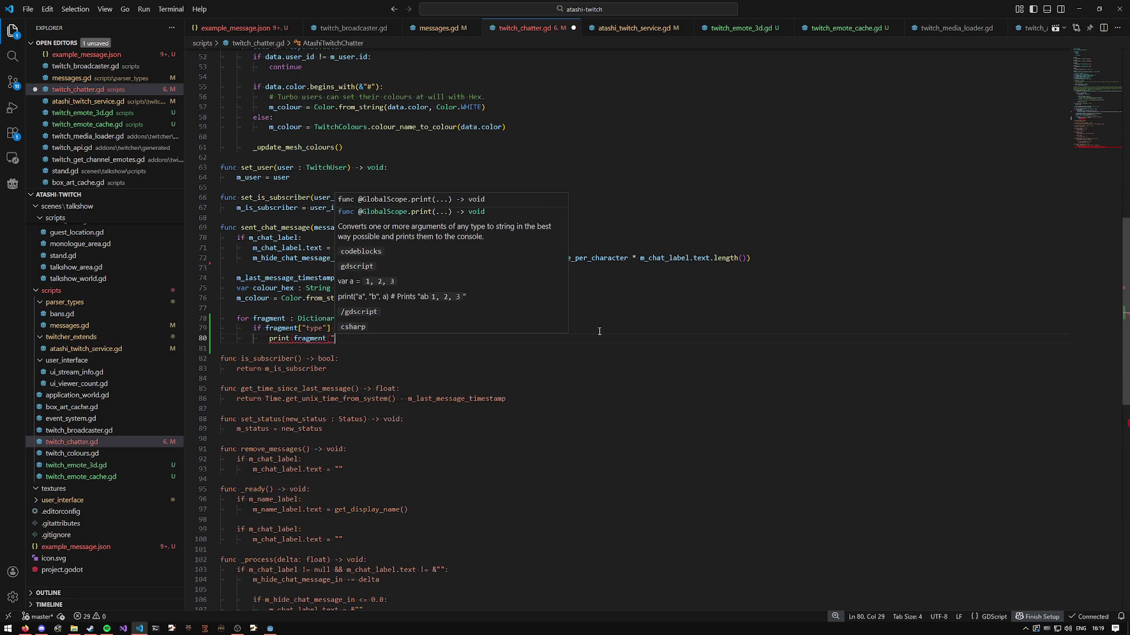
pyautogui.hotkey('ctrl', 'Tab')
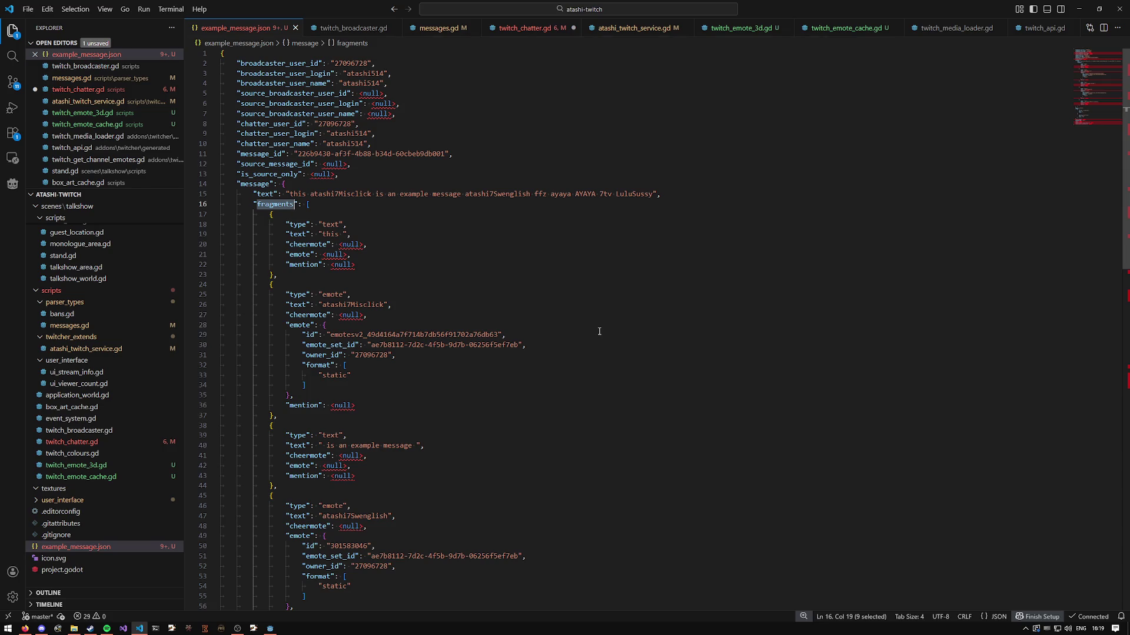
pyautogui.hotkey('ctrl', 'Tab')
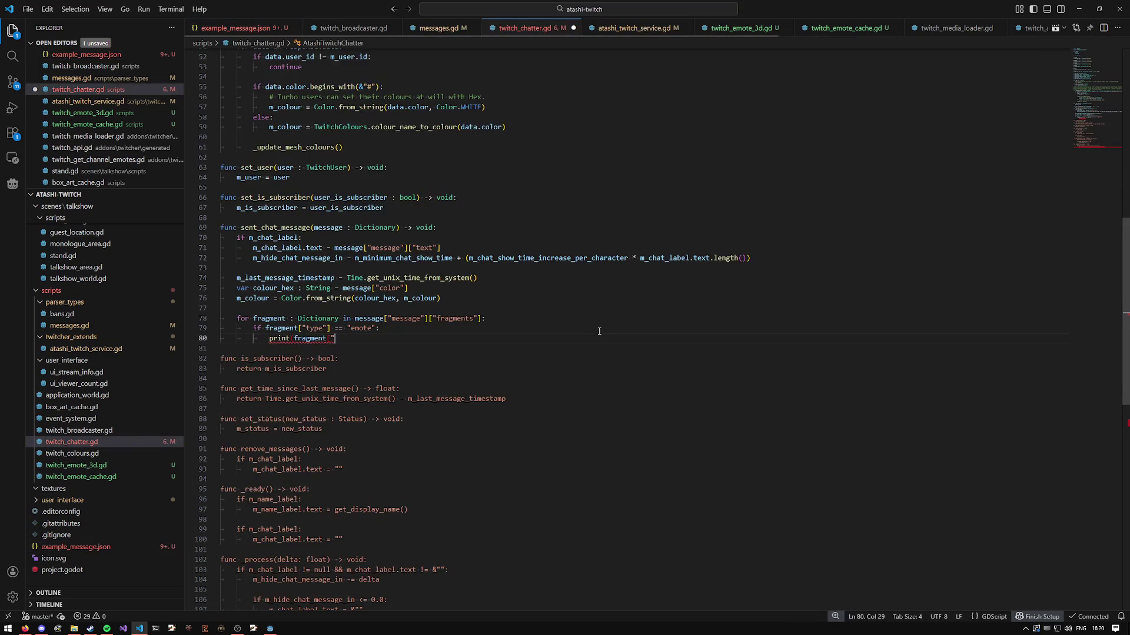
pyautogui.write('text"])')
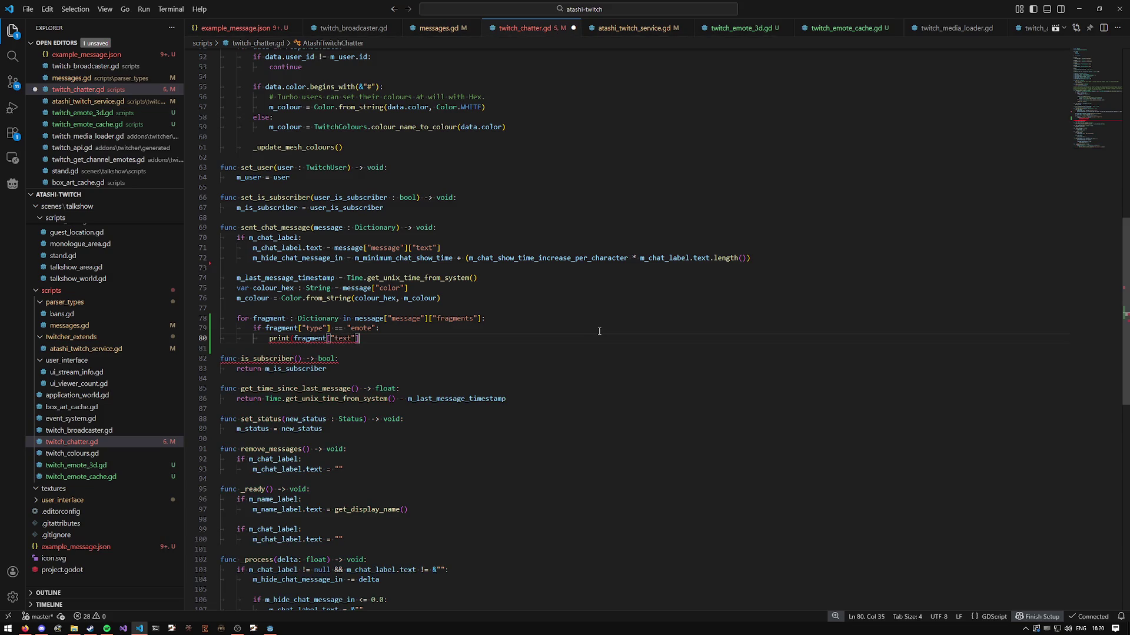
pyautogui.hotkey('ctrl', 's')
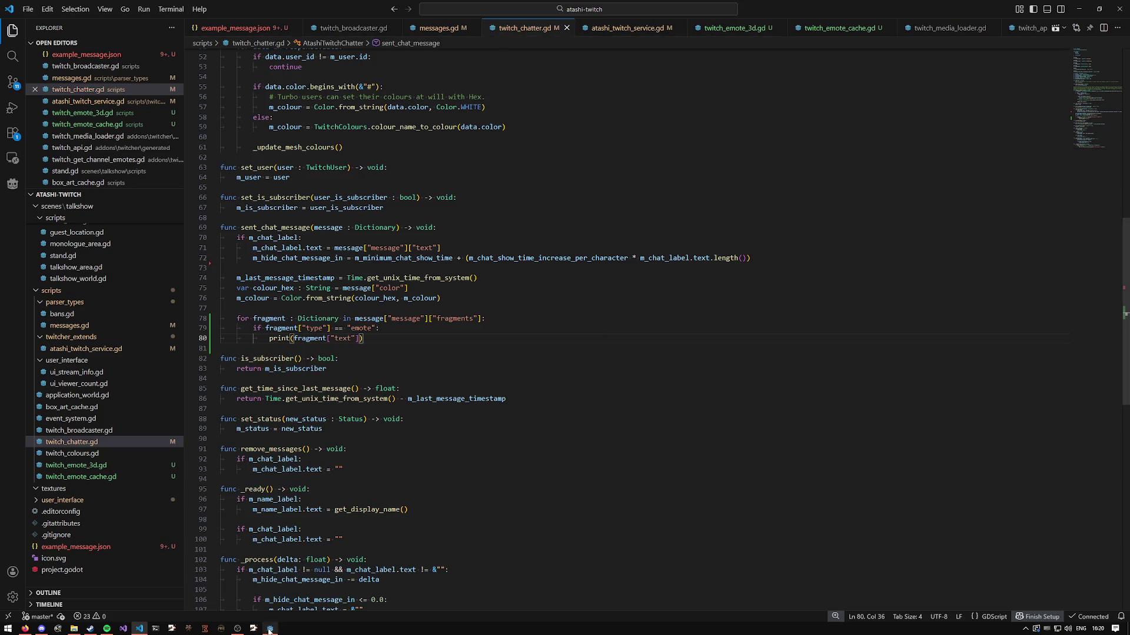
pyautogui.hotkey('alt', 'Tab')
# - Run the game with F5 and select the printed emote name atashi7Misclick in Output
pyautogui.press('F5')
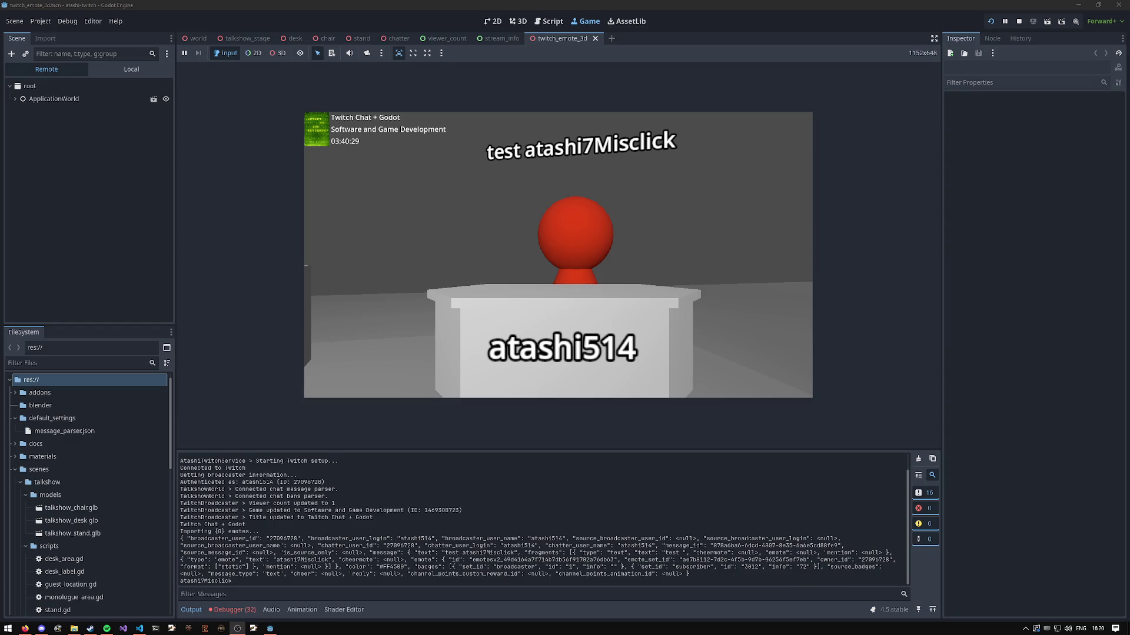
pyautogui.doubleClick(229, 581)
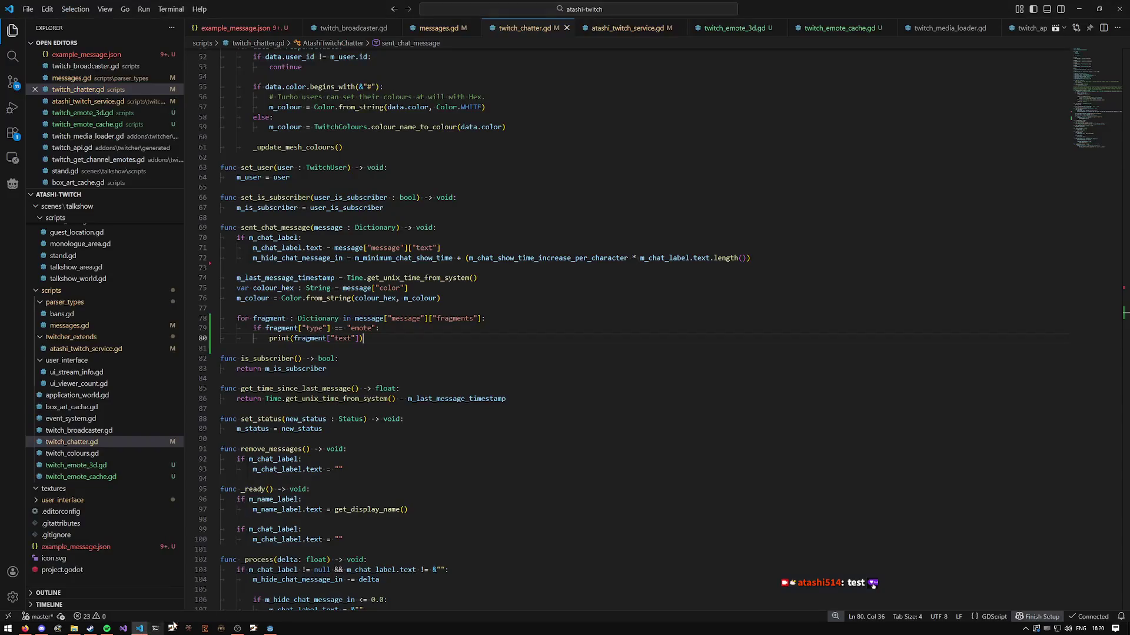
# - In messages.gd, comment out the event data print and add an empty line above it
pyautogui.click(139, 628)
pyautogui.press('Left')
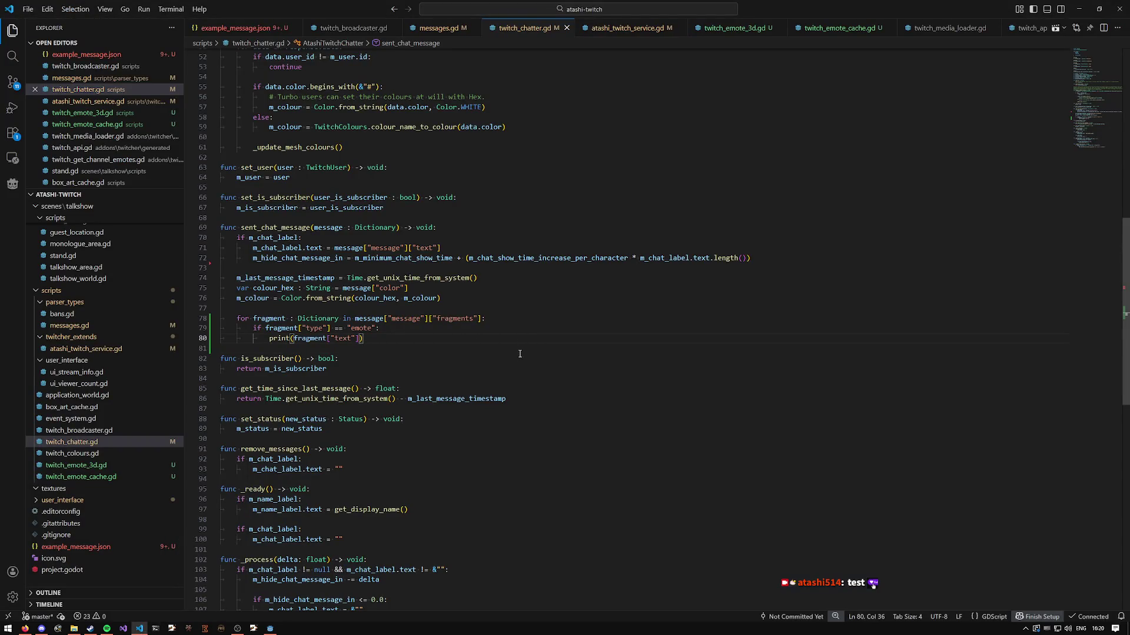
pyautogui.hotkey('ctrl', 'Tab')
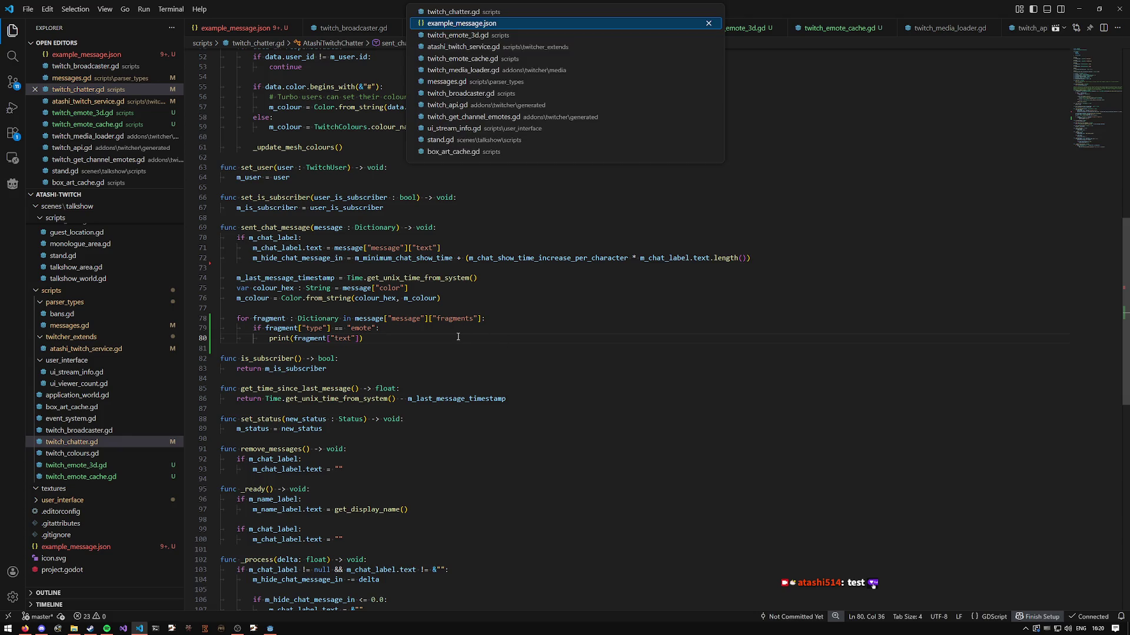
pyautogui.hotkey('ctrl', 'Tab')
pyautogui.hotkey('ctrl', 'Tab')
pyautogui.hotkey('ctrl', 'Tab')
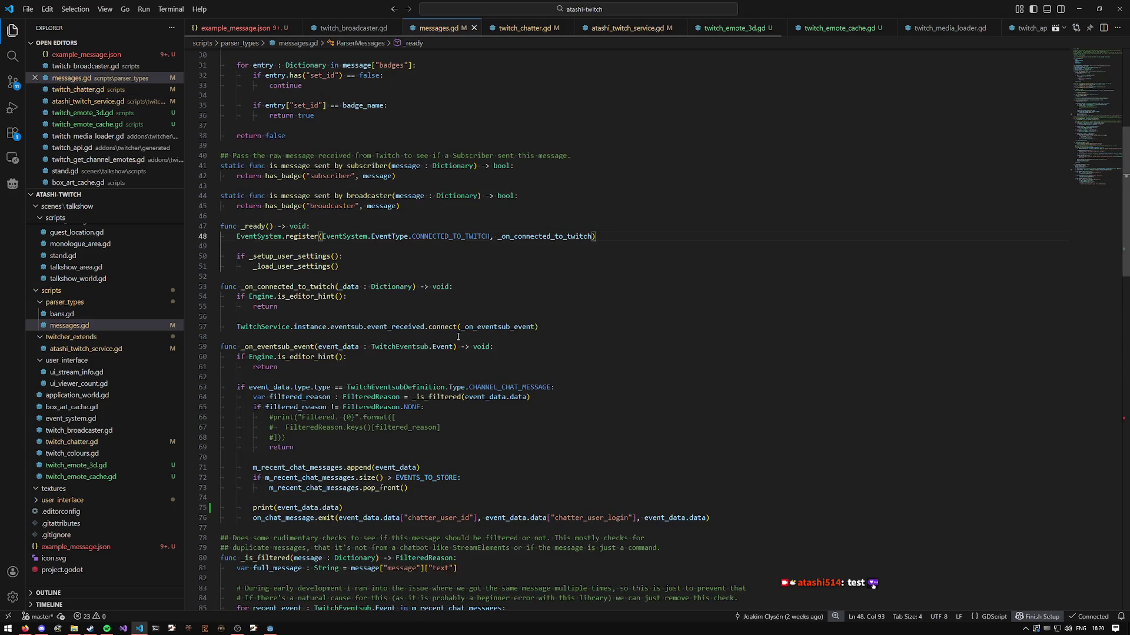
pyautogui.click(253, 508)
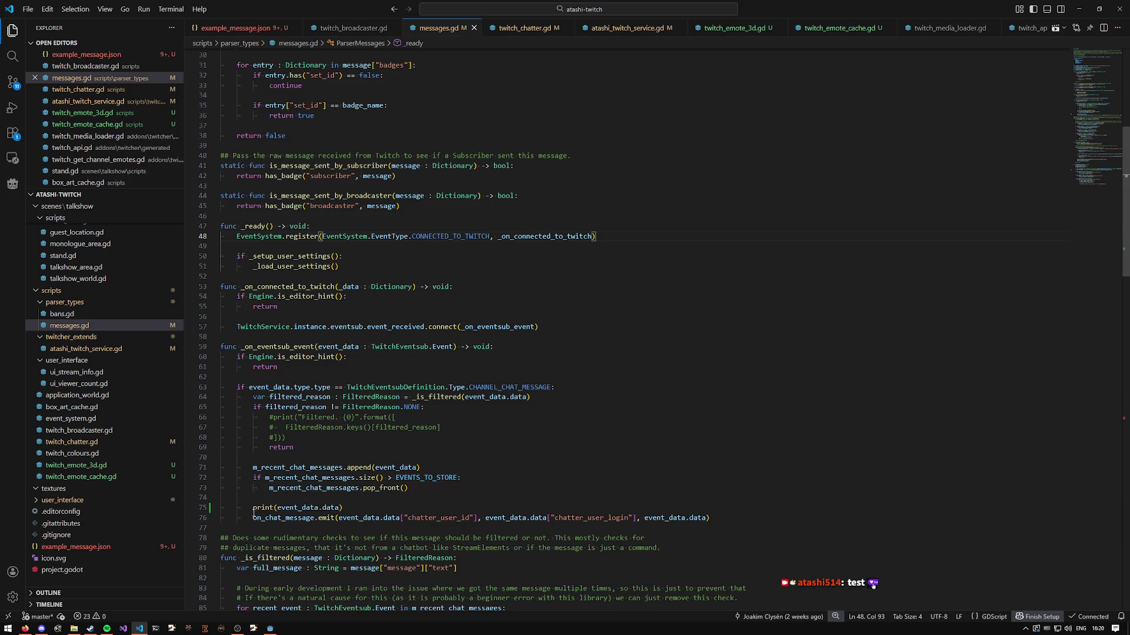
pyautogui.hotkey('ctrl', '/')
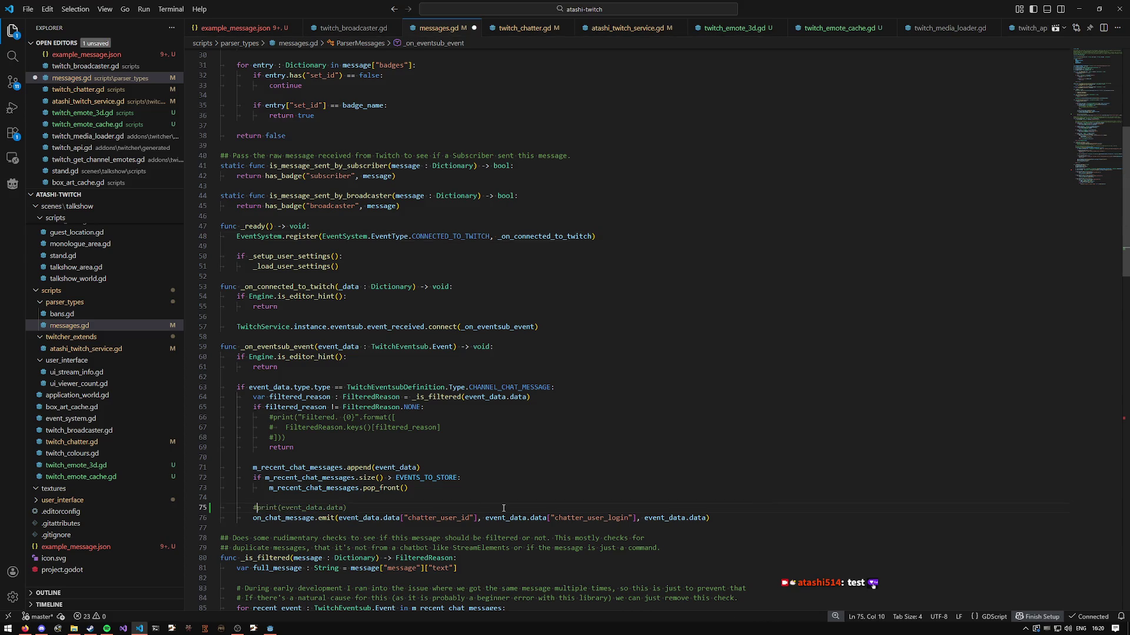
pyautogui.hotkey('ctrl', 'shift', 'Return')
# - Type '# DEBUG Shows the message data in JSON form., good for debugging!' and save
pyautogui.write('# DER')
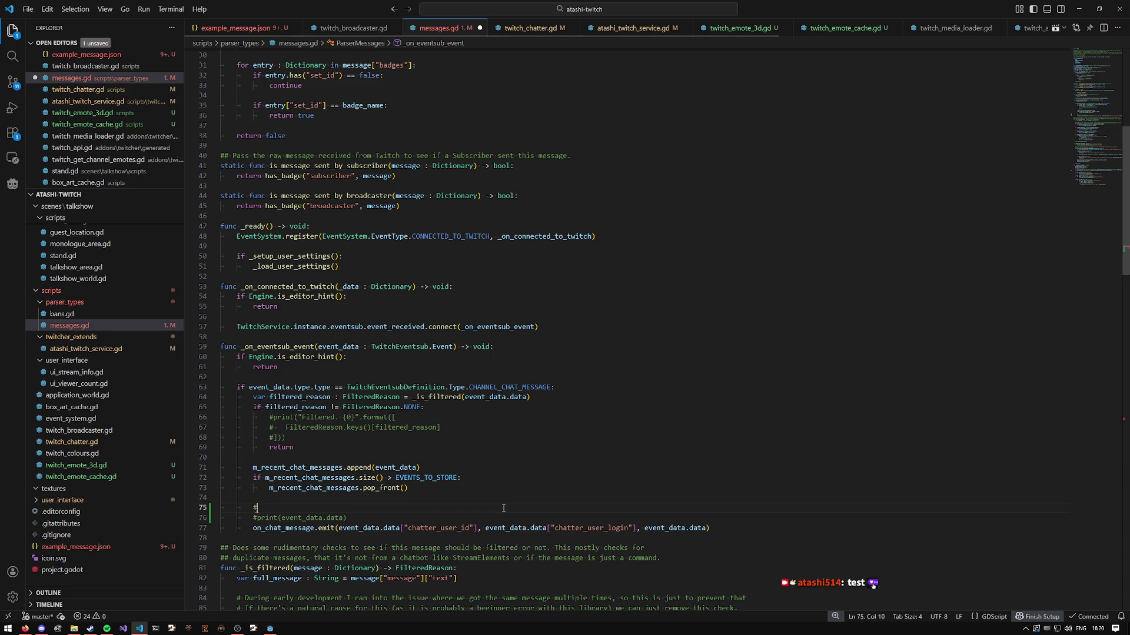
pyautogui.press('BackSpace')
pyautogui.write('BUG ')
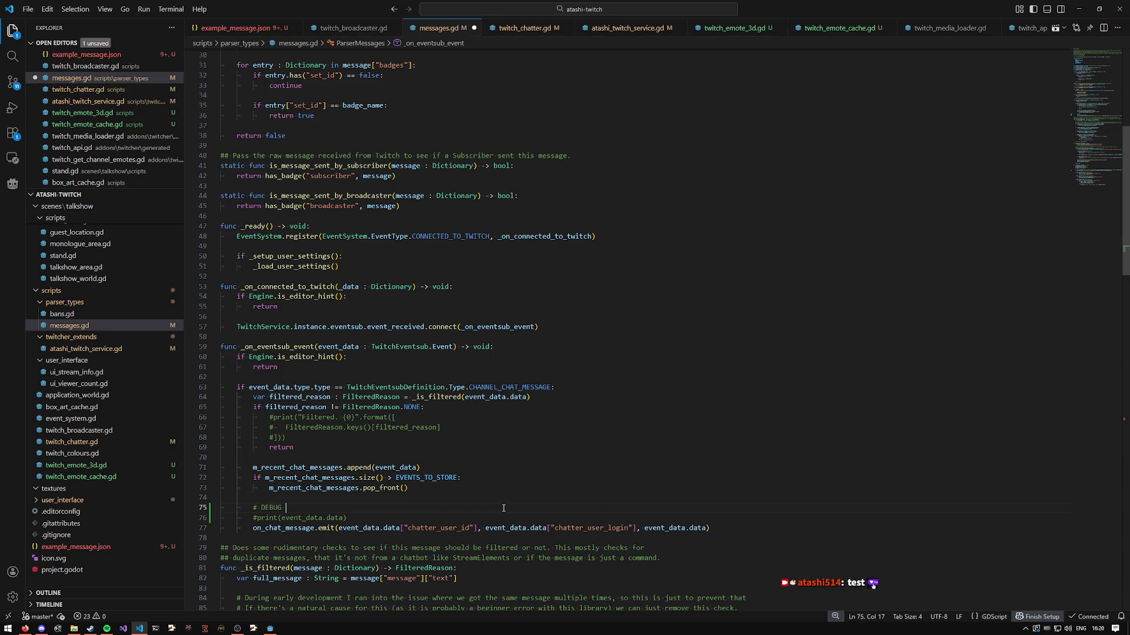
pyautogui.write('Shows the me')
pyautogui.write('ssage data in JSON')
pyautogui.write(' form.')
pyautogui.write(', good for ')
pyautogui.write('debugging!')
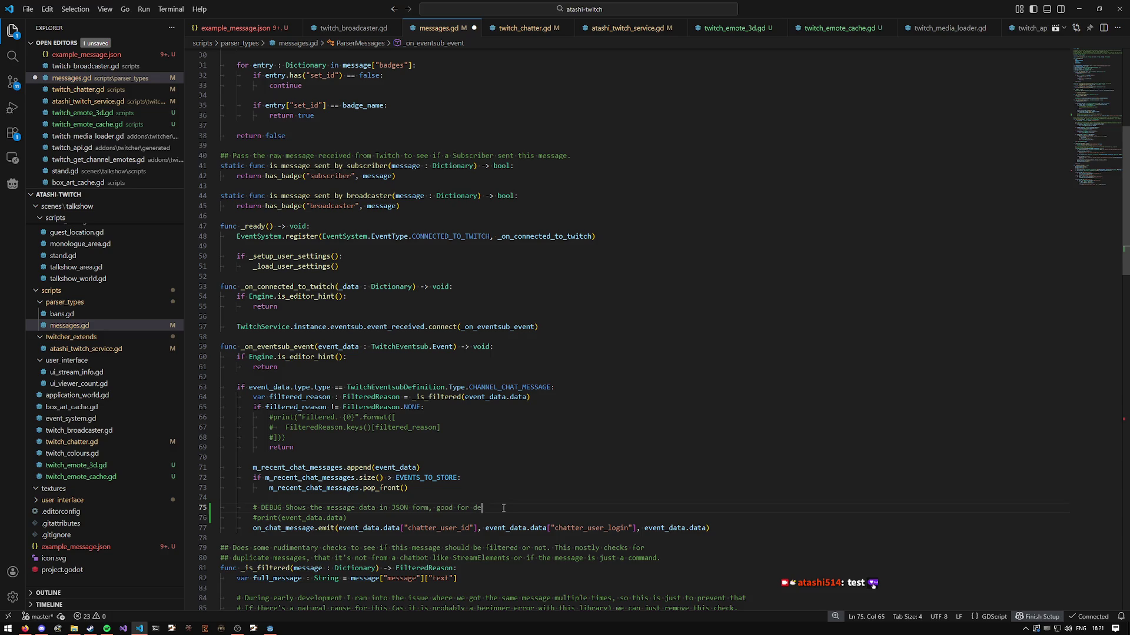
pyautogui.hotkey('ctrl', 's')
pyautogui.hotkey('ctrl', 'Tab')
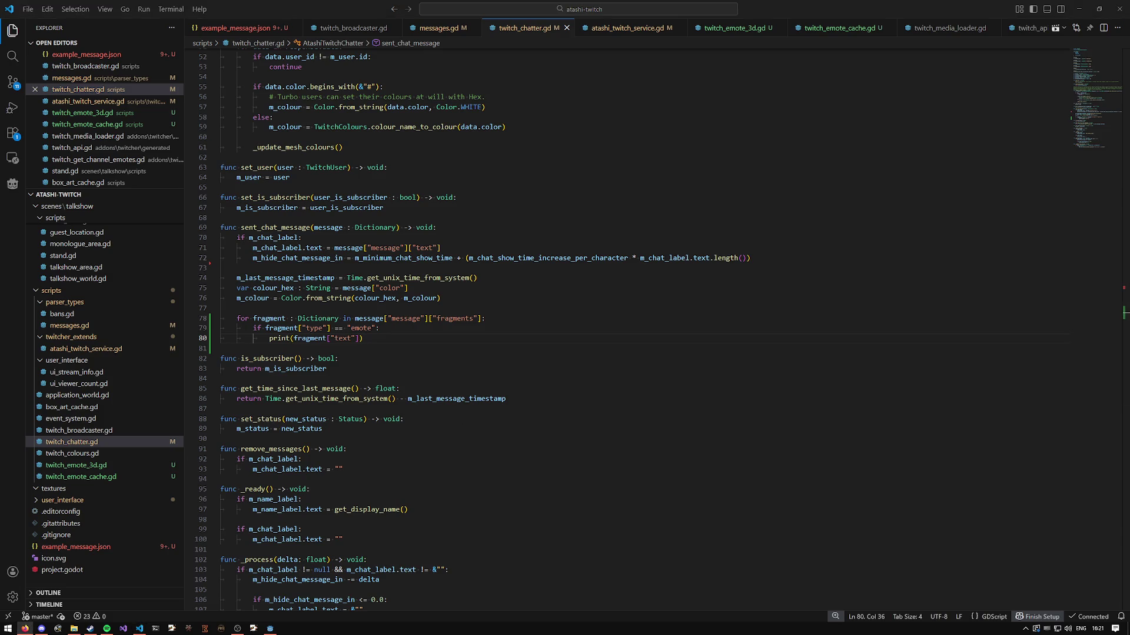
# - Close the twitch_broadcaster.gd tab, check the emote id in example_message.json, then return to twitch_chatter.gd
pyautogui.click(436, 340)
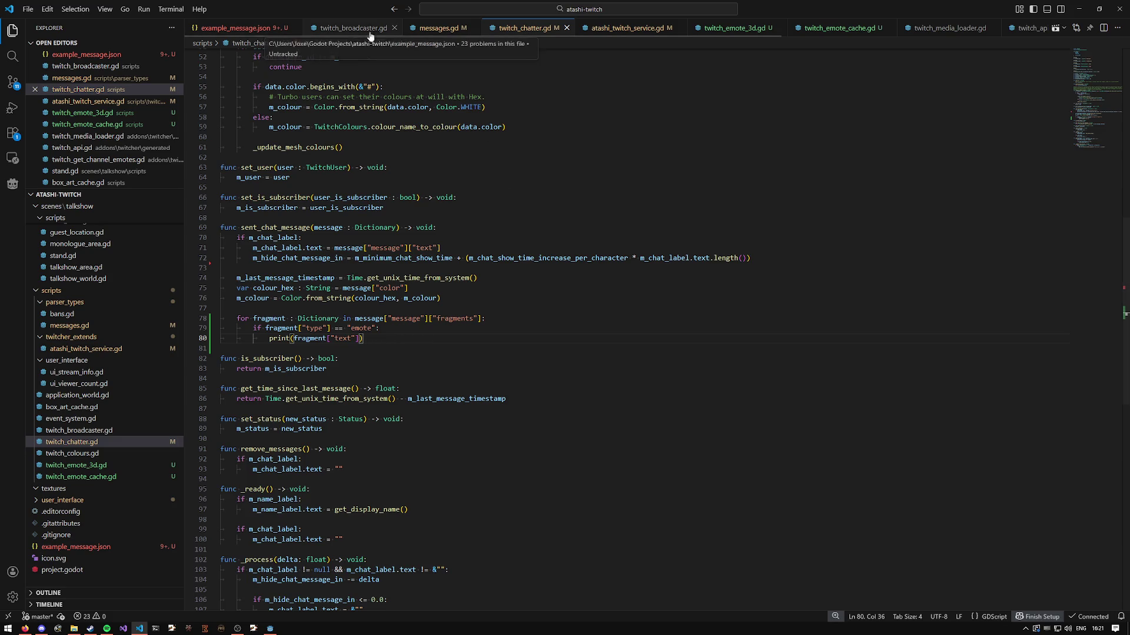
pyautogui.click(344, 30)
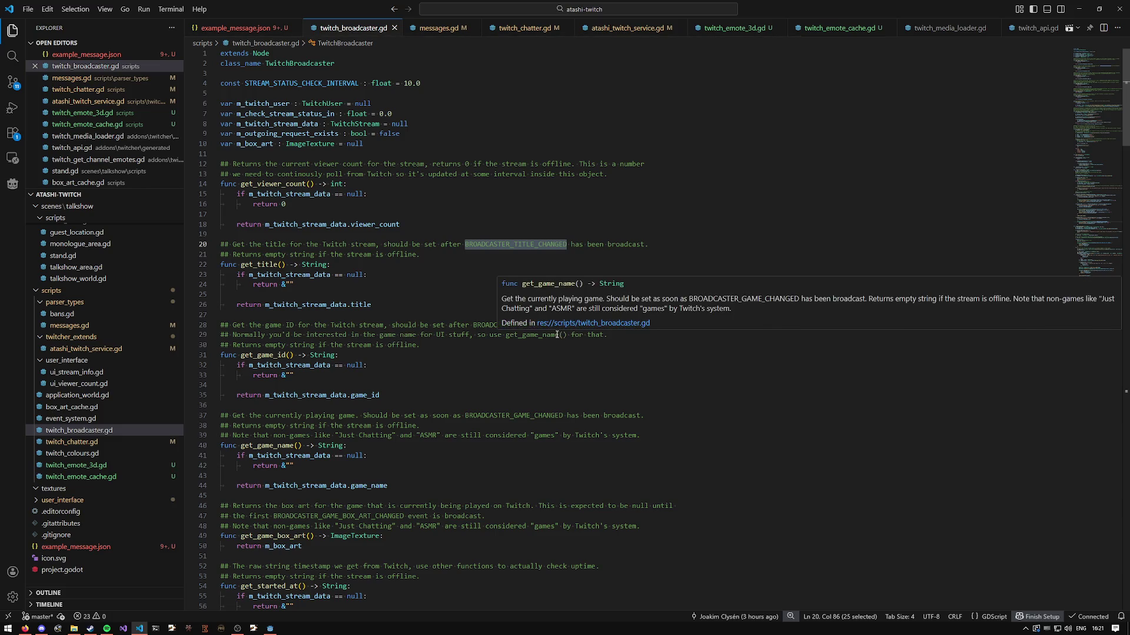
pyautogui.middleClick(347, 29)
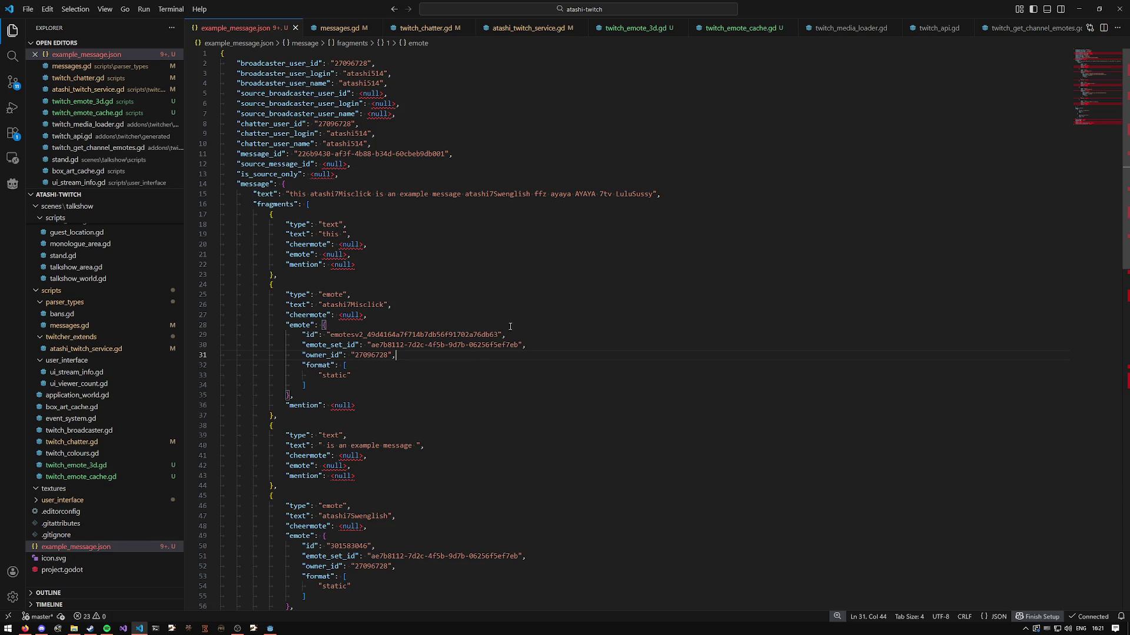
pyautogui.doubleClick(446, 334)
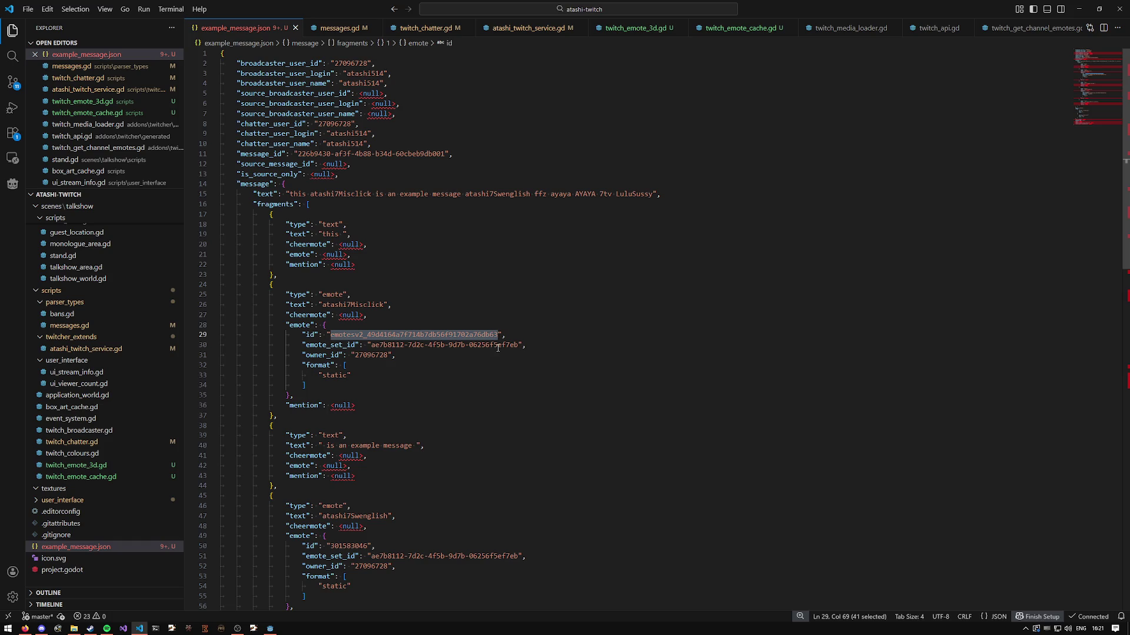
pyautogui.scroll(-3, 498, 348)
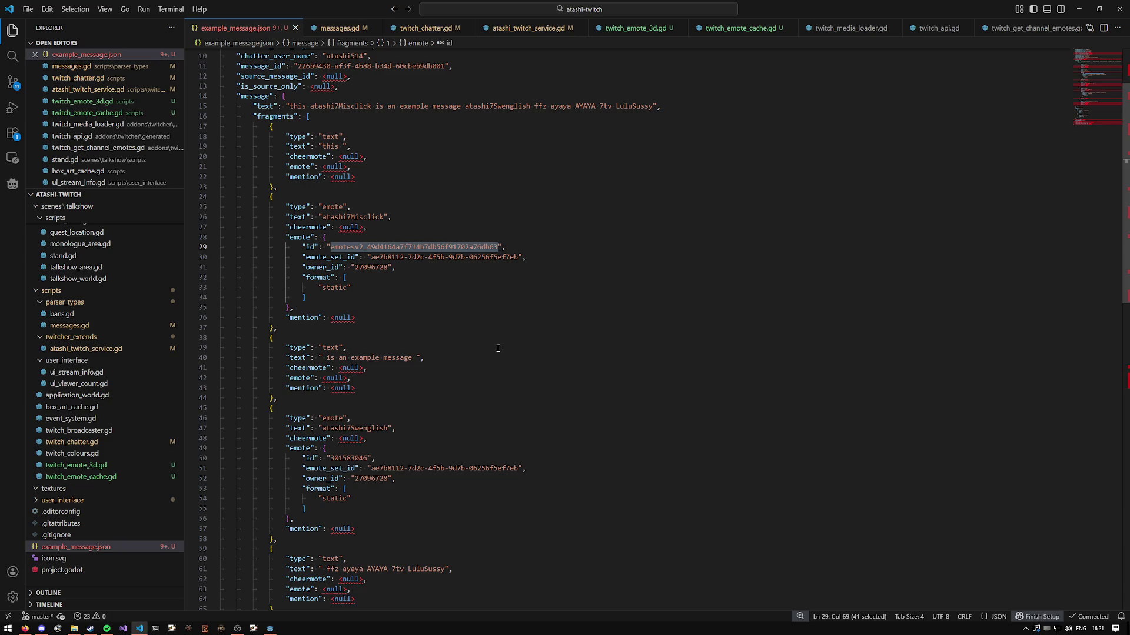
pyautogui.hotkey('ctrl', 'Tab')
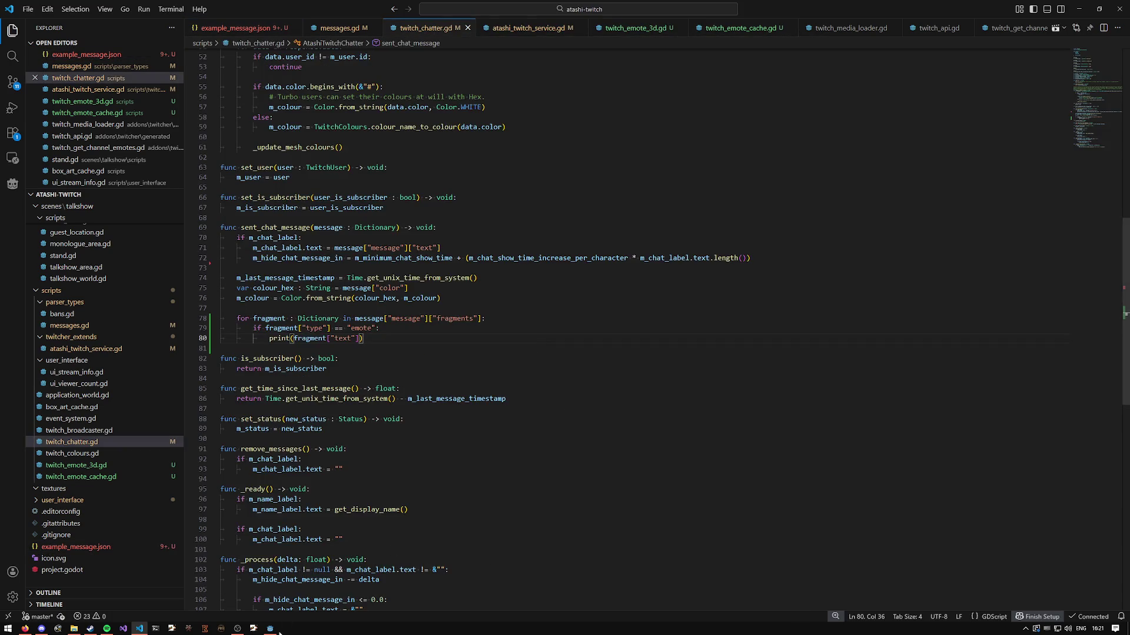
pyautogui.scroll(10, 365, 371)
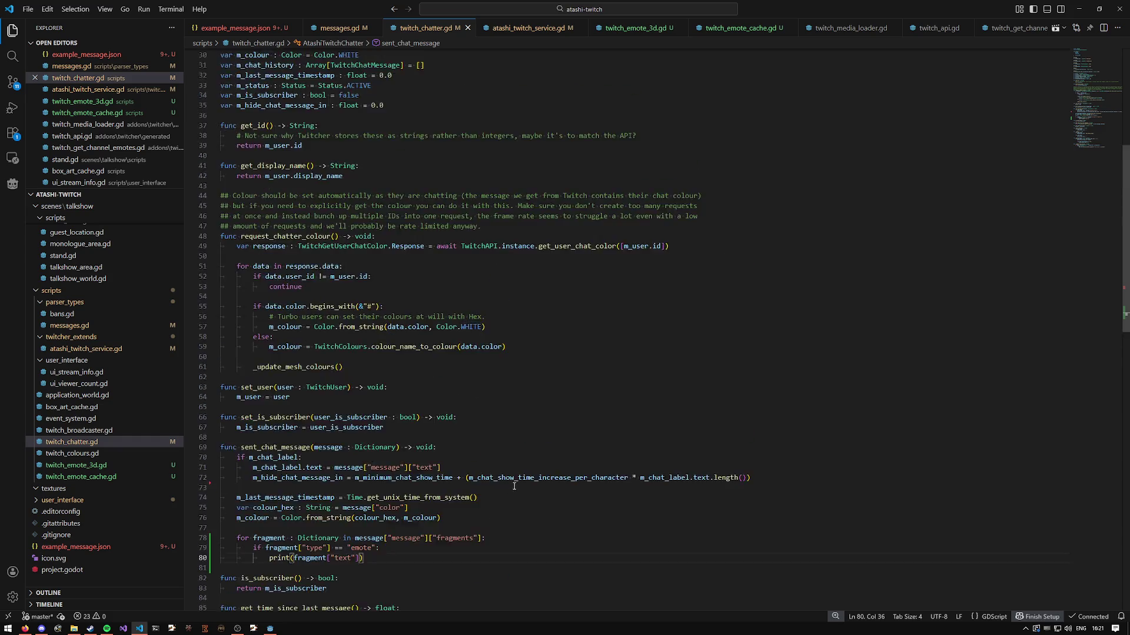
pyautogui.click(592, 303)
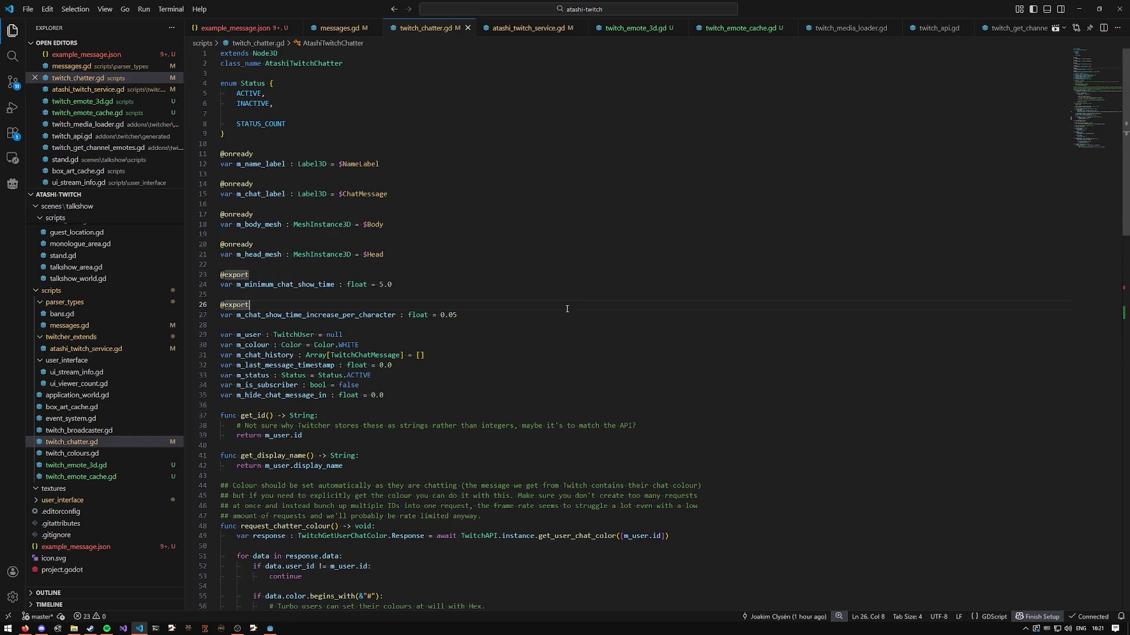
pyautogui.click(568, 312)
pyautogui.press('Return')
pyautogui.press('Return')
pyautogui.write('@exp')
pyautogui.press('Tab')
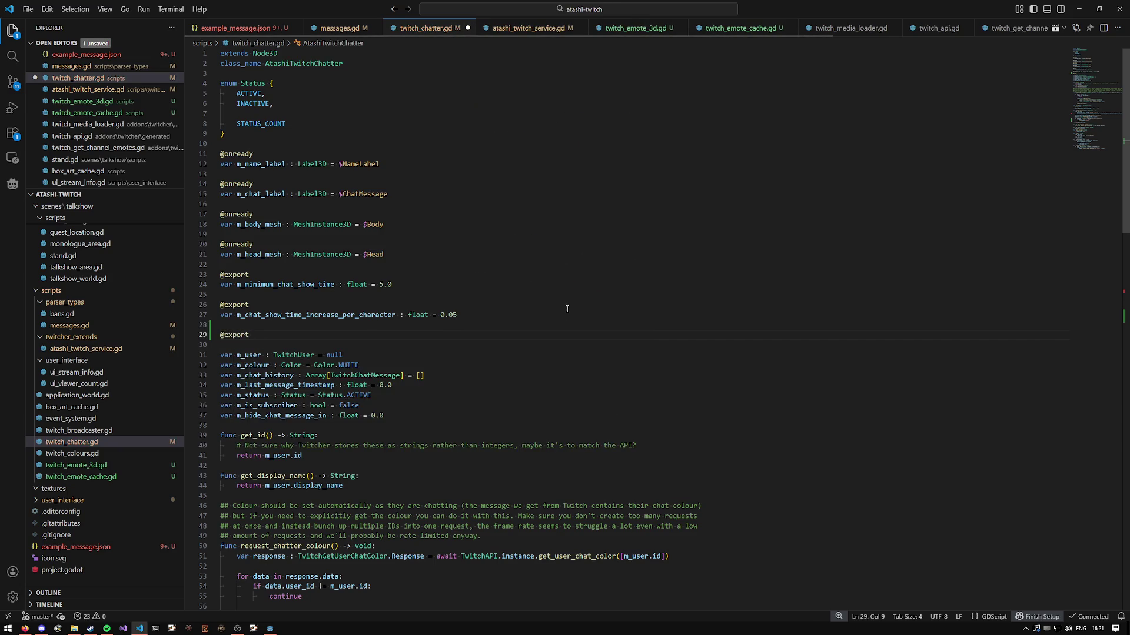
pyautogui.press('Return')
pyautogui.write('var m_')
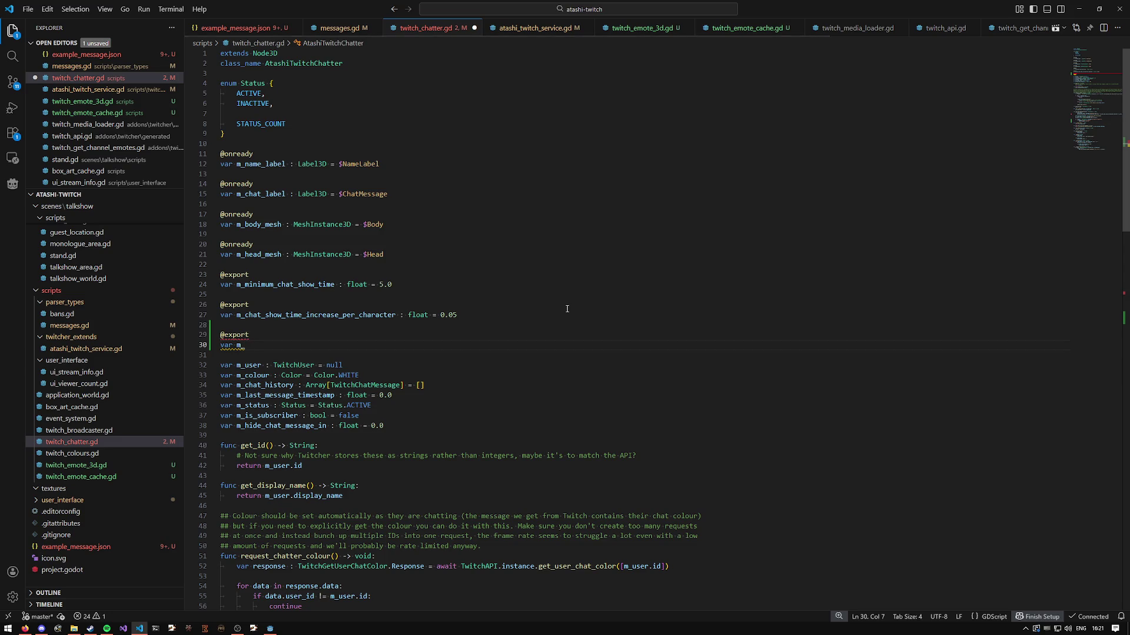
pyautogui.write('emote_scene : ')
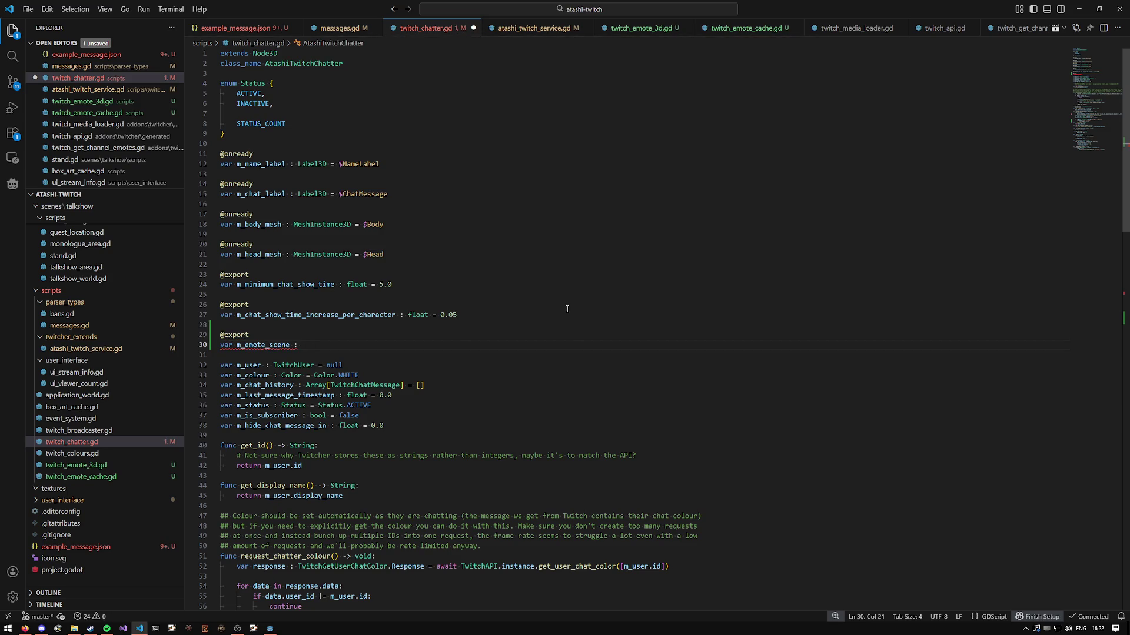
pyautogui.write('TwitchEmop')
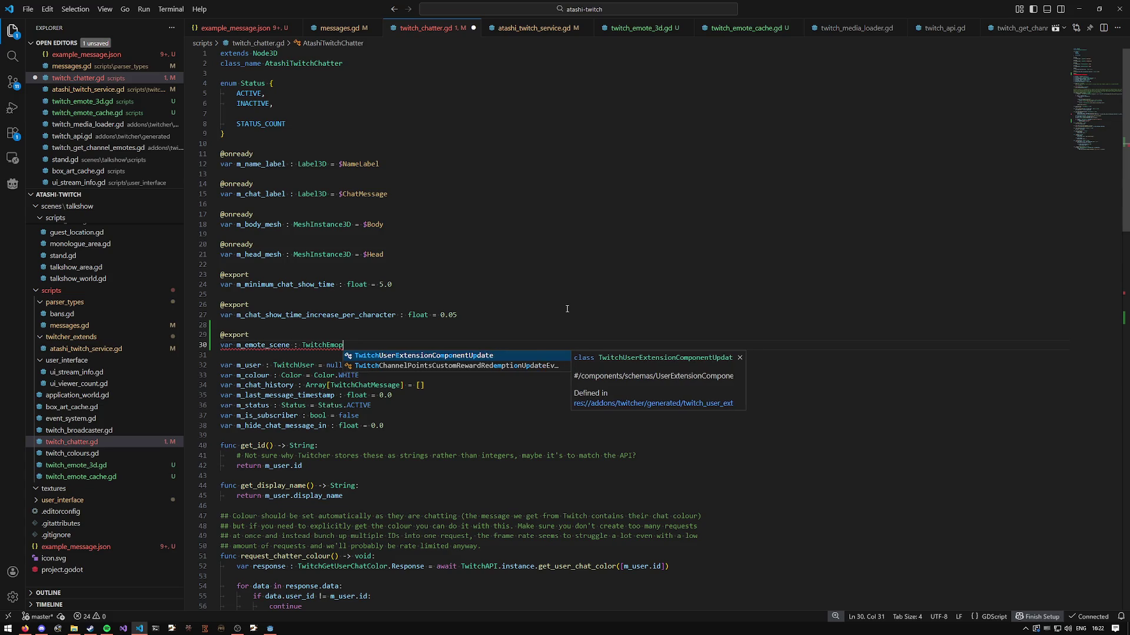
pyautogui.press('BackSpace')
pyautogui.write('te3D = ')
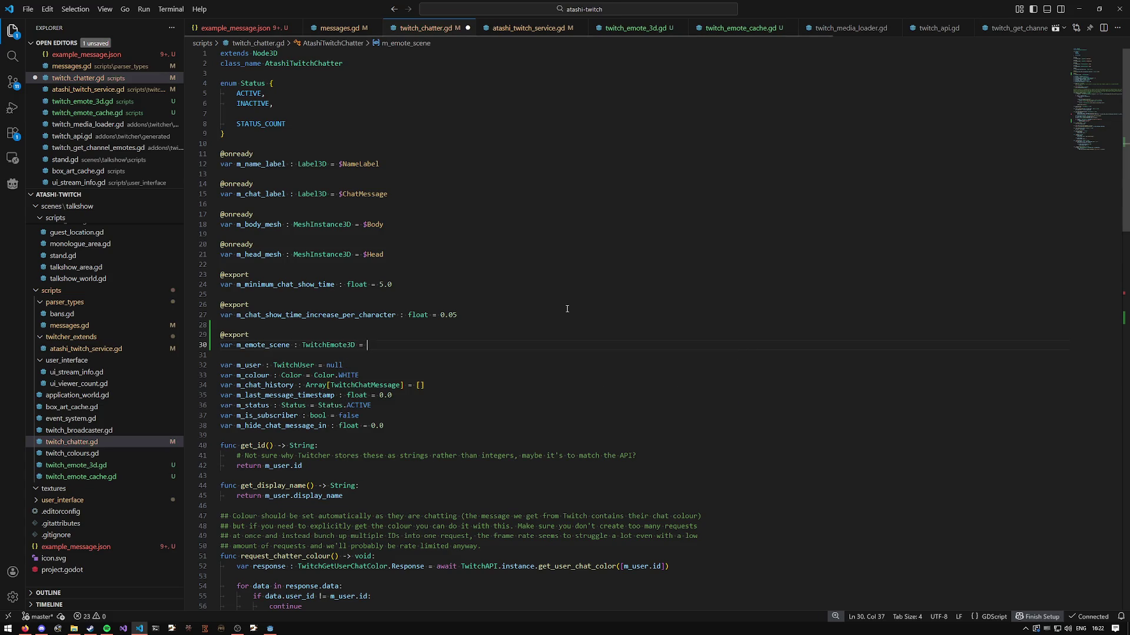
pyautogui.write('null')
pyautogui.hotkey('ctrl', 's')
# - Replace the print call on line 83 with the copied m_emote_scene name
pyautogui.doubleClick(263, 345)
pyautogui.hotkey('ctrl', 'c')
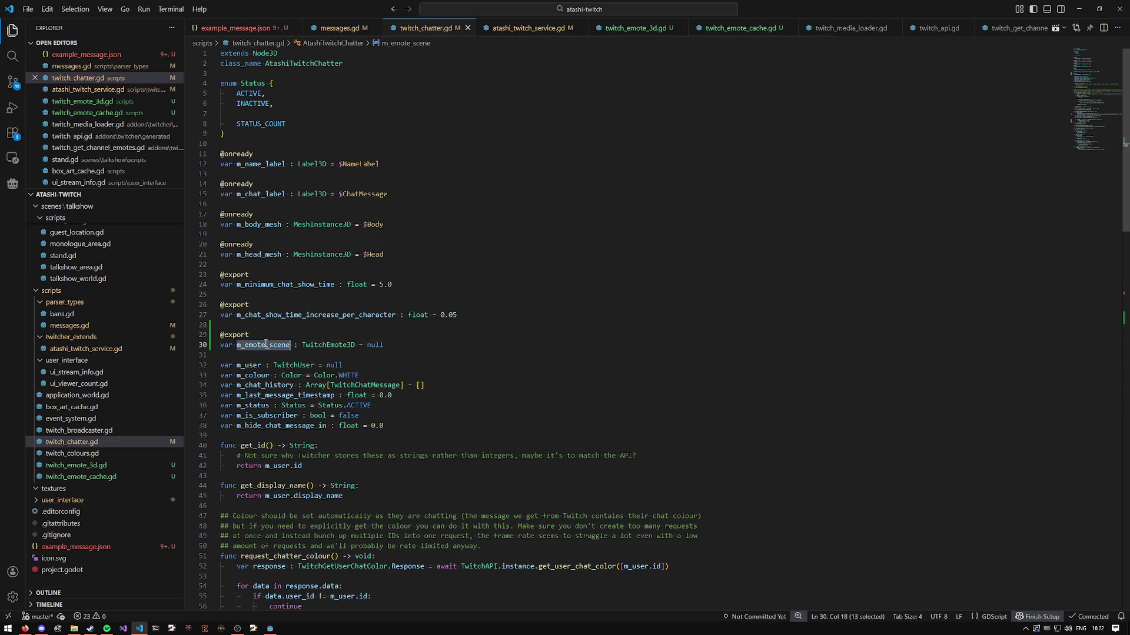
pyautogui.scroll(-15, 347, 355)
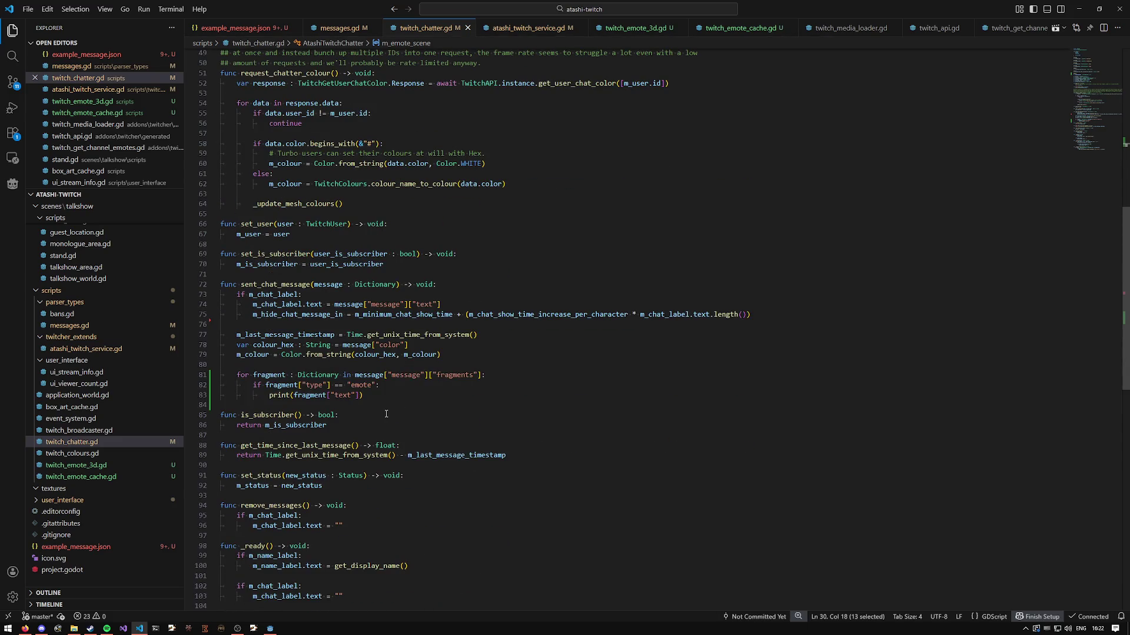
pyautogui.click(430, 395)
pyautogui.press('Return')
pyautogui.hotkey('ctrl', 'v')
pyautogui.press('Up')
pyautogui.hotkey('ctrl', 'shift', 'k')
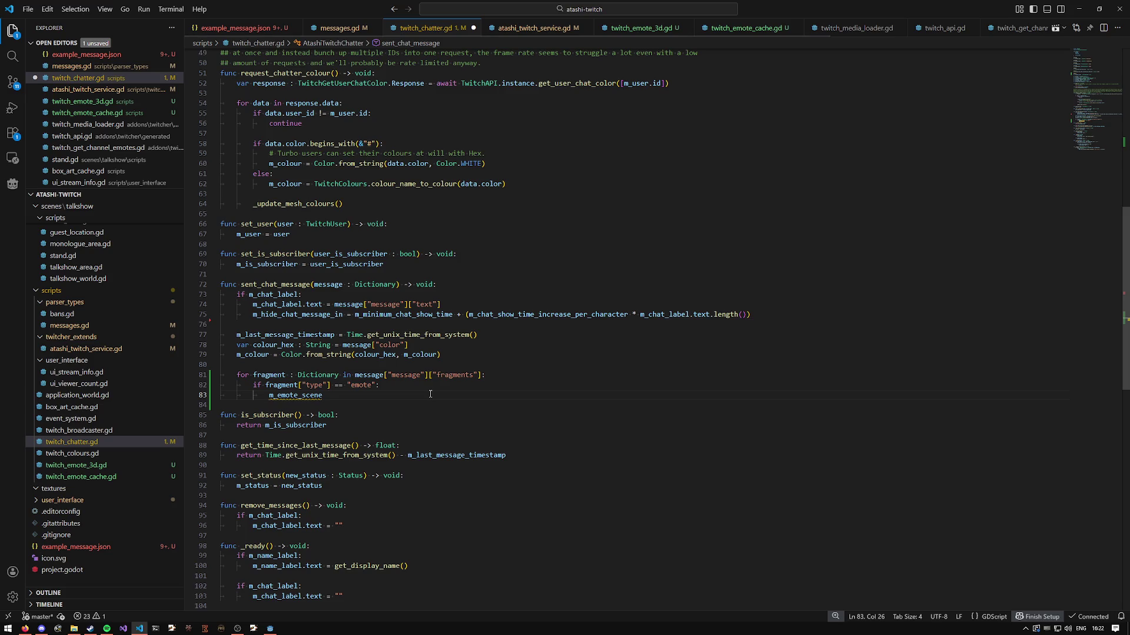
pyautogui.press('Home')
pyautogui.write('if')
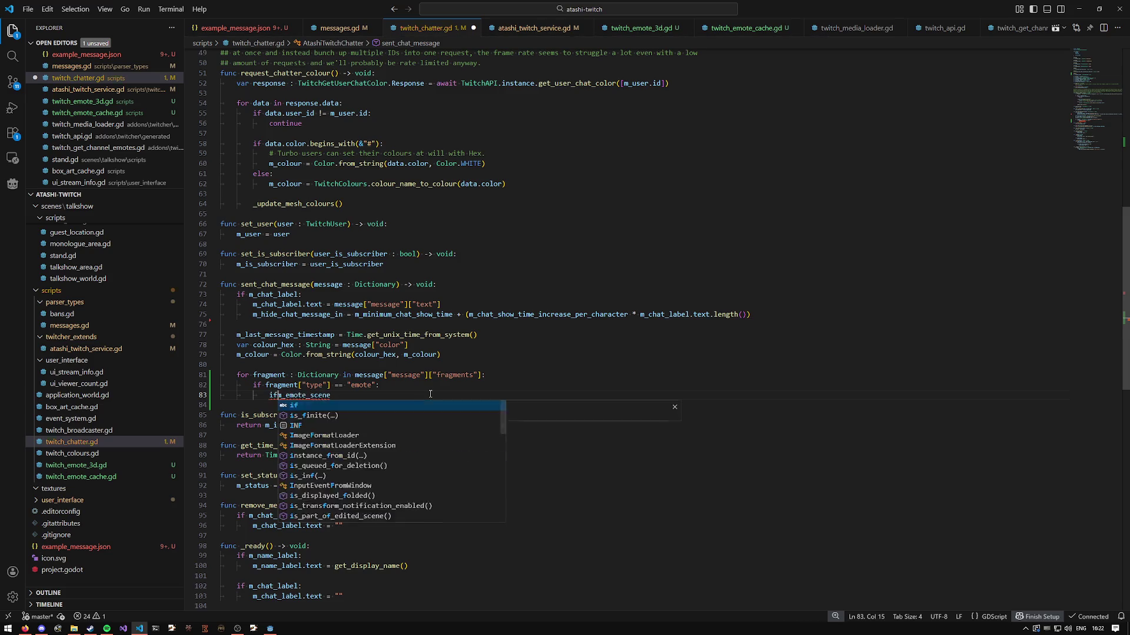
pyautogui.hotkey('ctrl', 'z')
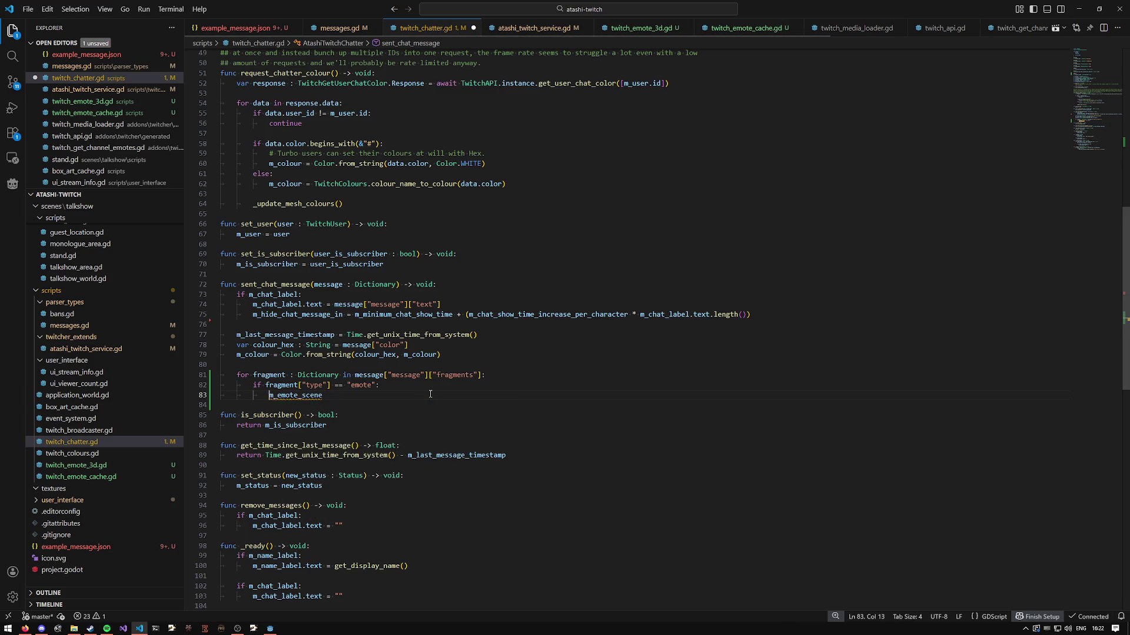
# - Wrap the fragments loop in 'if m_emote_scene != null:' and append .instantiate to m_emote_scene
pyautogui.press('Up')
pyautogui.press('Up')
pyautogui.press('Up')
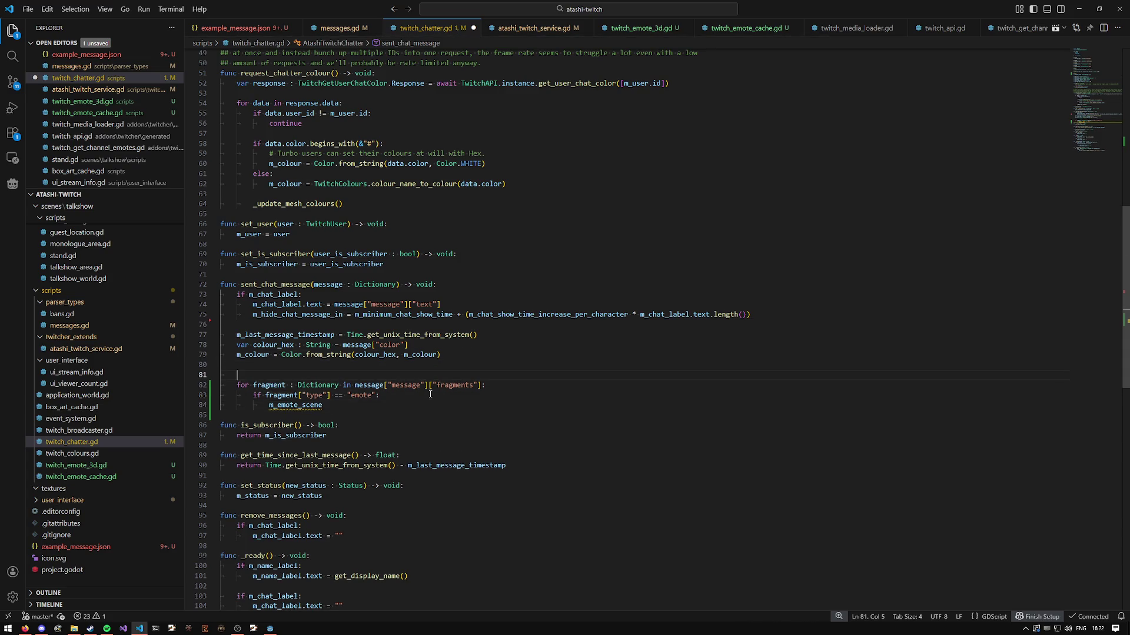
pyautogui.press('Return')
pyautogui.press('Tab')
pyautogui.write('if m_emote_scene != null')
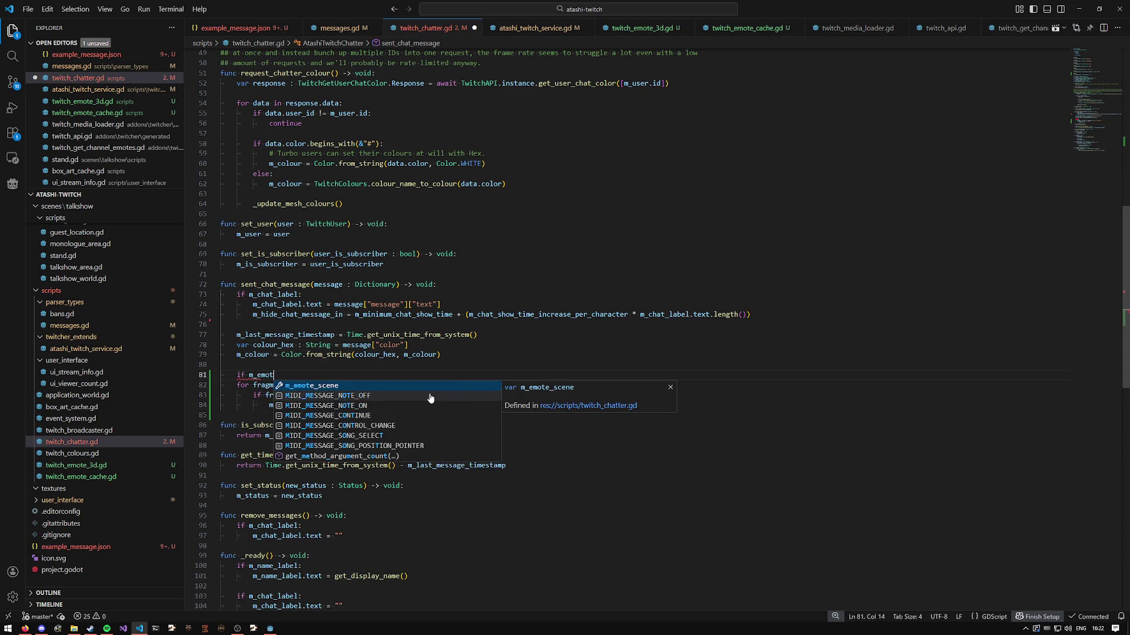
pyautogui.write(':')
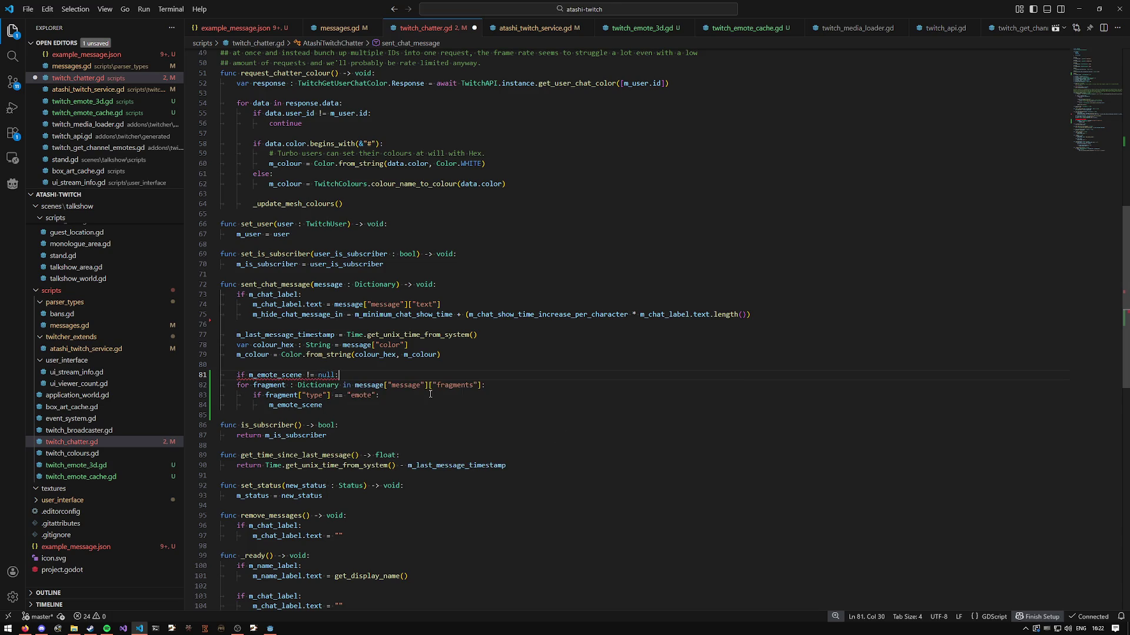
pyautogui.press('Down')
pyautogui.press('Down')
pyautogui.press('Down')
pyautogui.hotkey('shift', 'Up')
pyautogui.hotkey('shift', 'Up')
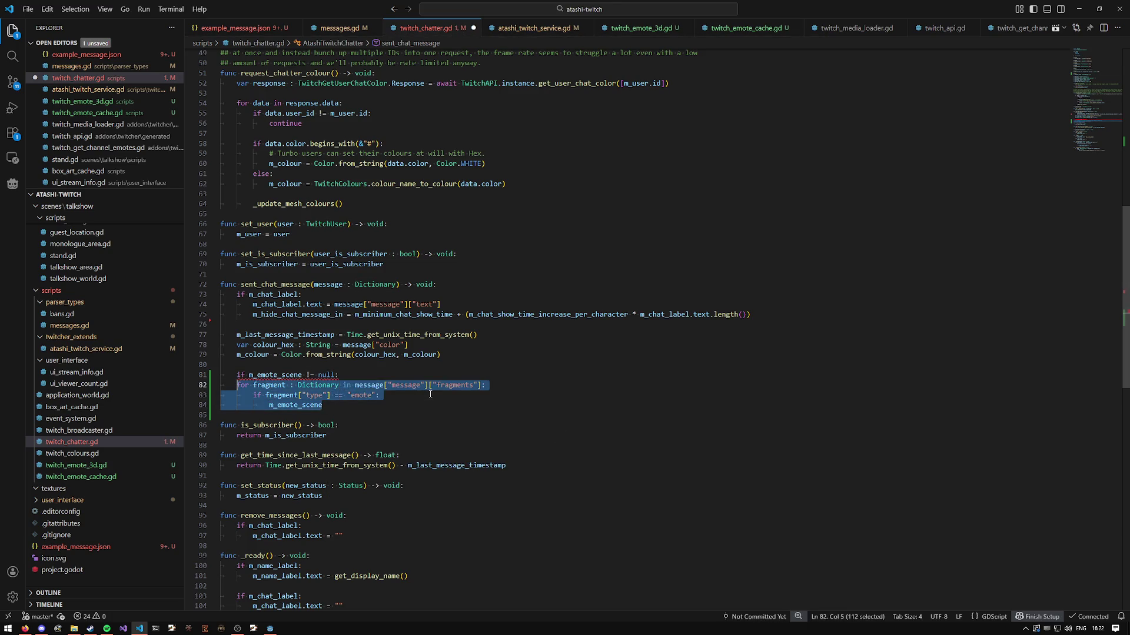
pyautogui.press('Tab')
pyautogui.press('Right')
pyautogui.write('.ins')
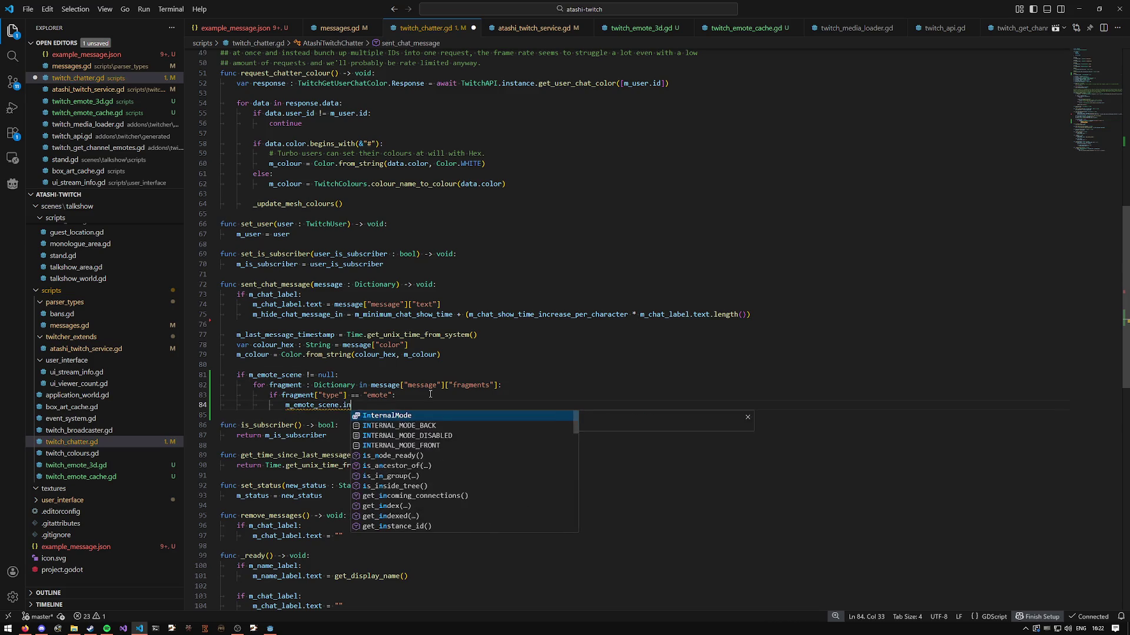
pyautogui.write('tantiate')
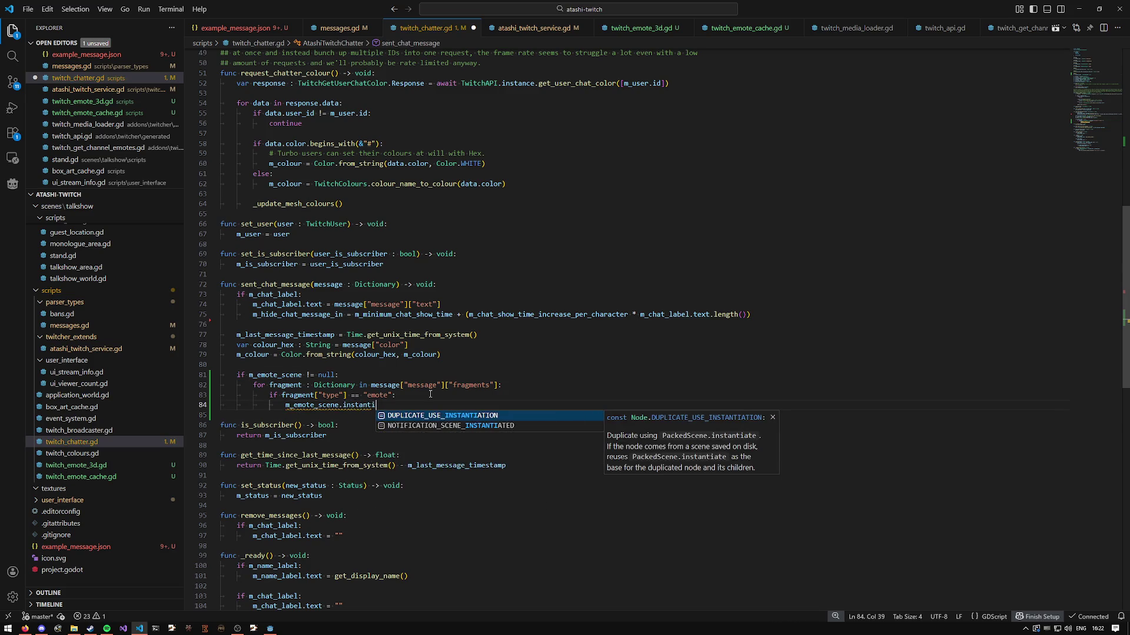
# - Change m_emote_scene's type to PackedScene, save, and complete the instantiate() call
pyautogui.scroll(15, 412, 353)
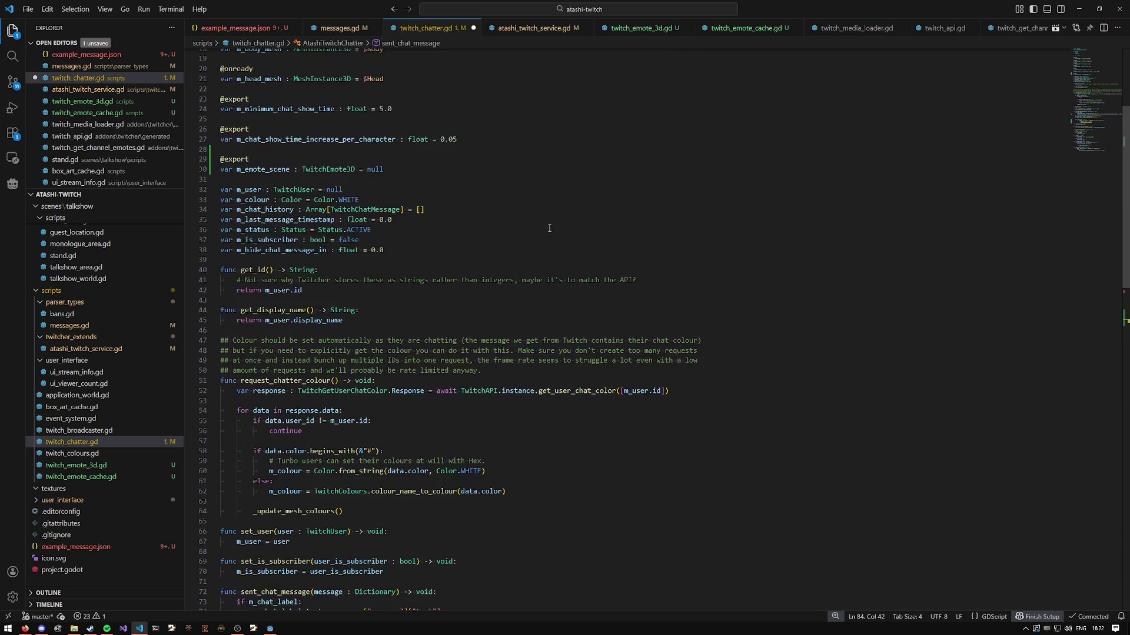
pyautogui.doubleClick(327, 347)
pyautogui.write('Packe')
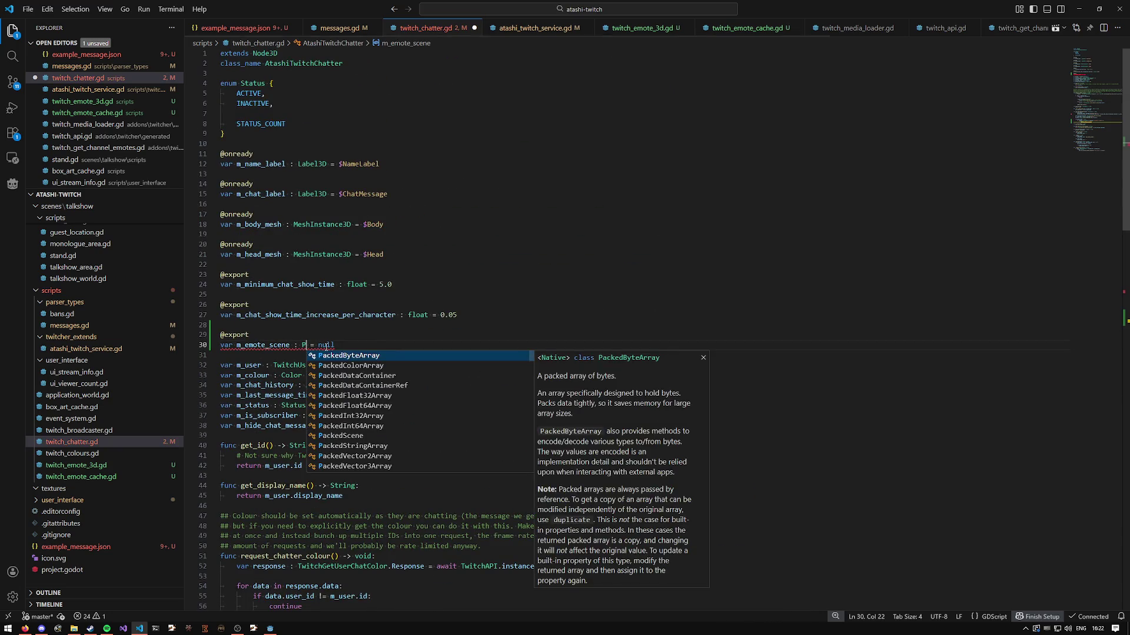
pyautogui.write('dScene')
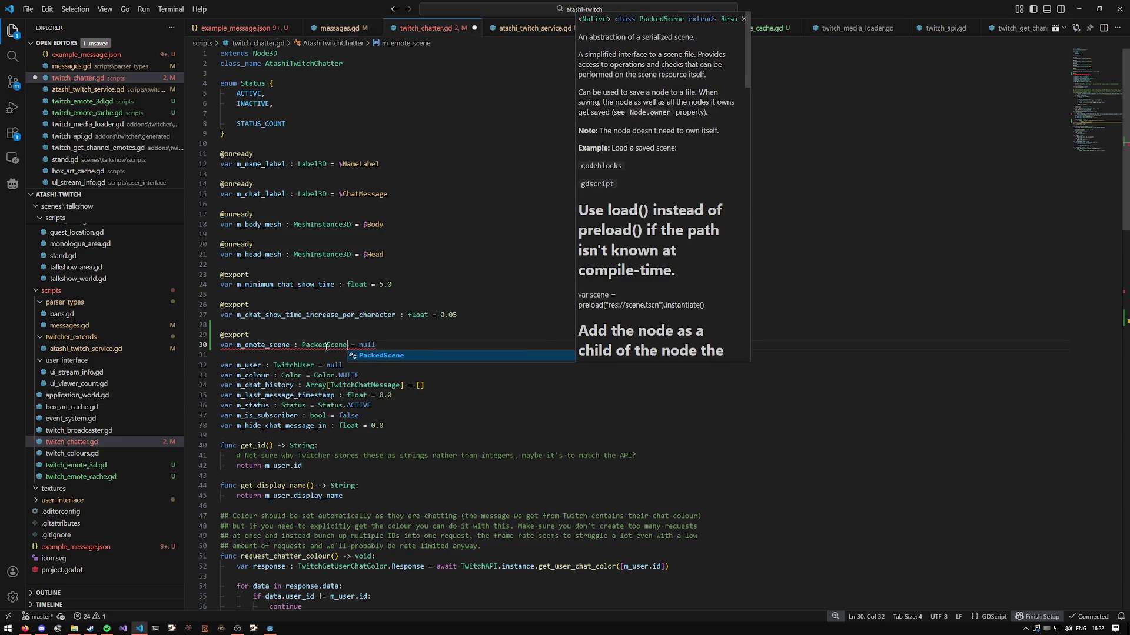
pyautogui.hotkey('ctrl', 's')
pyautogui.hotkey('alt', 'Left')
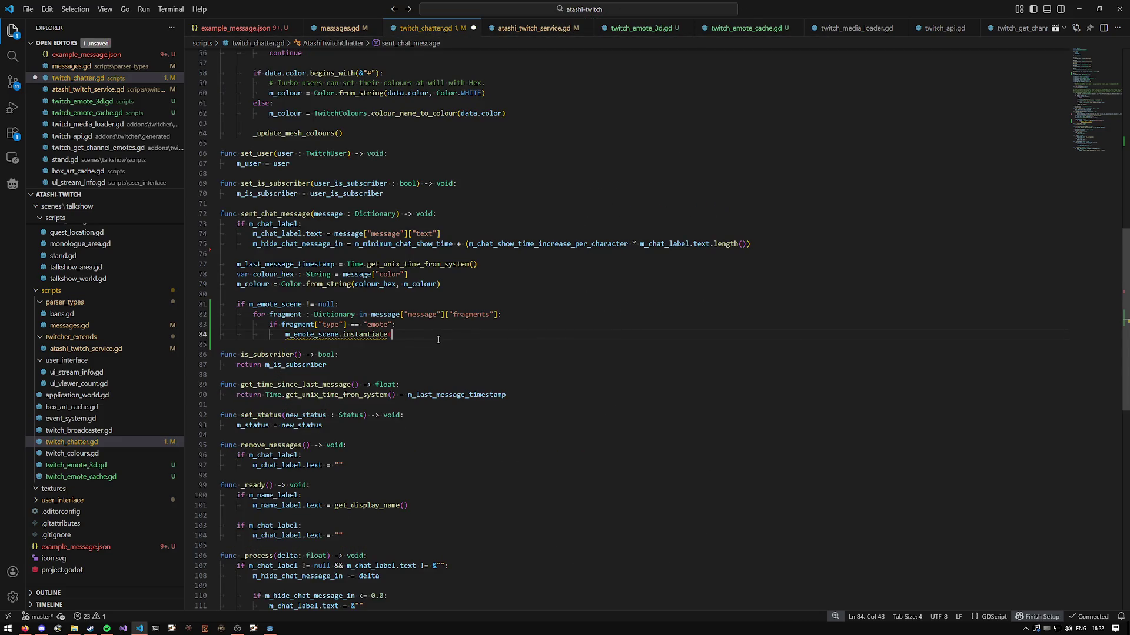
pyautogui.write('()')
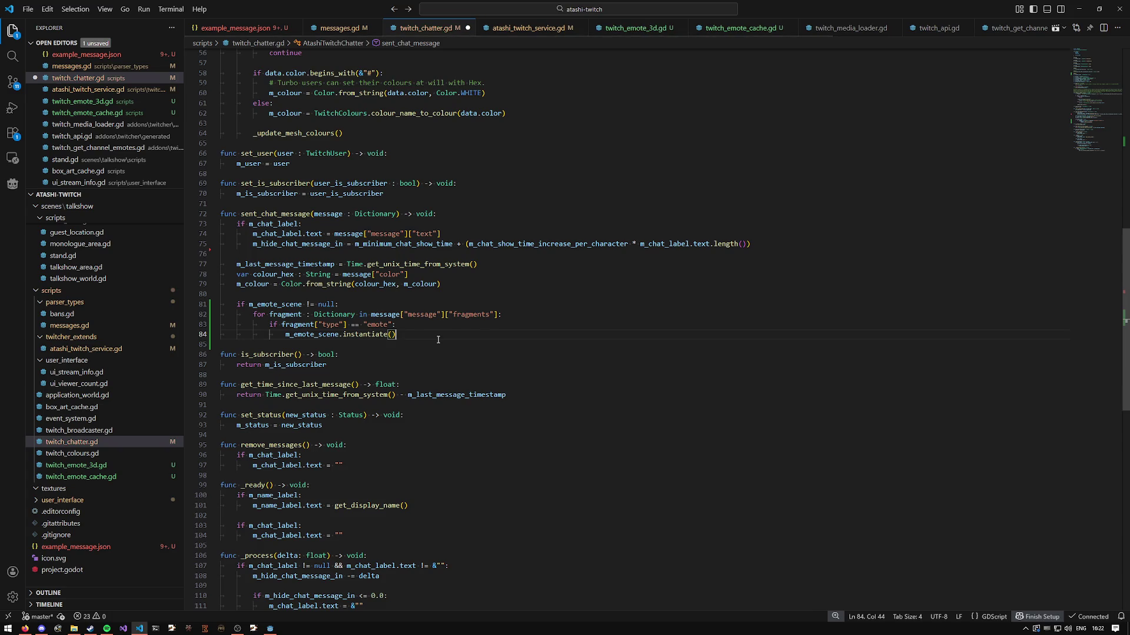
# - Store the instance as 'var emote_scene : TwitchEmote3D' and start emote_scene.set_sprite_data(TwitchEmoteCache.get_emote(fragment["...))
pyautogui.press('Home')
pyautogui.write('var emote_')
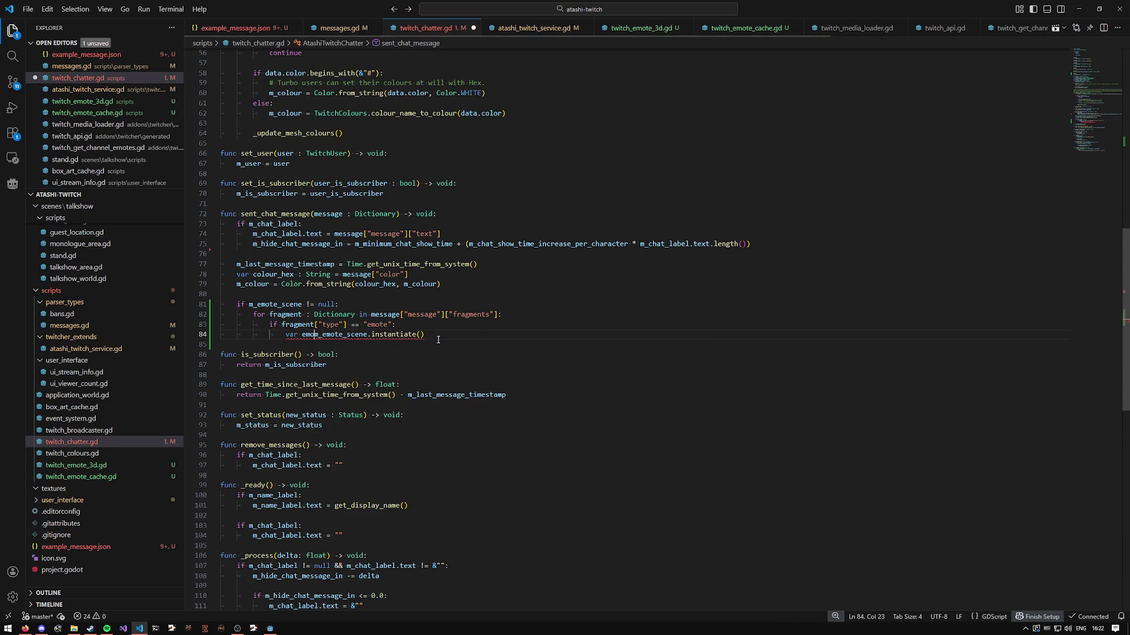
pyautogui.write('scene ')
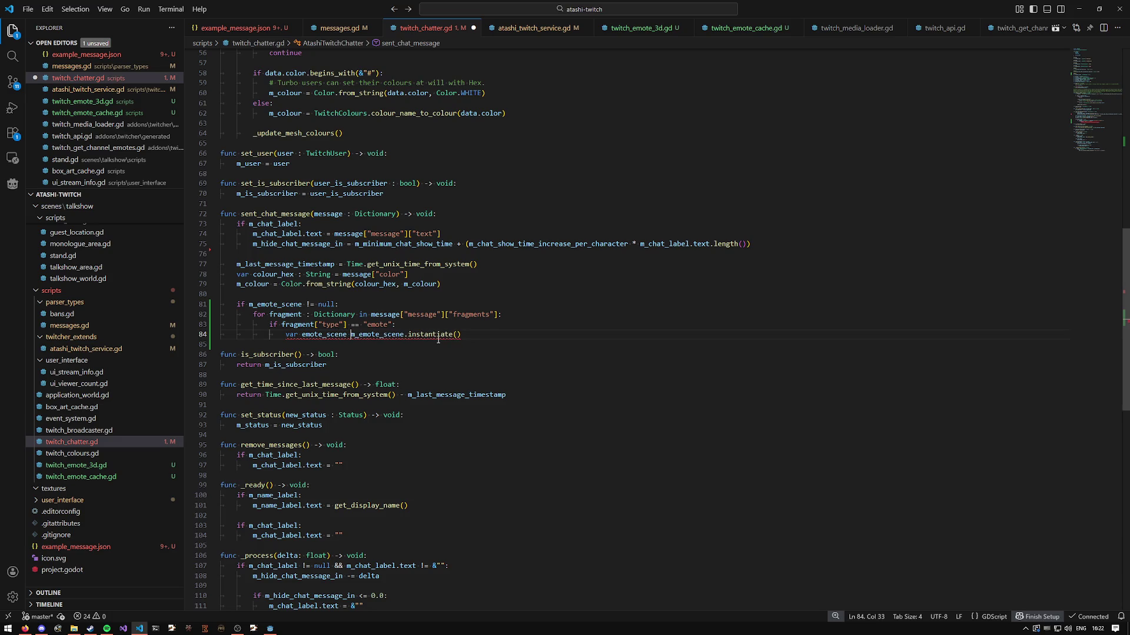
pyautogui.write(': Twit')
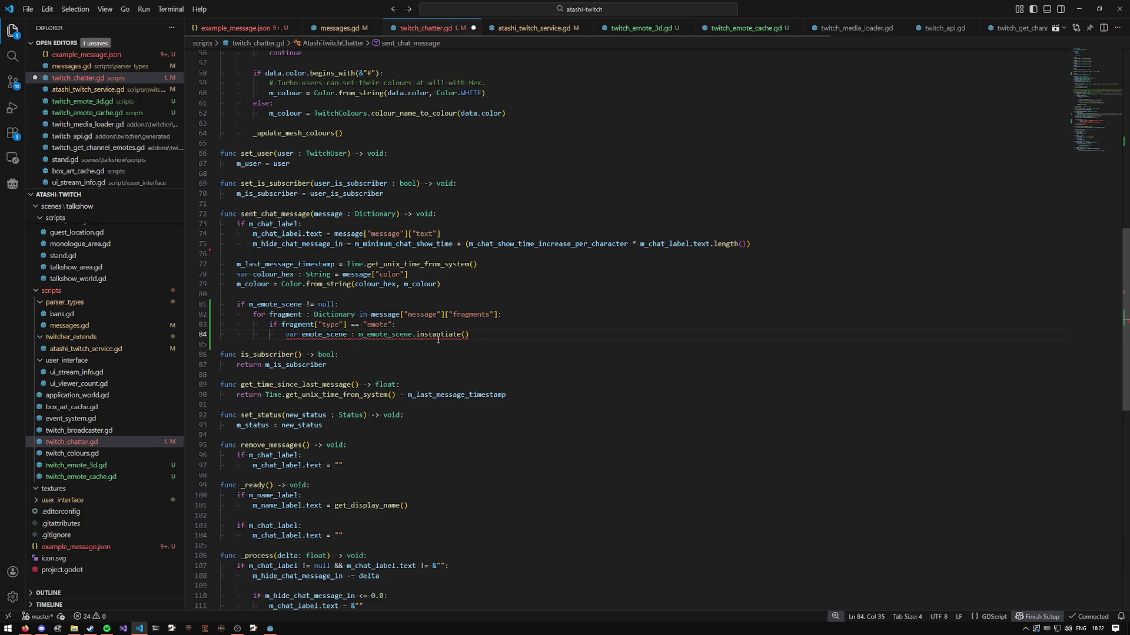
pyautogui.write('chEmote3D =')
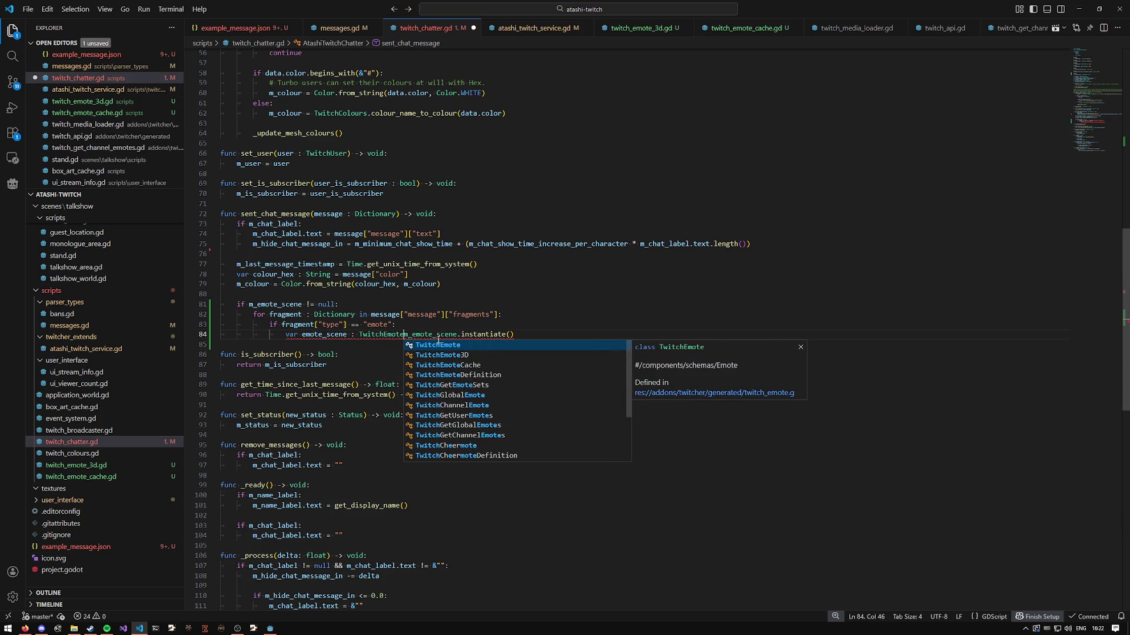
pyautogui.press('End')
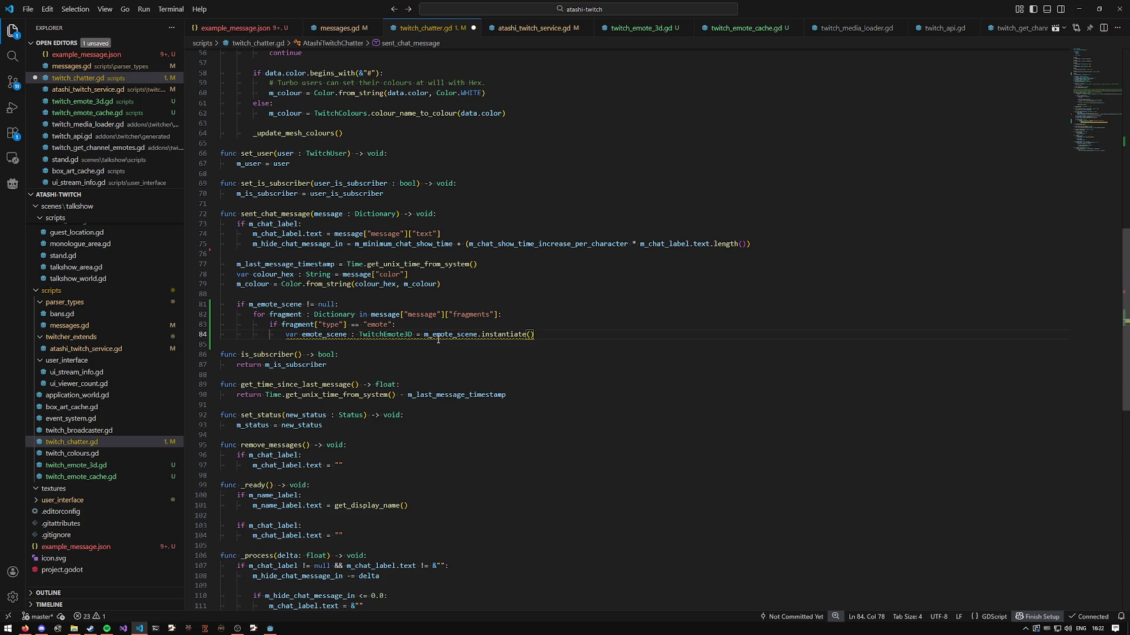
pyautogui.press('Return')
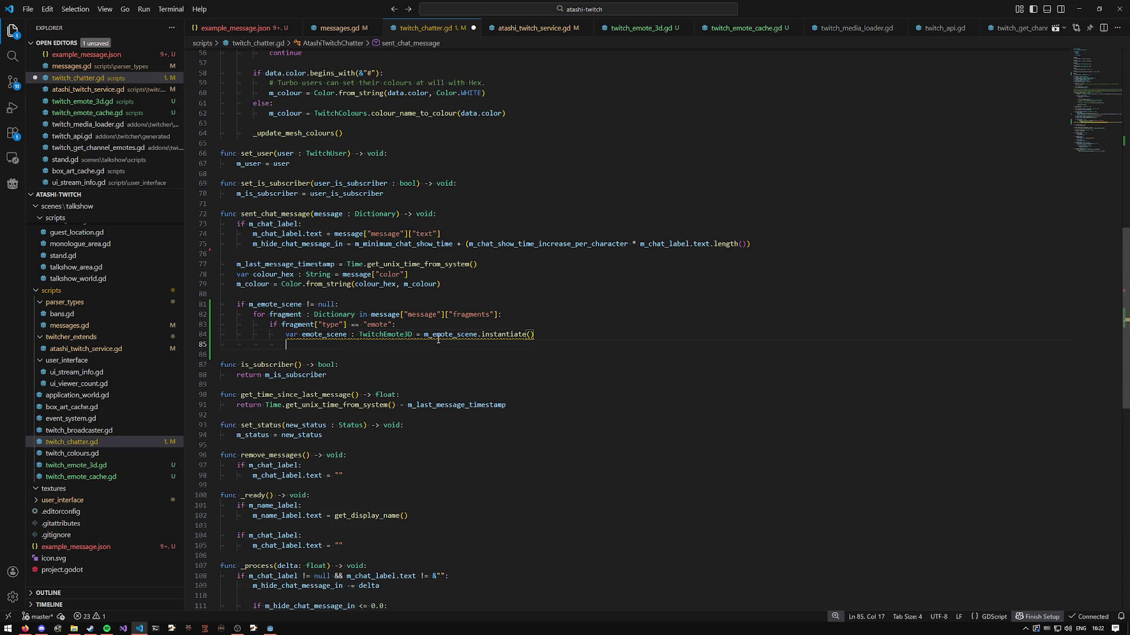
pyautogui.write('emote_scene.set_s')
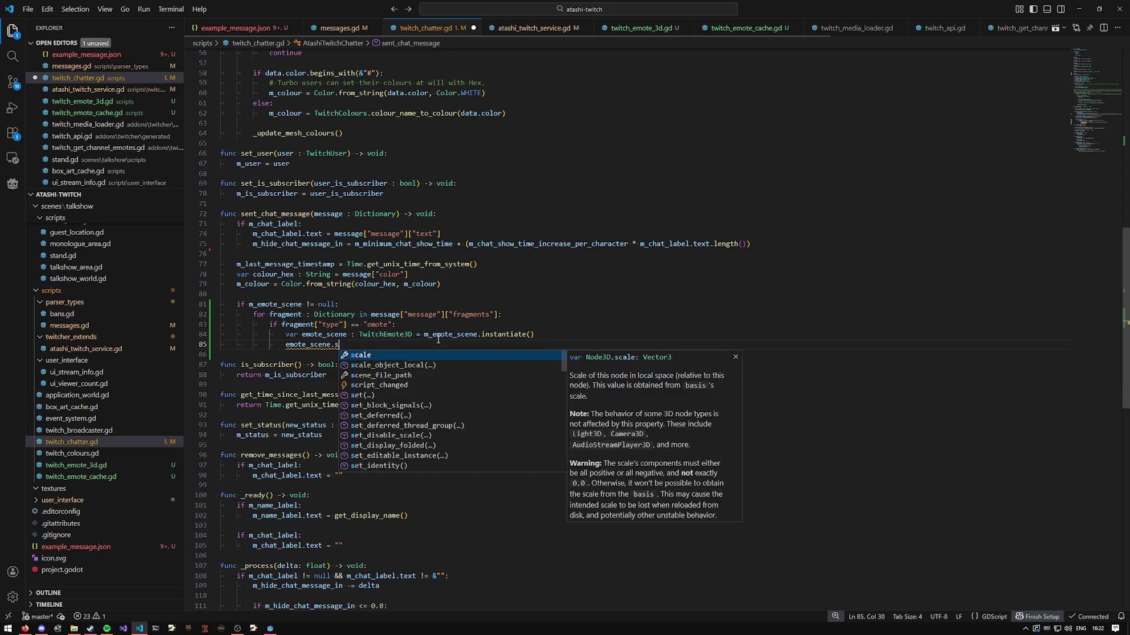
pyautogui.write('prite')
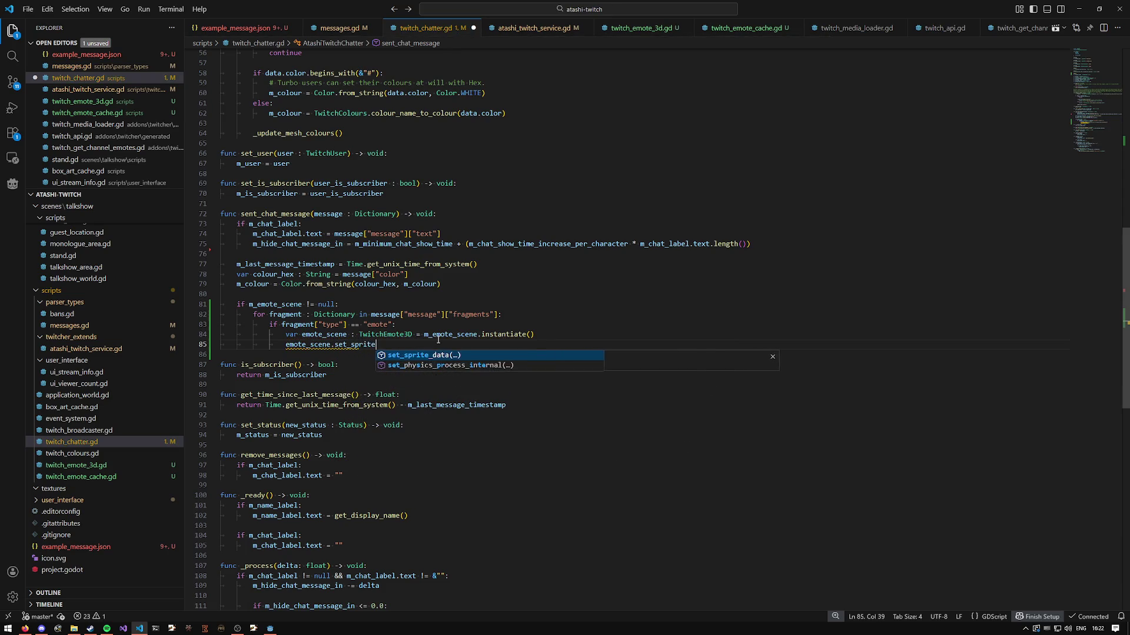
pyautogui.press('Return')
pyautogui.write('TwitchEmote')
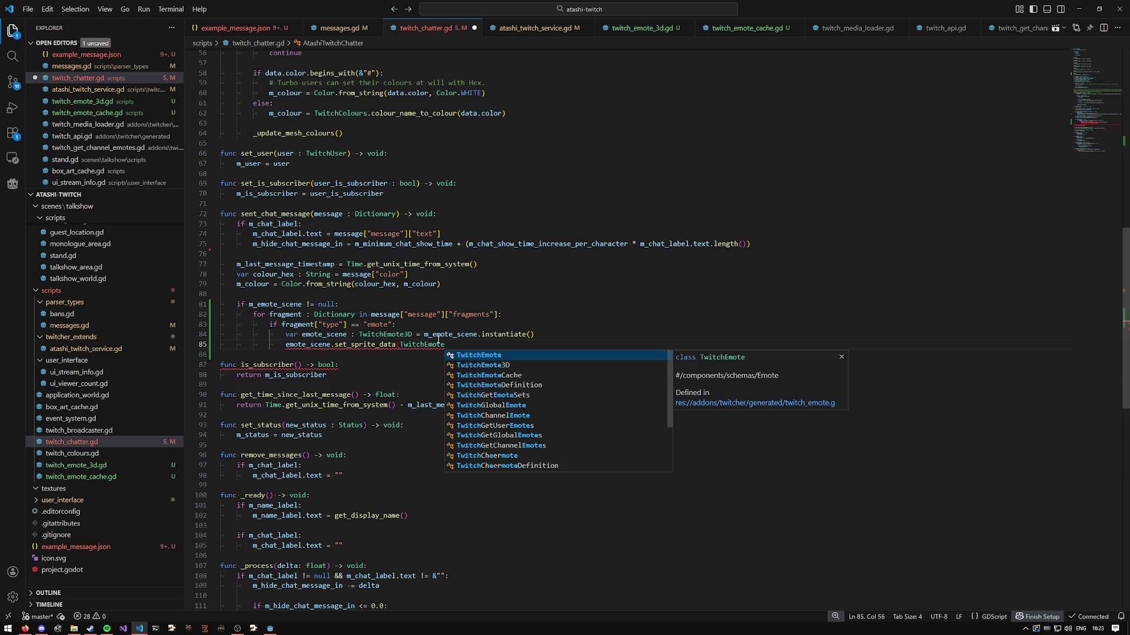
pyautogui.write('Cache.')
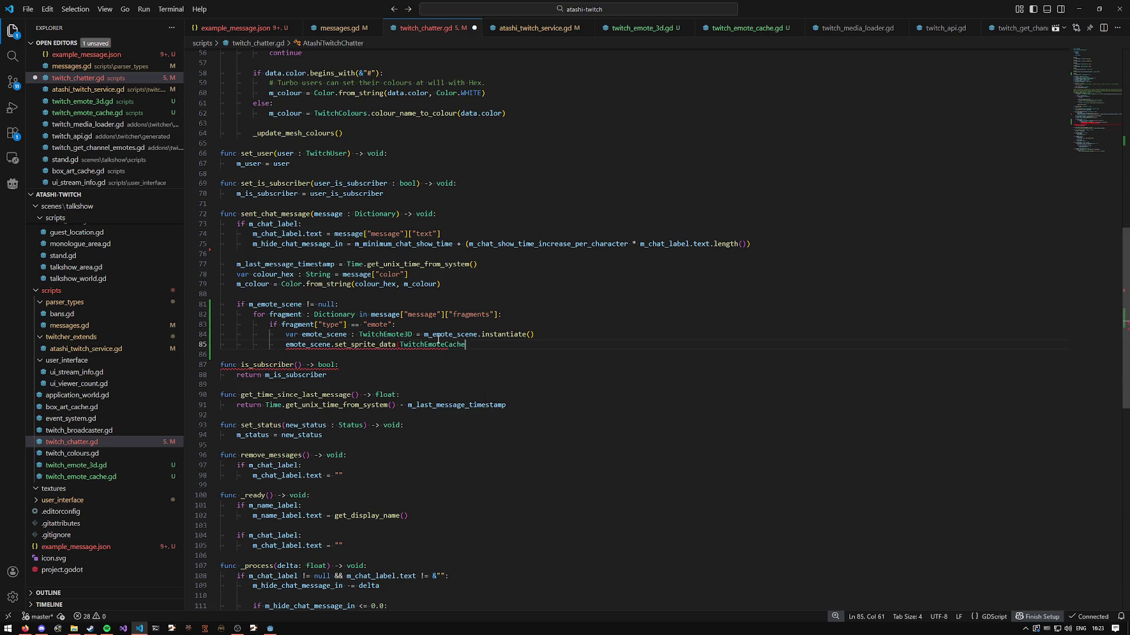
pyautogui.write('get')
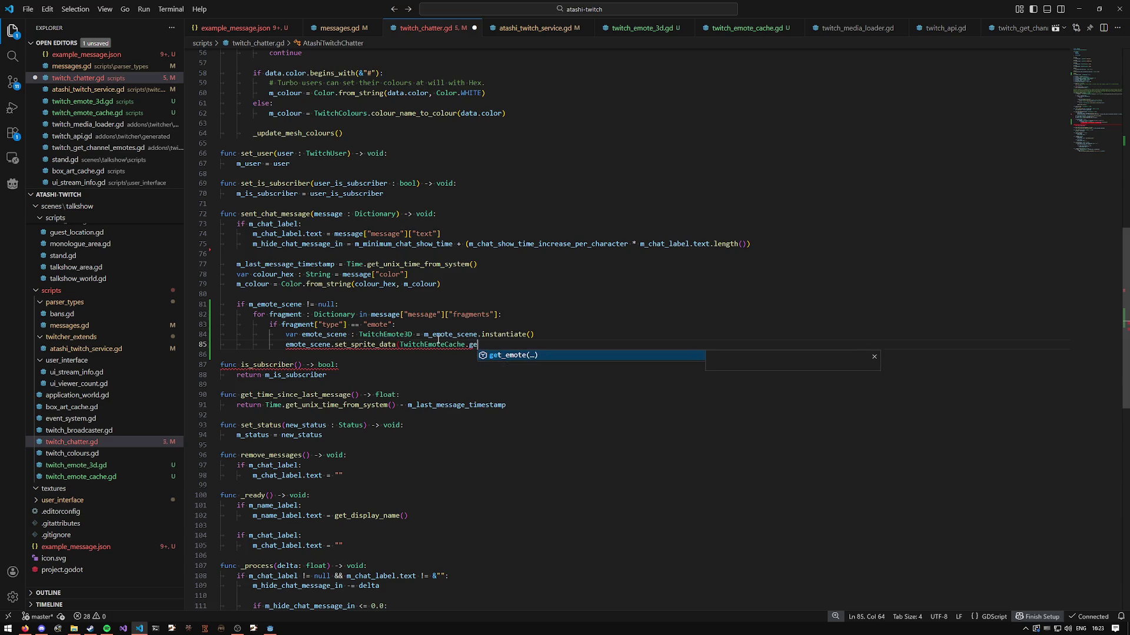
pyautogui.press('Return')
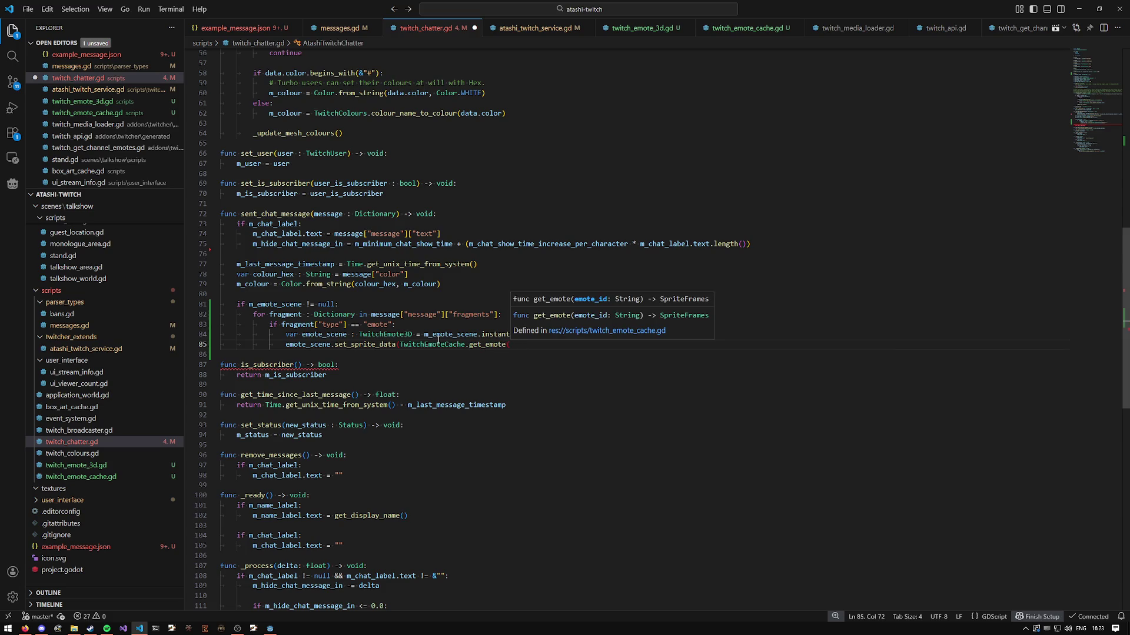
pyautogui.write('fragment["')
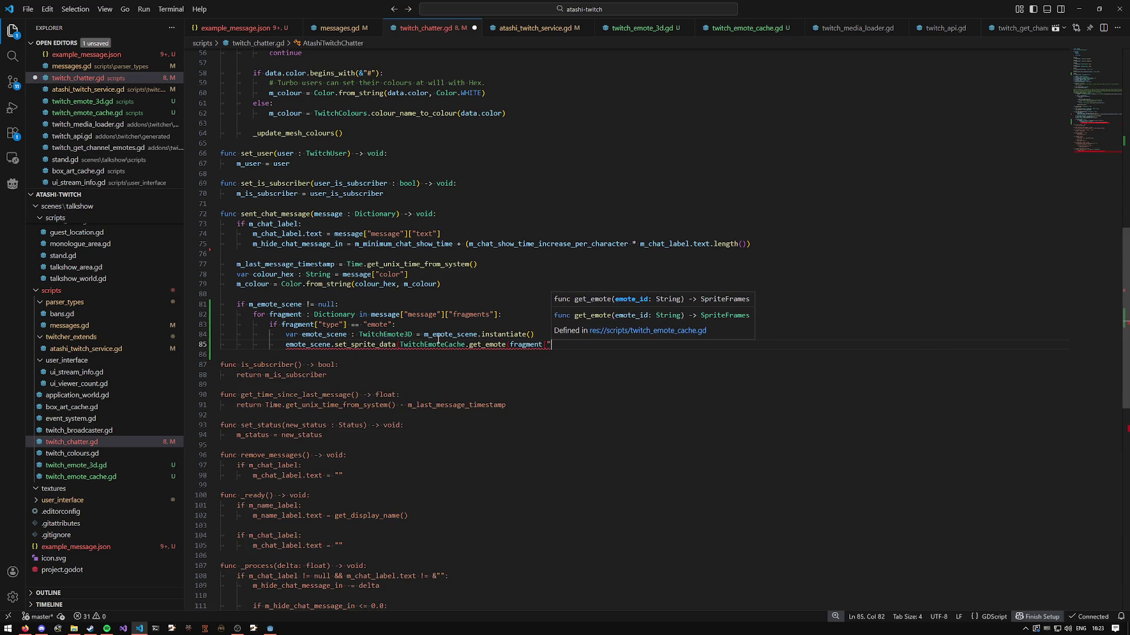
pyautogui.hotkey('ctrl', 'Tab')
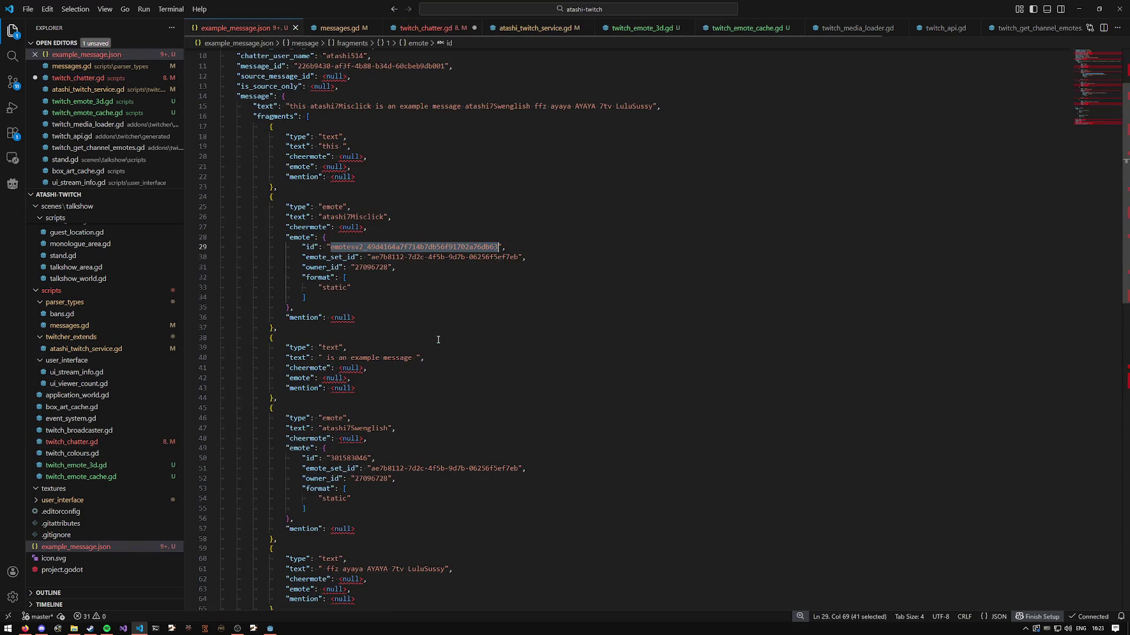
# - Finish get_emote(fragment["emote"]["id"]), add add_child(emote_scene), and save the script
pyautogui.hotkey('ctrl', 'Tab')
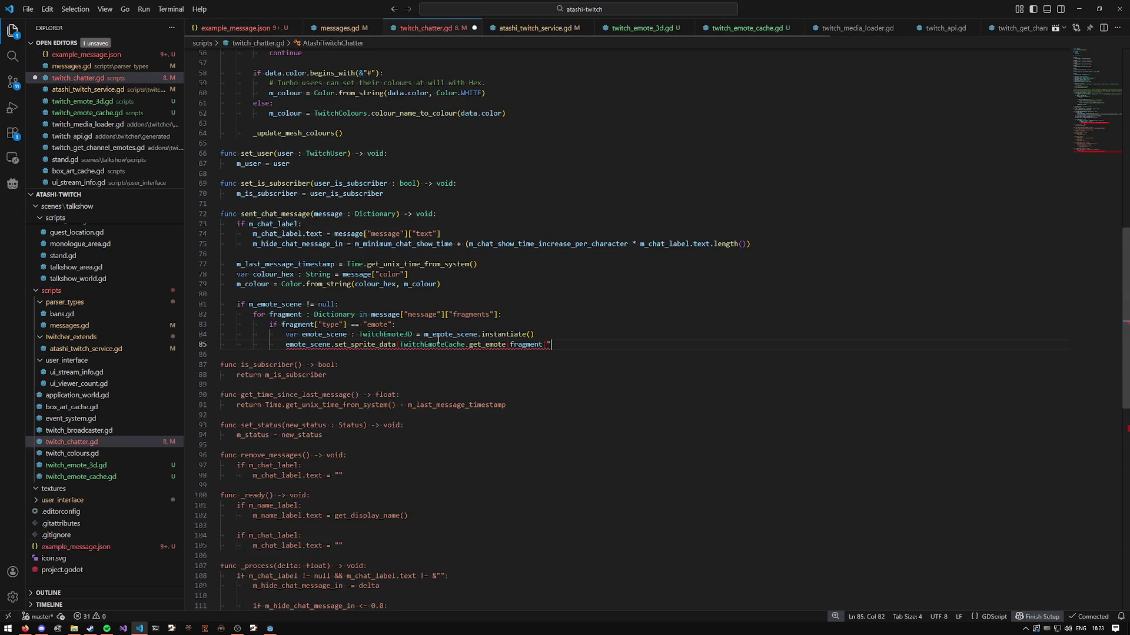
pyautogui.write(']')
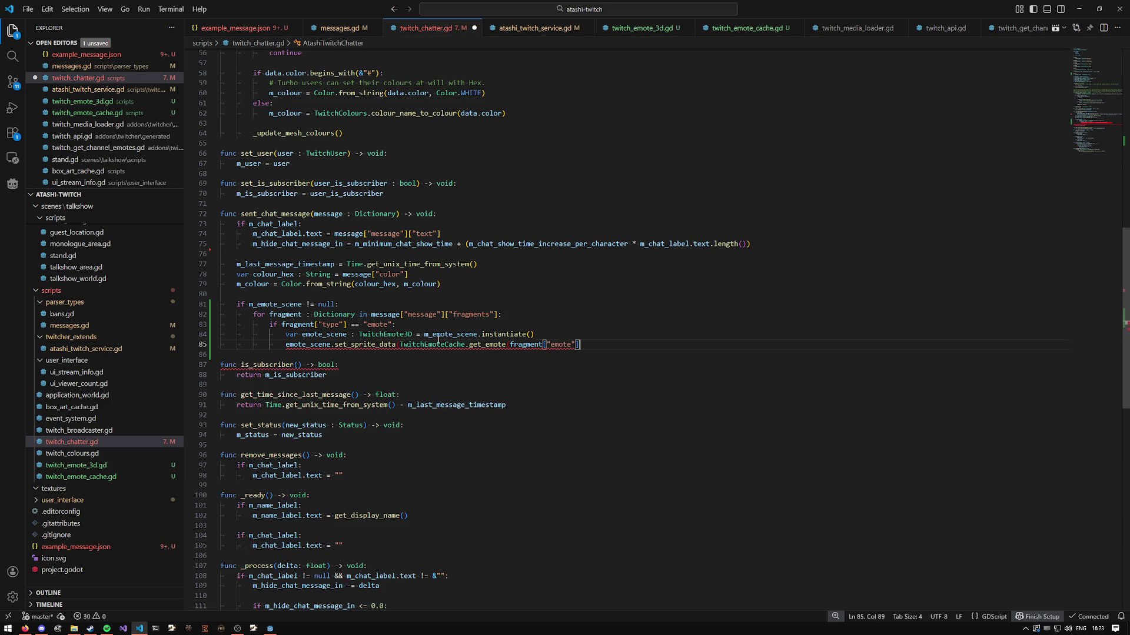
pyautogui.write('["id"]')
pyautogui.write('))')
pyautogui.press('Return')
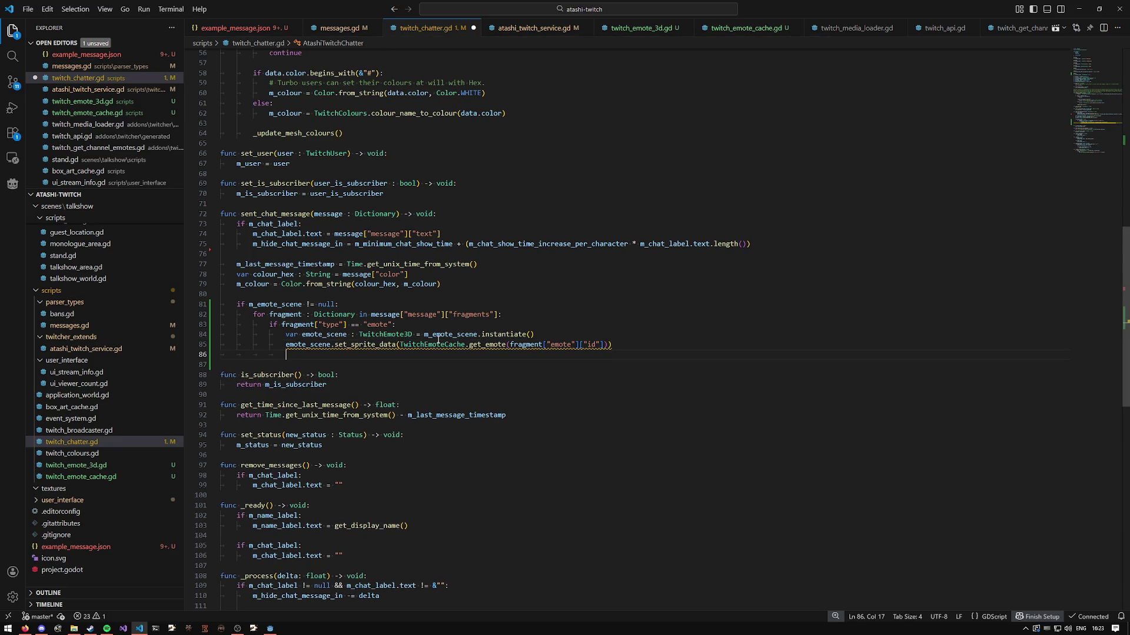
pyautogui.write('add_c')
pyautogui.press('Tab')
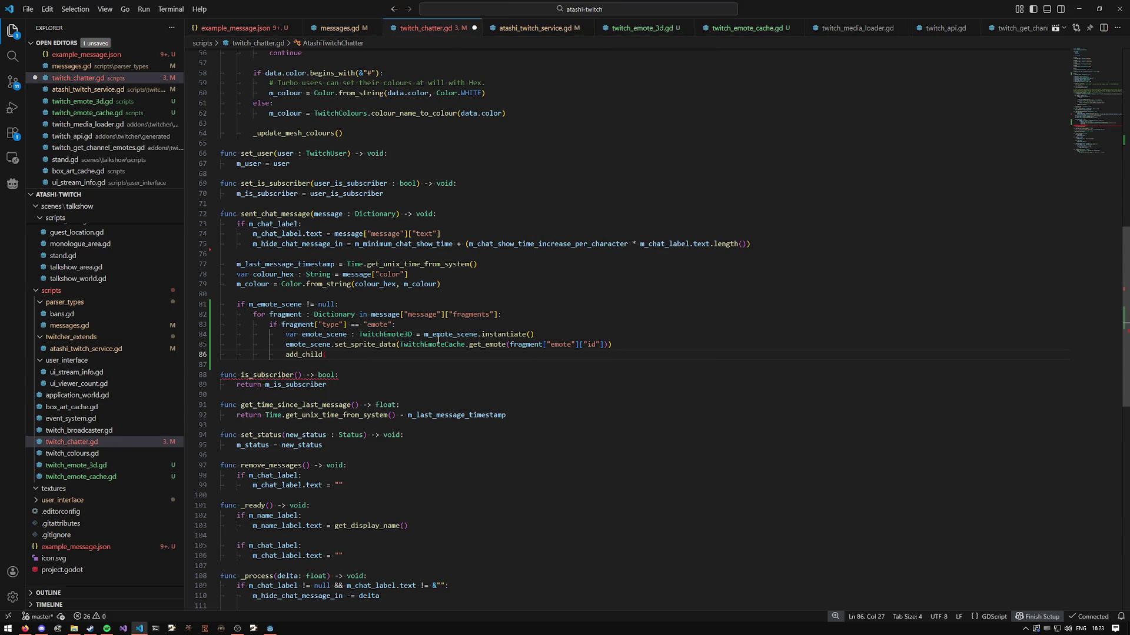
pyautogui.write('emote_scen')
pyautogui.press('Tab')
pyautogui.write(')')
pyautogui.hotkey('ctrl', 's')
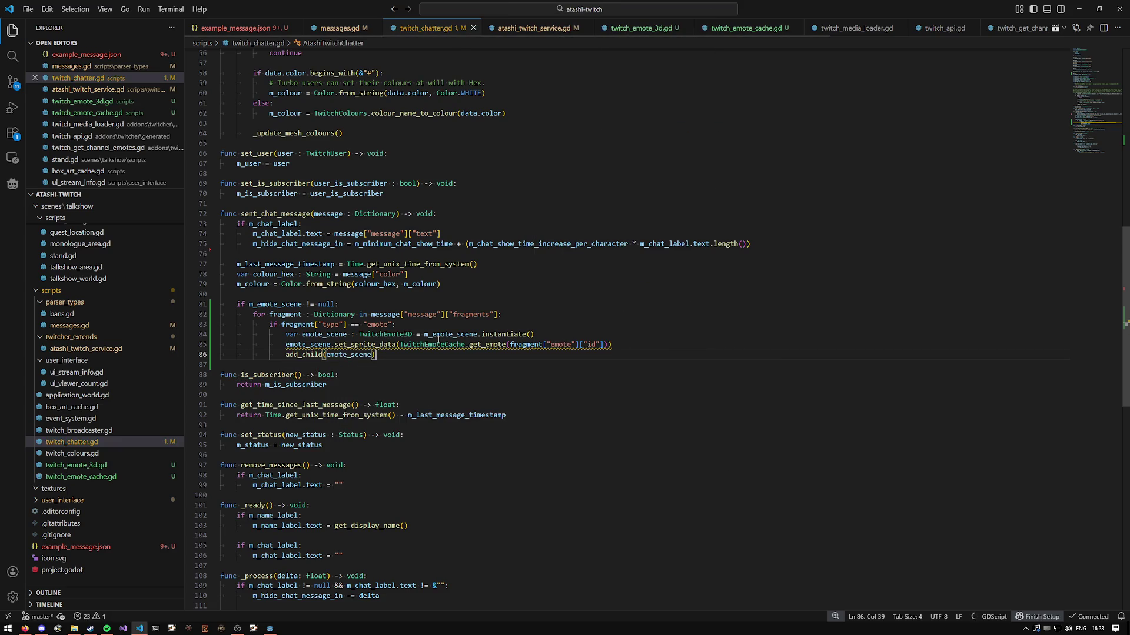
# - Move the id expression into 'var emote_id : String' and pass emote_id to get_emote
pyautogui.moveTo(377, 345)
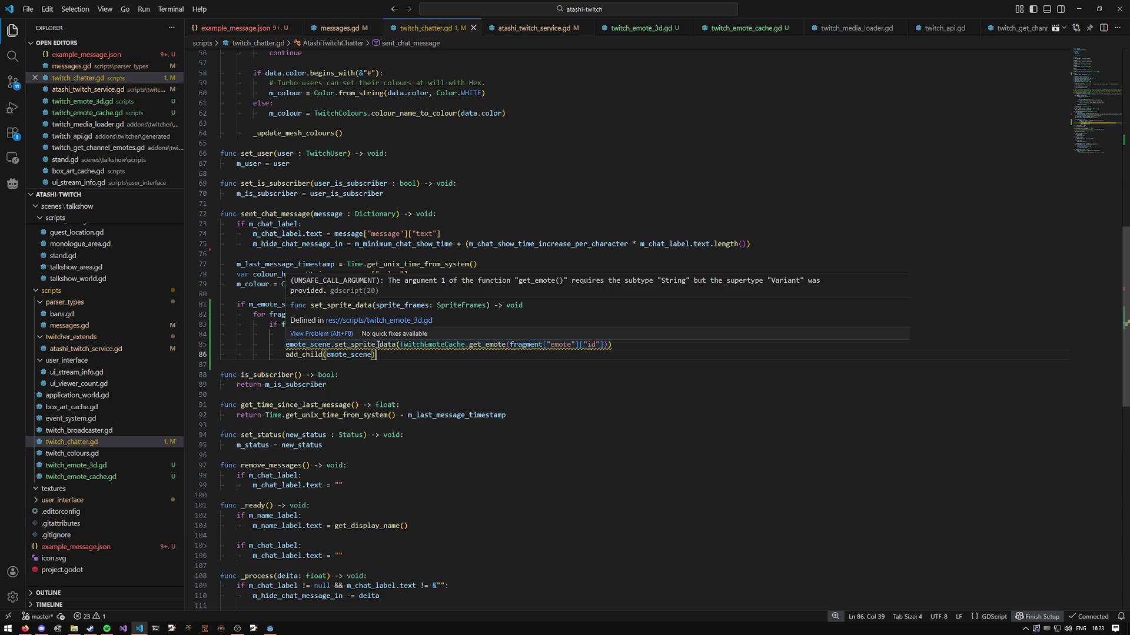
pyautogui.click(658, 350)
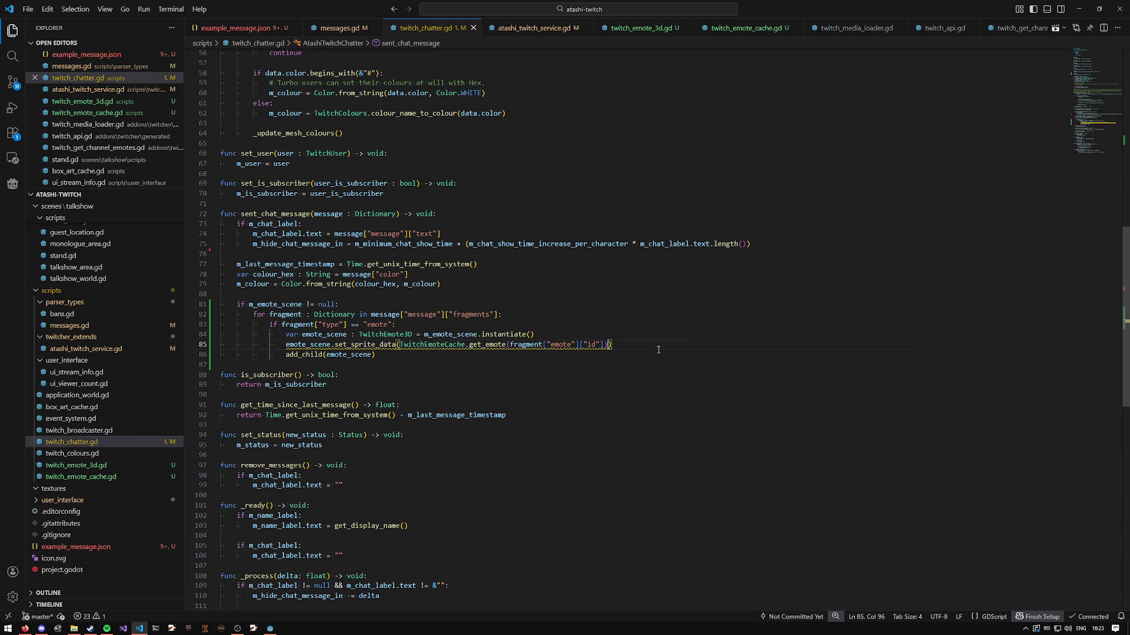
pyautogui.hotkey('ctrl', 'shift', 'Left')
pyautogui.hotkey('ctrl', 'shift', 'Left')
pyautogui.hotkey('ctrl', 'shift', 'Left')
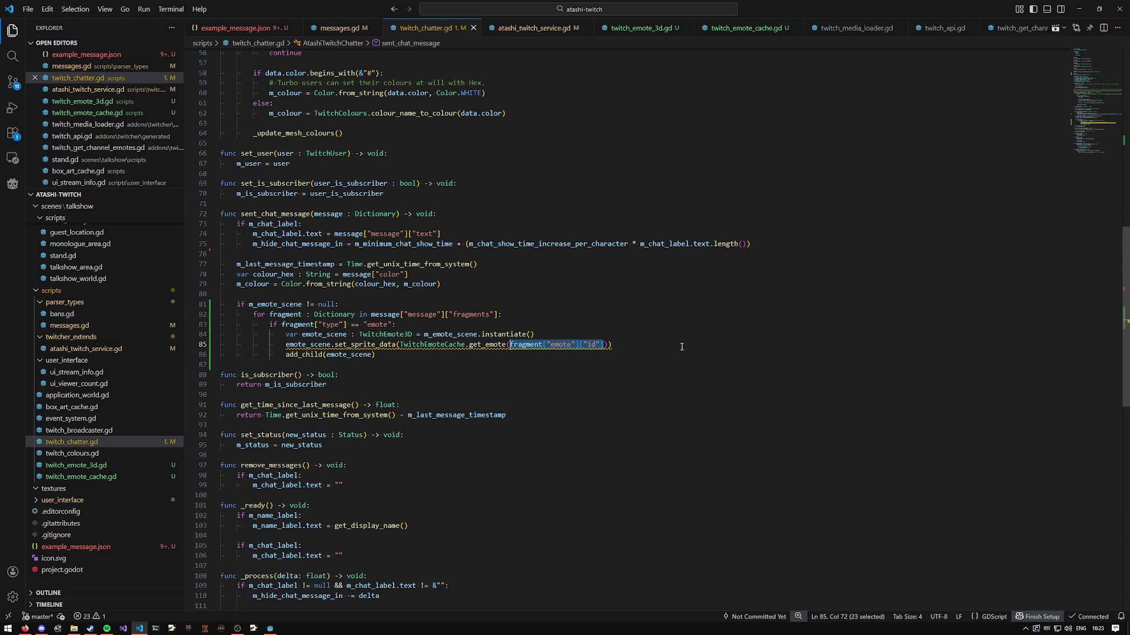
pyautogui.hotkey('ctrl', 'x')
pyautogui.hotkey('ctrl', 'shift', 'Return')
pyautogui.write('var emote_id ')
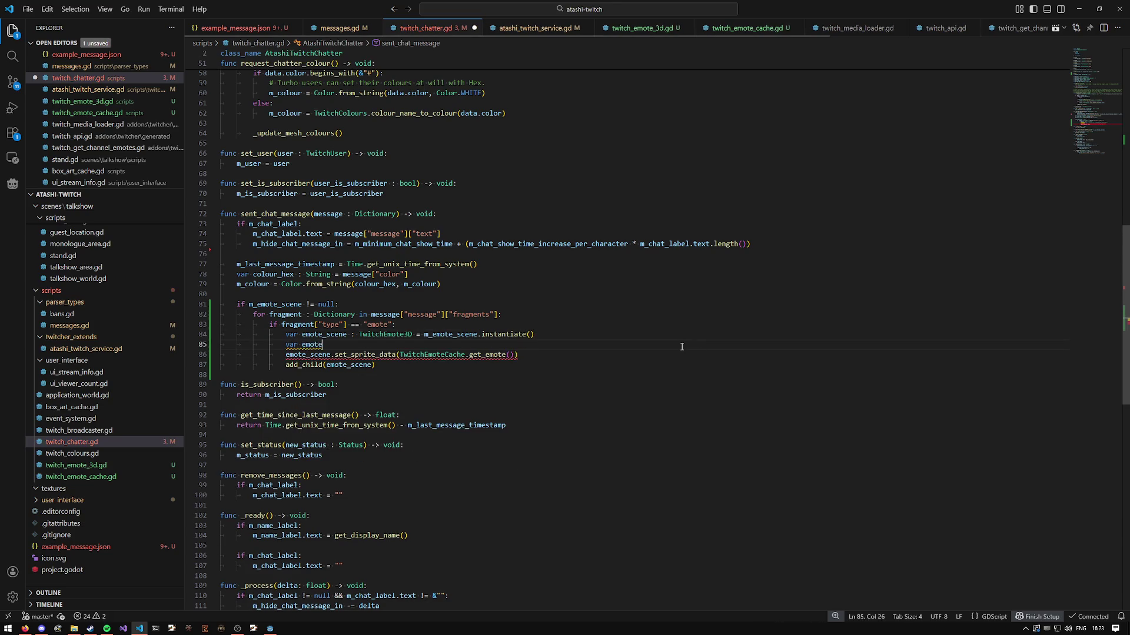
pyautogui.write(': String =')
pyautogui.hotkey('ctrl', 'v')
pyautogui.write(';')
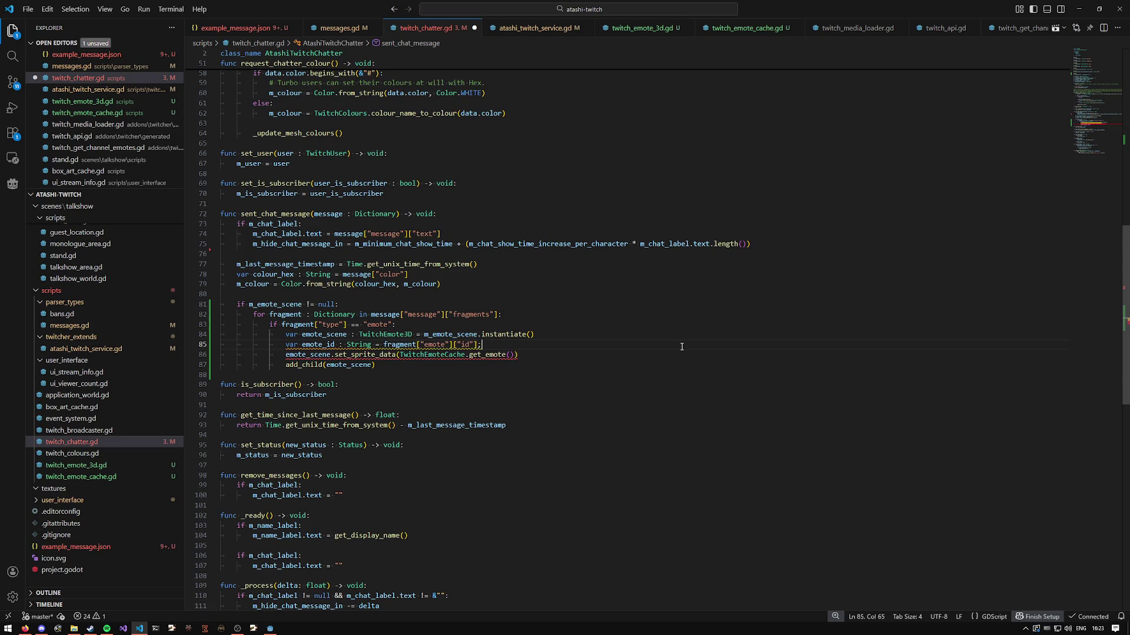
pyautogui.press('BackSpace')
pyautogui.press('Down')
pyautogui.press('End')
pyautogui.press('Left')
pyautogui.press('Left')
pyautogui.write('emote_')
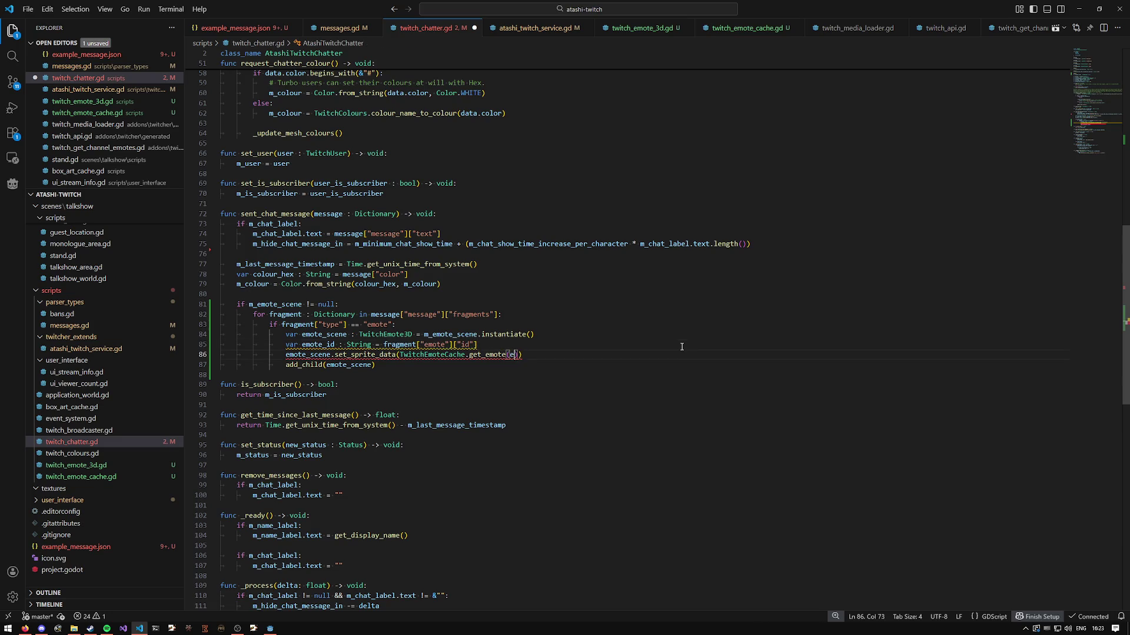
pyautogui.write('id')
pyautogui.hotkey('ctrl', 's')
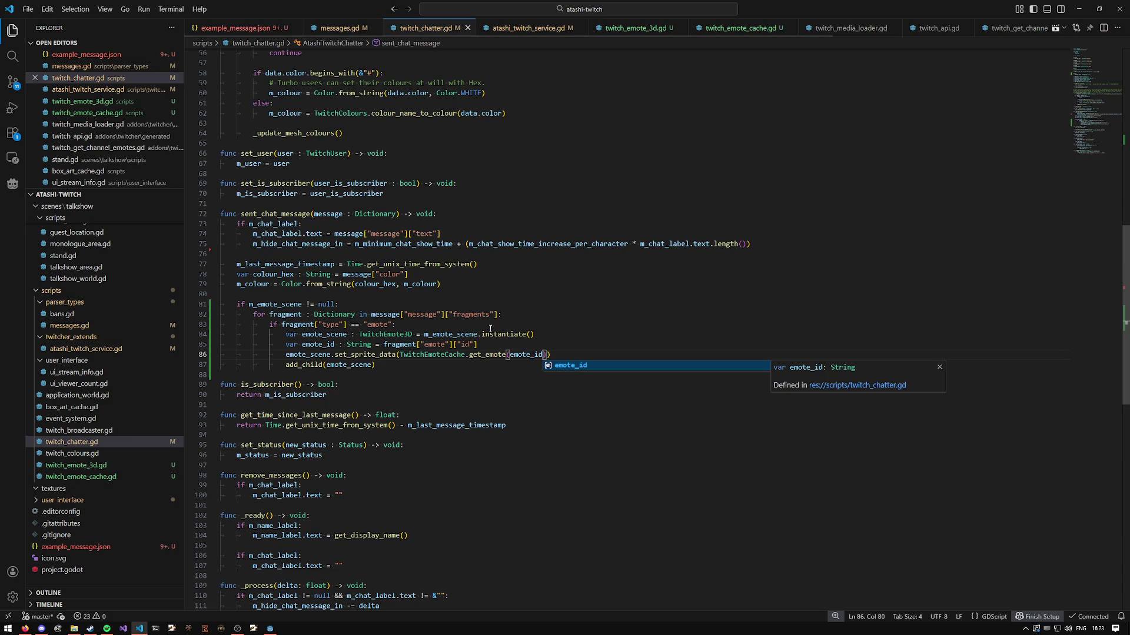
pyautogui.click(593, 343)
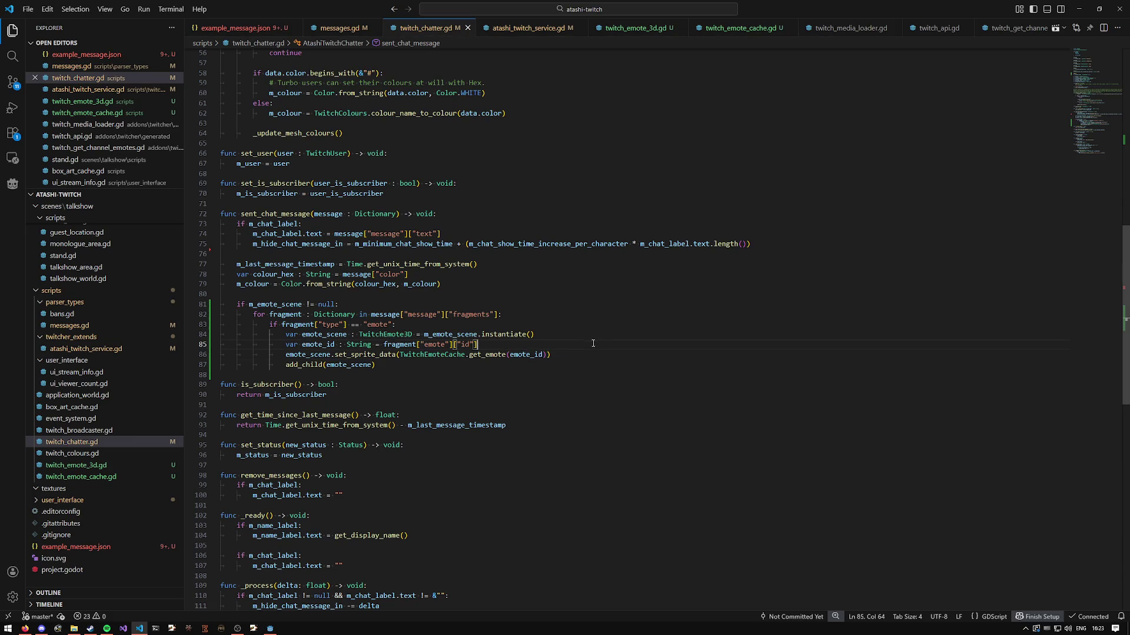
pyautogui.hotkey('alt', 'Tab')
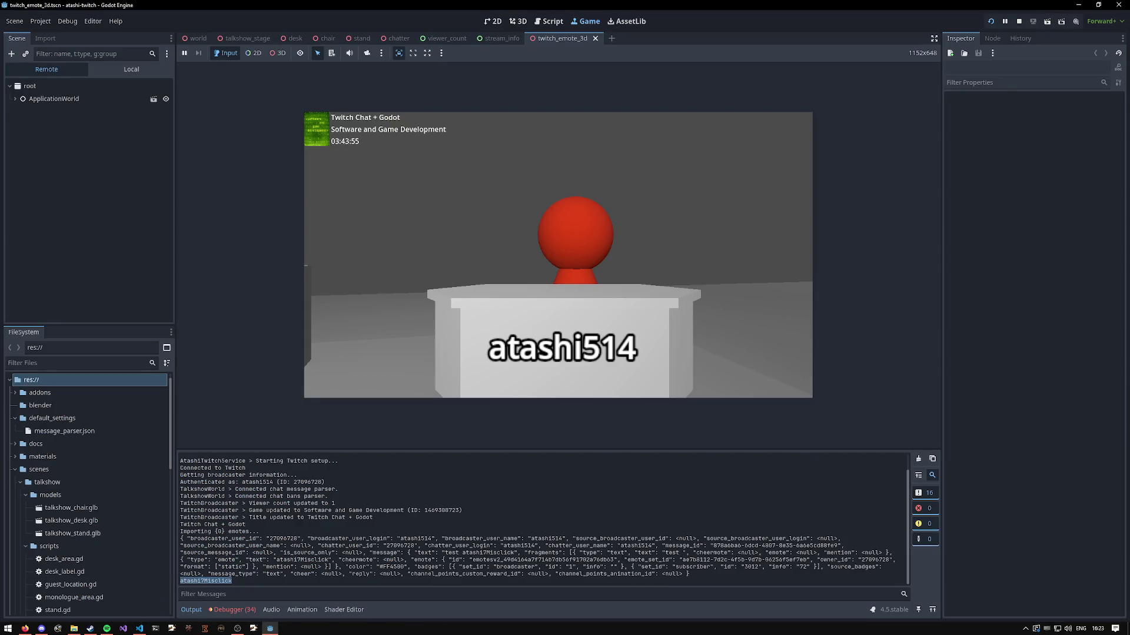
pyautogui.click(305, 266)
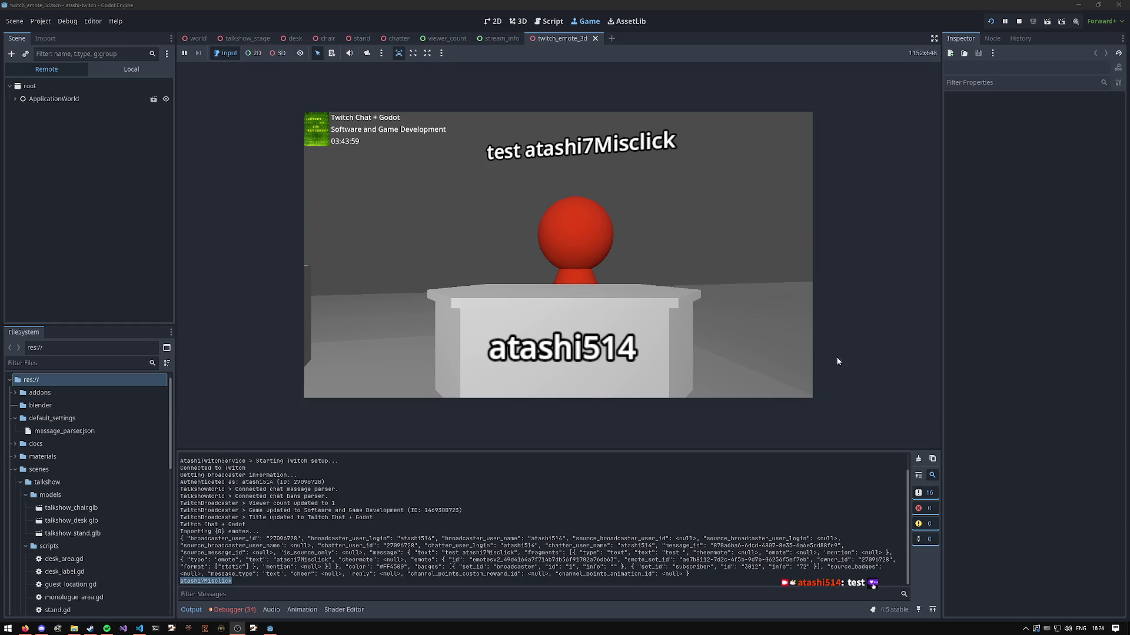
pyautogui.click(15, 98)
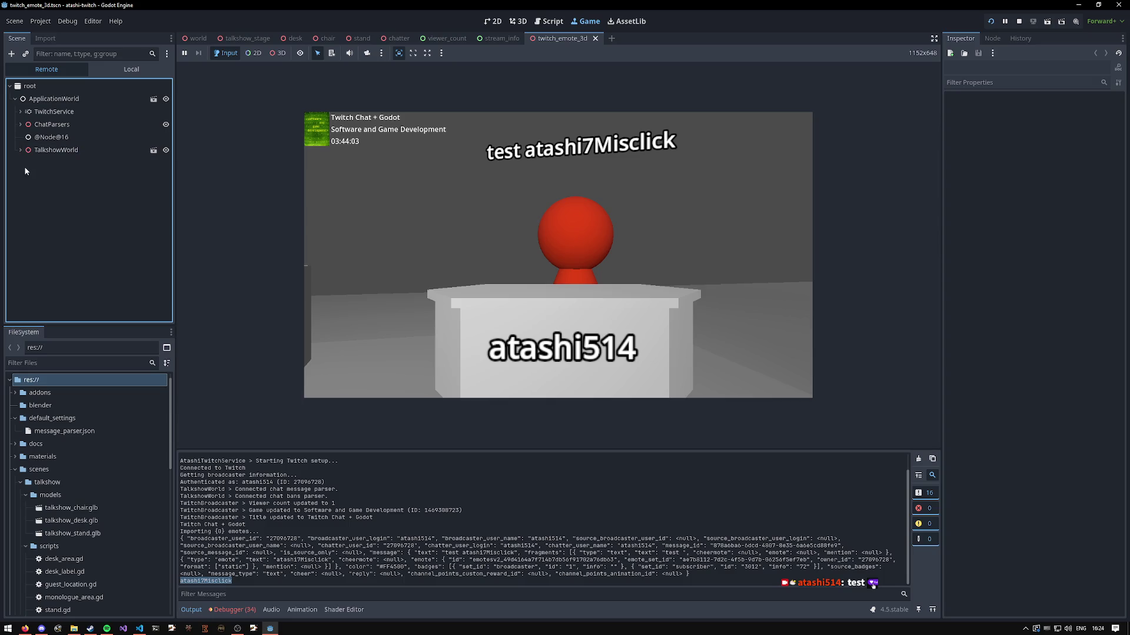
pyautogui.click(272, 571)
pyautogui.click(139, 628)
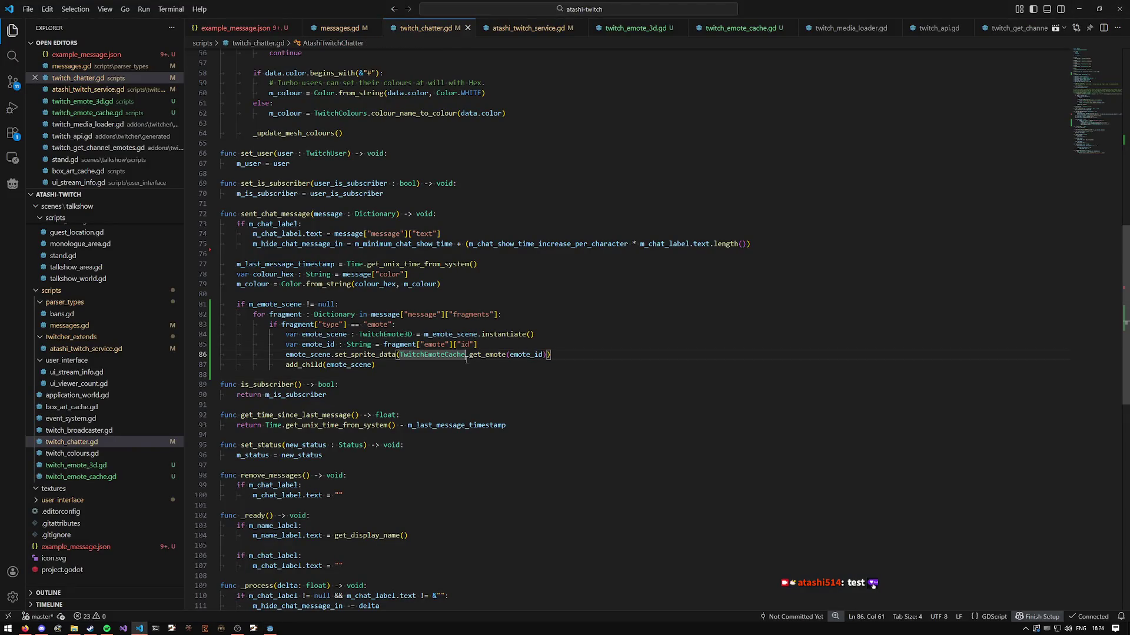
# - Comment out the hide and queue_free calls in twitch_emote_3d.gd's life-time check
pyautogui.hotkey('ctrl', 'Tab')
pyautogui.hotkey('ctrl', 'Tab')
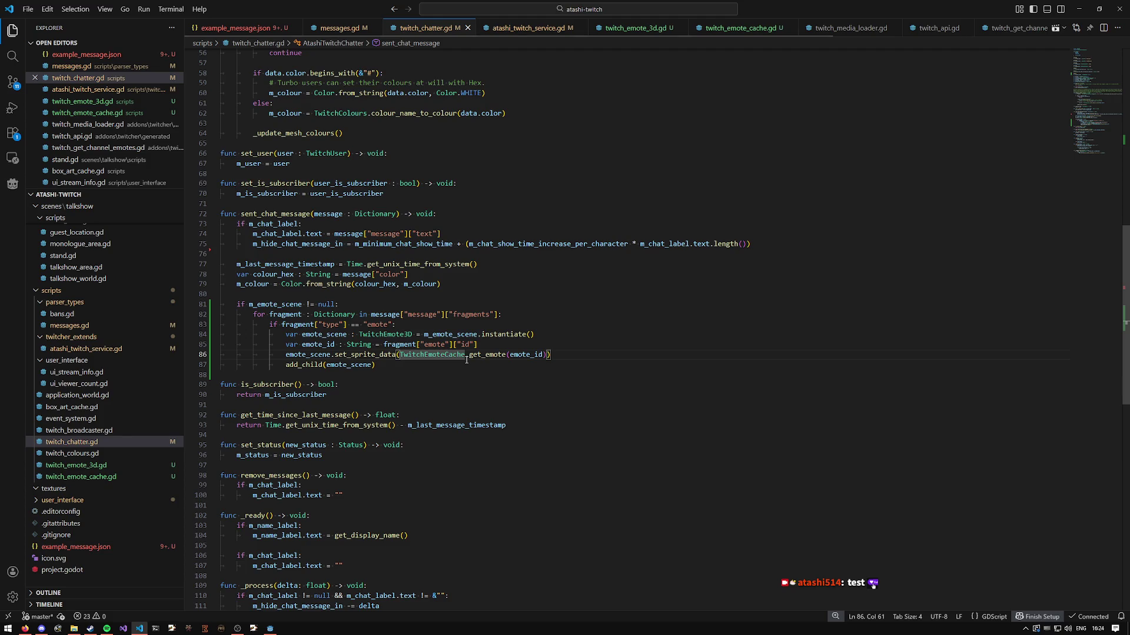
pyautogui.hotkey('ctrl', 'Tab')
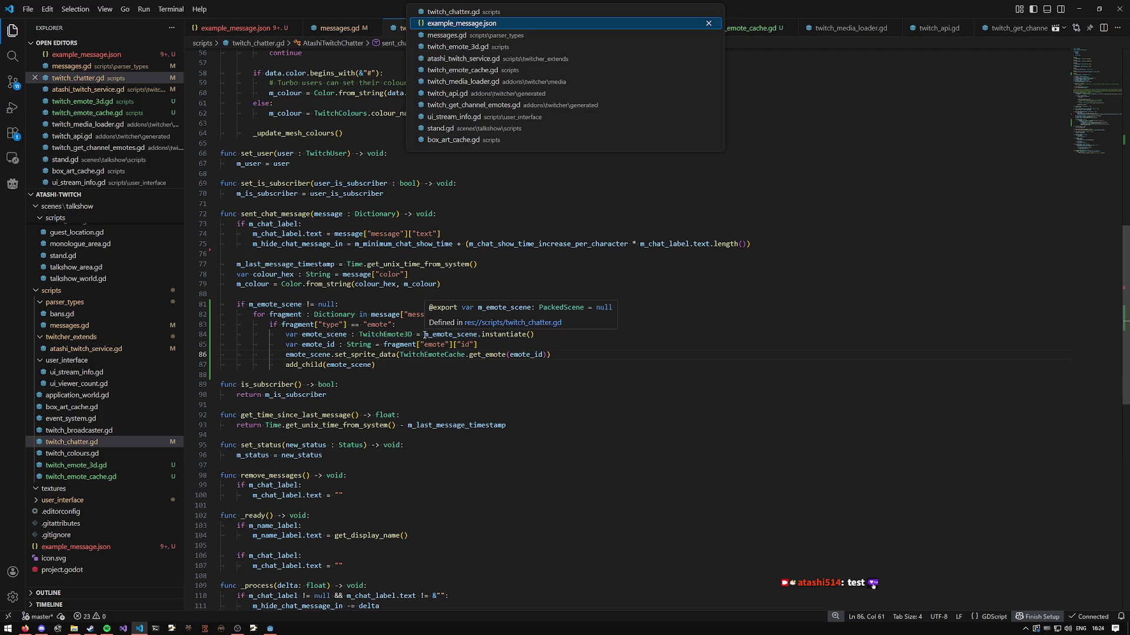
pyautogui.hotkey('ctrl', 'Tab')
pyautogui.hotkey('ctrl', 'Tab')
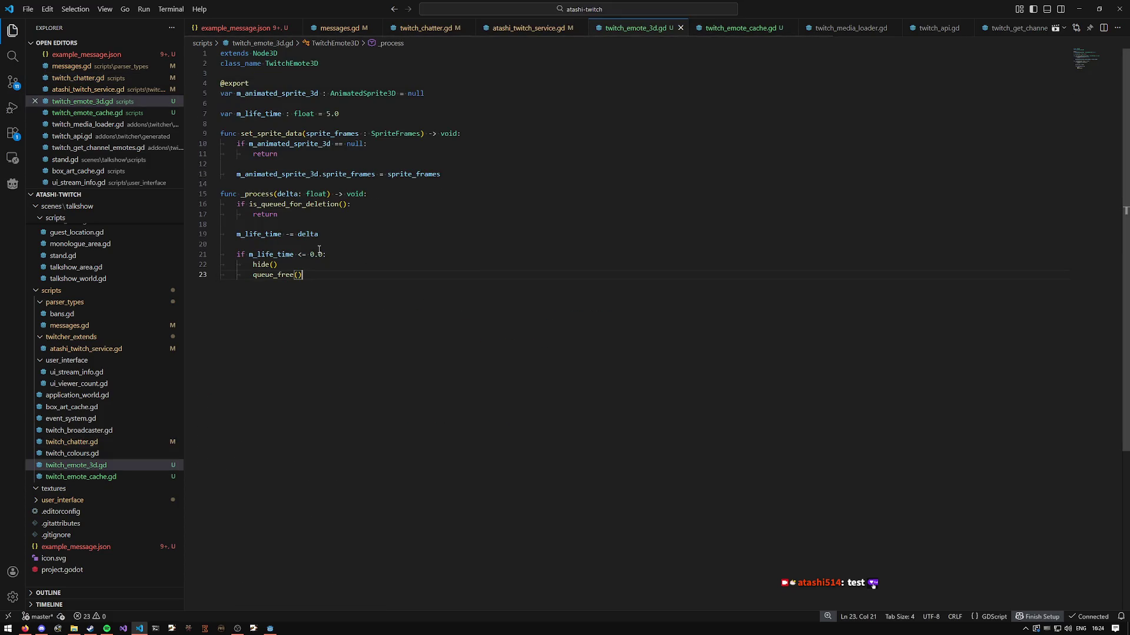
pyautogui.click(253, 265)
pyautogui.hotkey('ctrl', 'alt', 'Down')
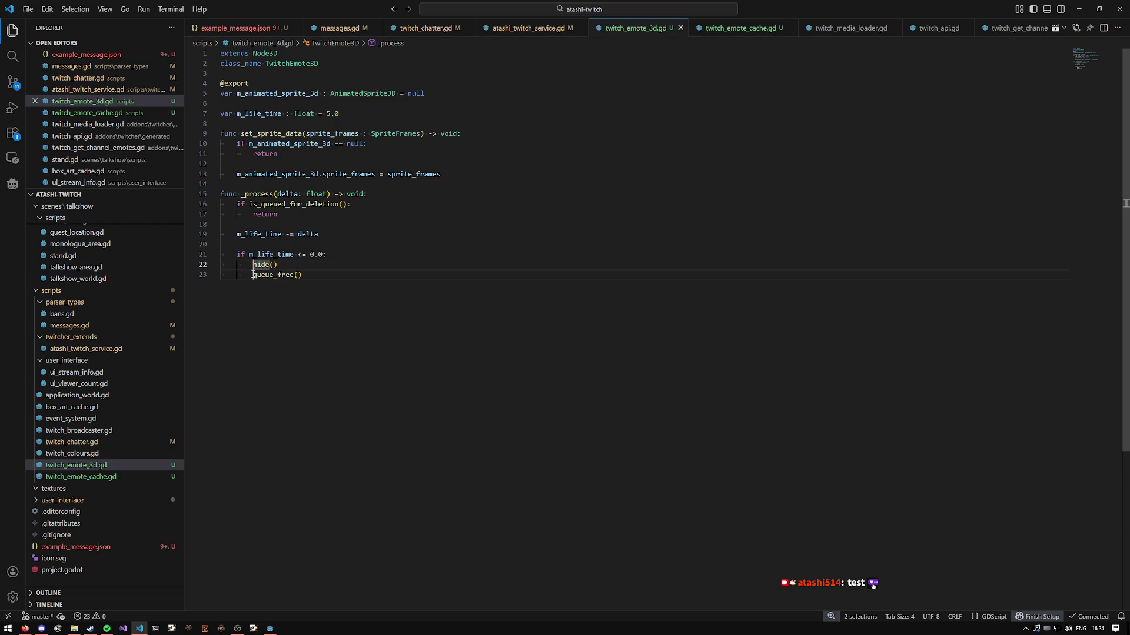
pyautogui.hotkey('ctrl', '/')
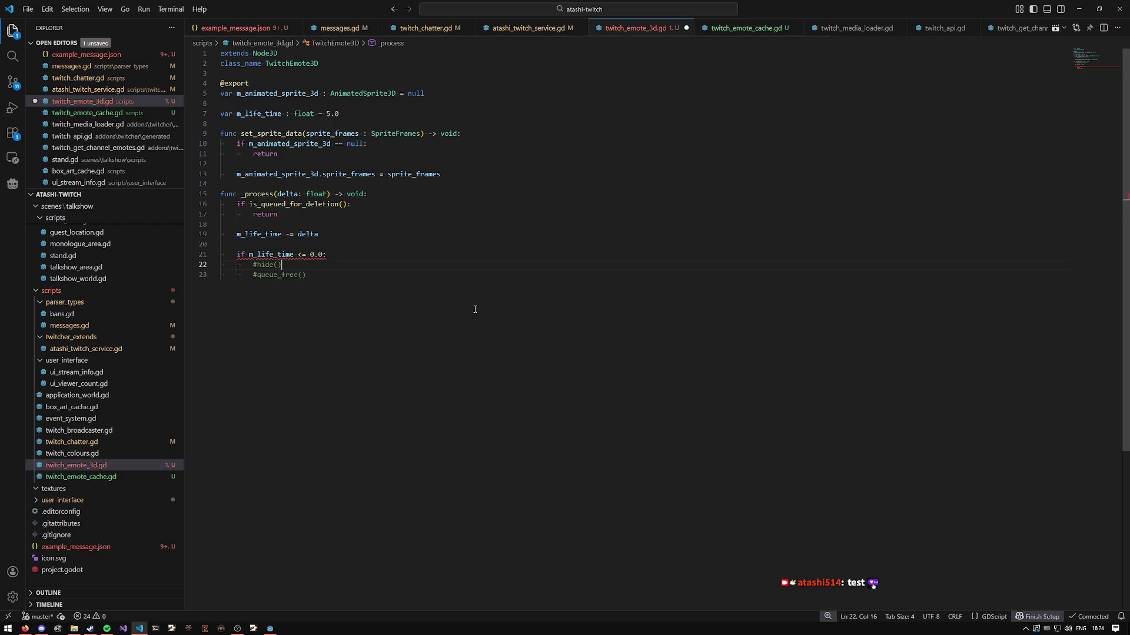
pyautogui.press('Escape')
# - Add a pass statement under the if and save the emote script
pyautogui.press('Up')
pyautogui.press('Up')
pyautogui.press('Down')
pyautogui.press('End')
pyautogui.press('Return')
pyautogui.write('pass')
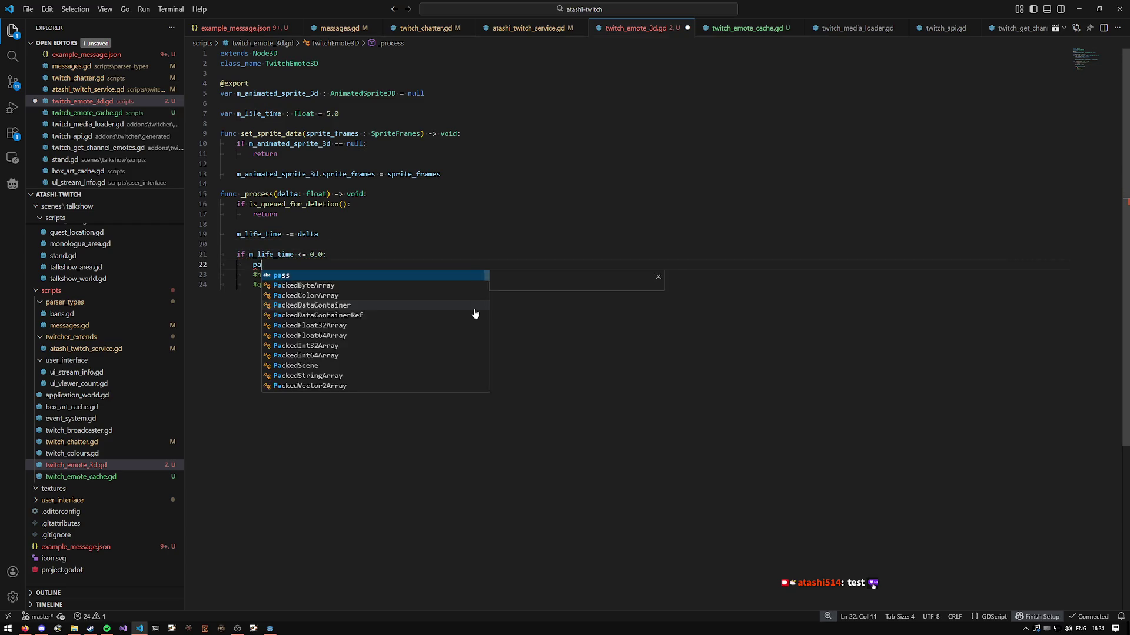
pyautogui.hotkey('ctrl', 's')
pyautogui.hotkey('alt', 'Tab')
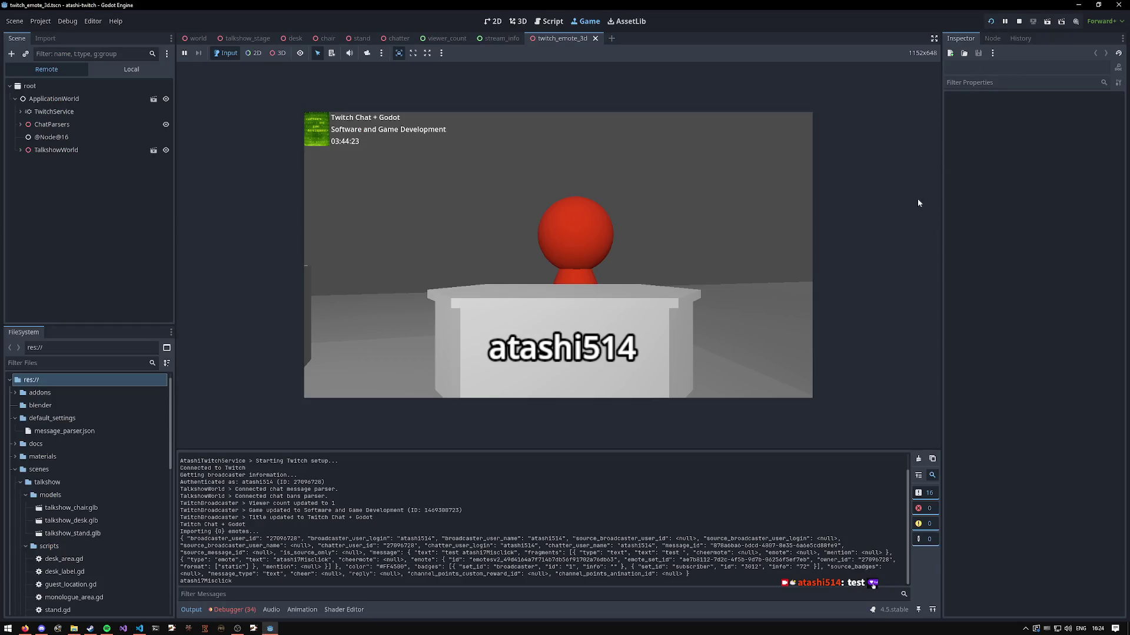
# - Expand TalkshowWorld, Floor and Stand in the Remote tree and inspect StartPosition and talkshow_stand
pyautogui.click(20, 149)
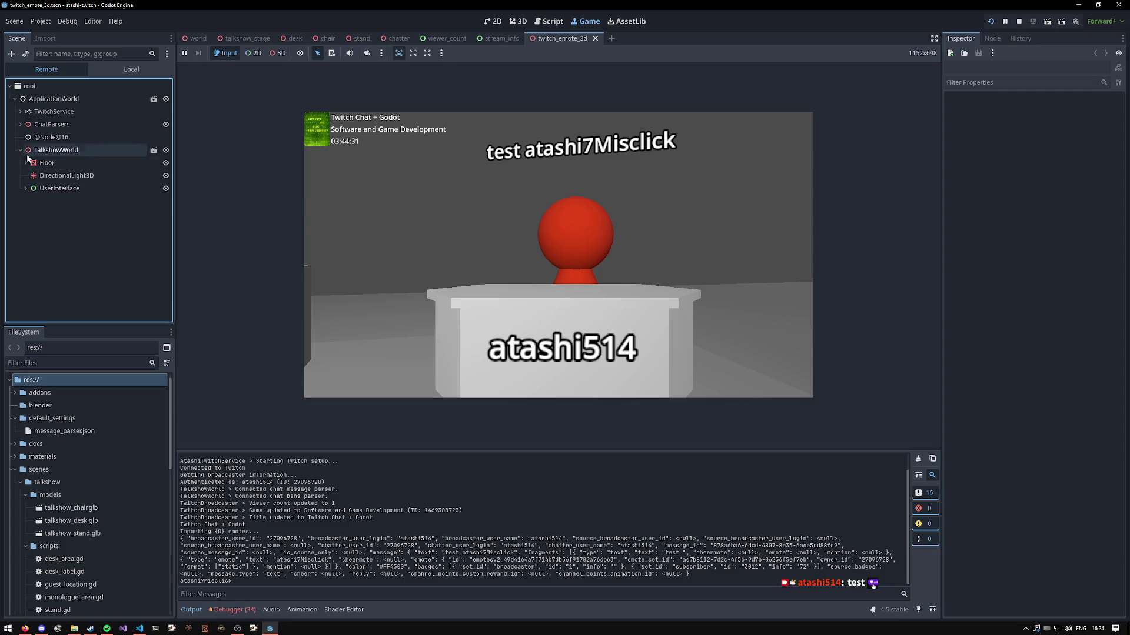
pyautogui.click(25, 162)
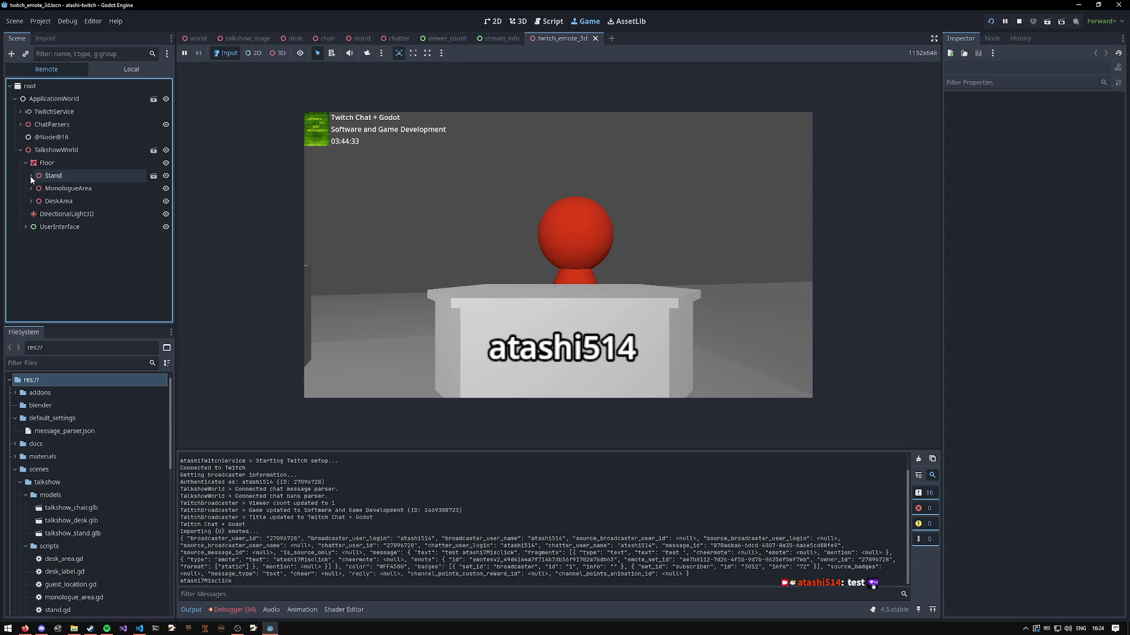
pyautogui.click(30, 176)
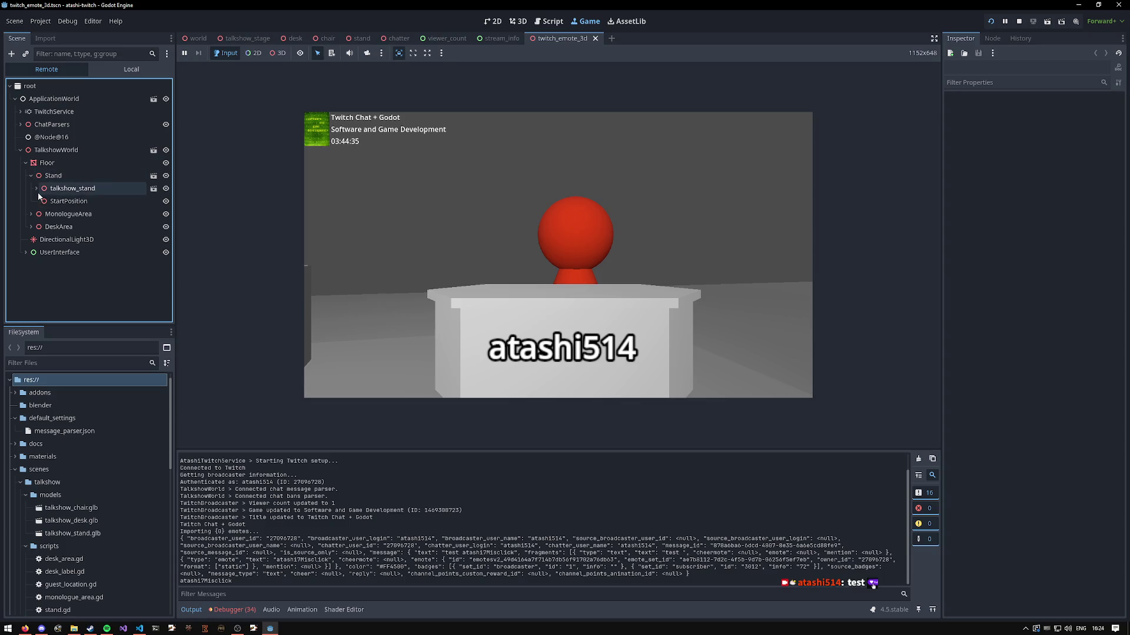
pyautogui.click(42, 201)
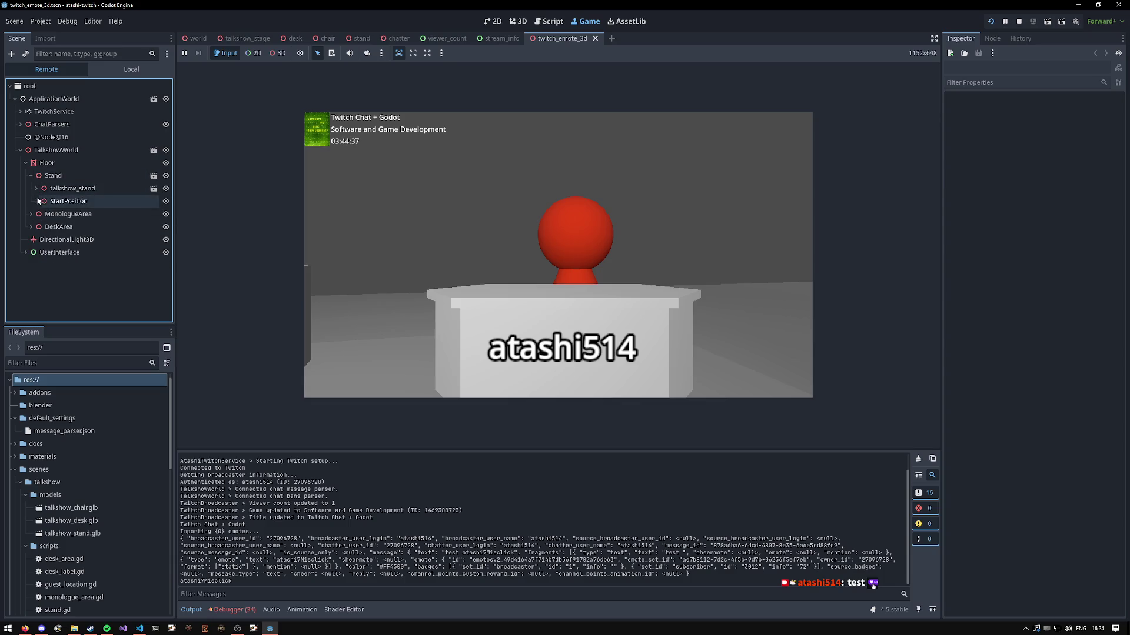
pyautogui.click(37, 189)
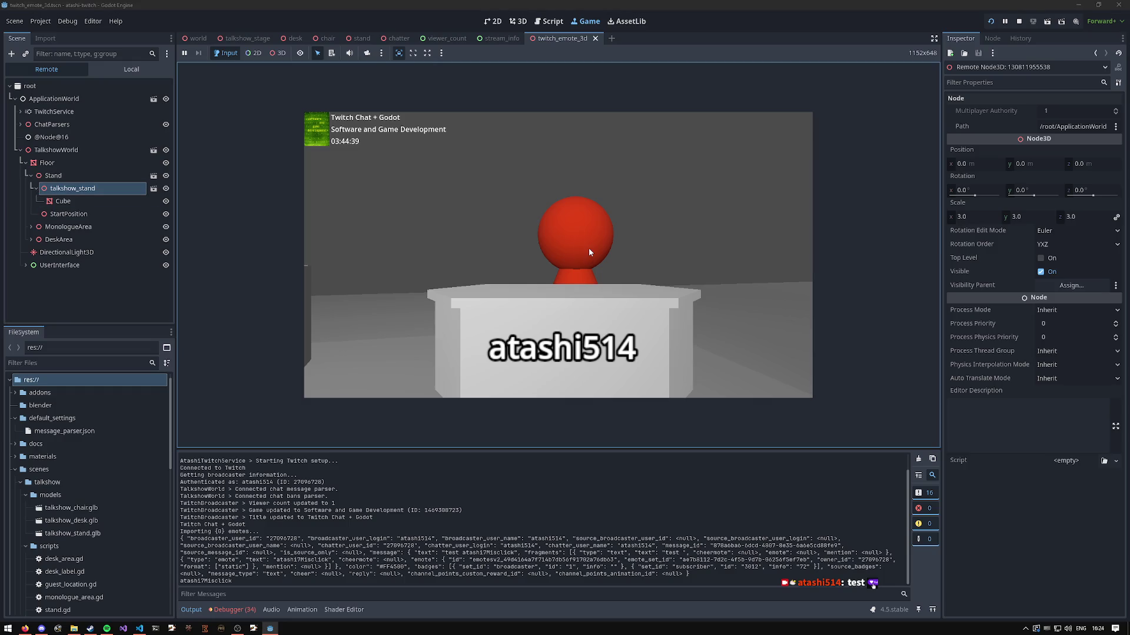
# - Pick the chatter's head in the game, inspect ChatMessage and Chatter, then stop the game
pyautogui.click(279, 54)
pyautogui.click(578, 234)
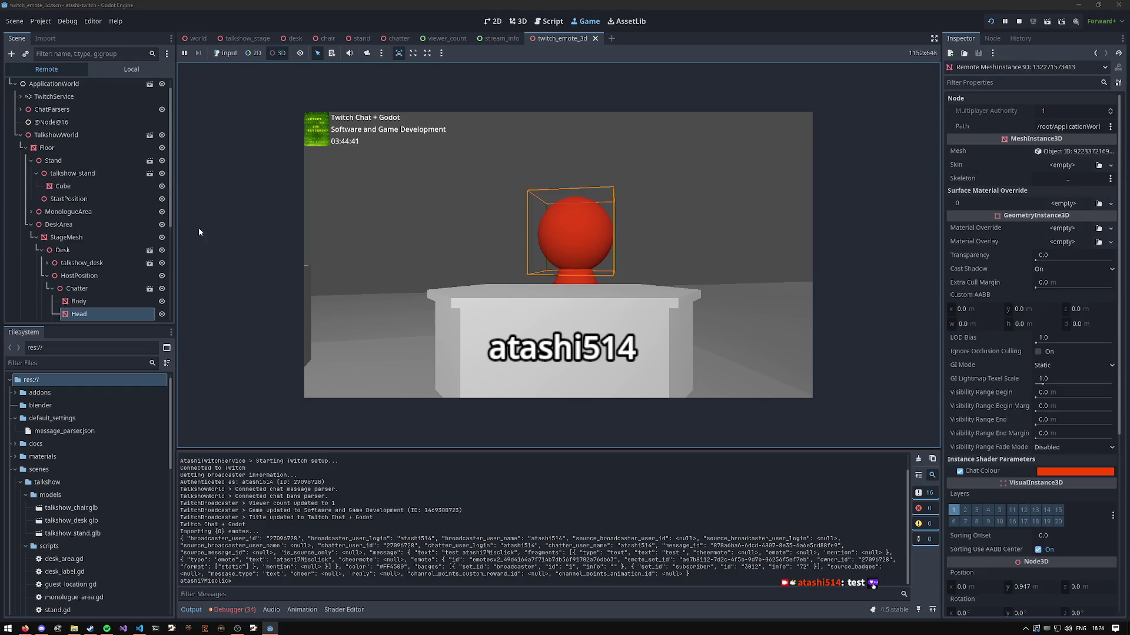
pyautogui.scroll(-2, 103, 283)
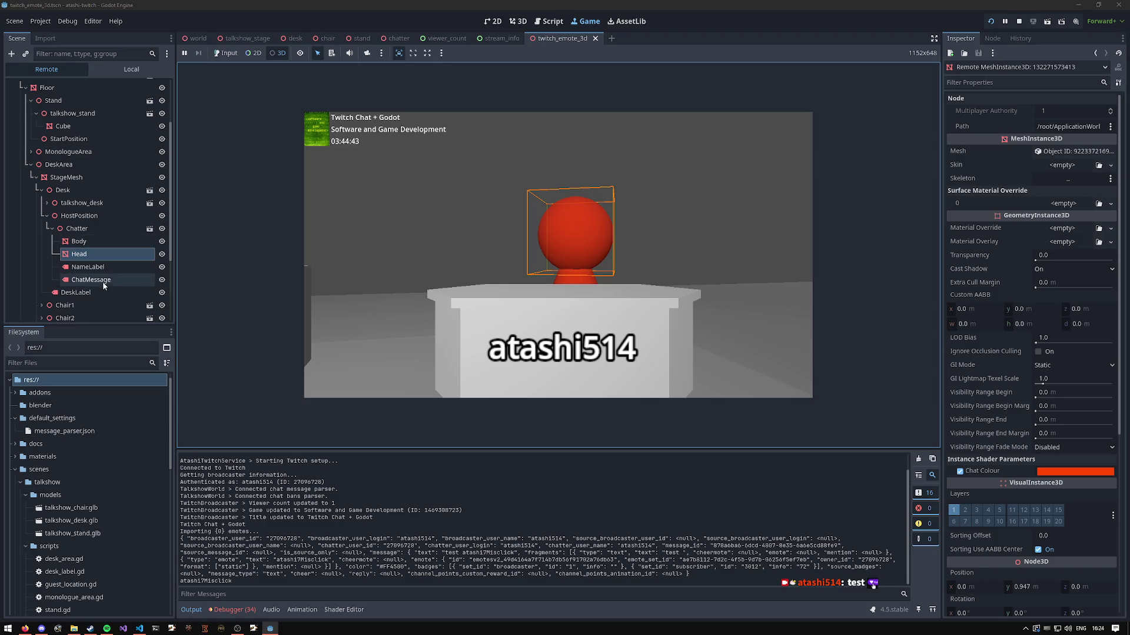
pyautogui.click(103, 281)
pyautogui.click(94, 229)
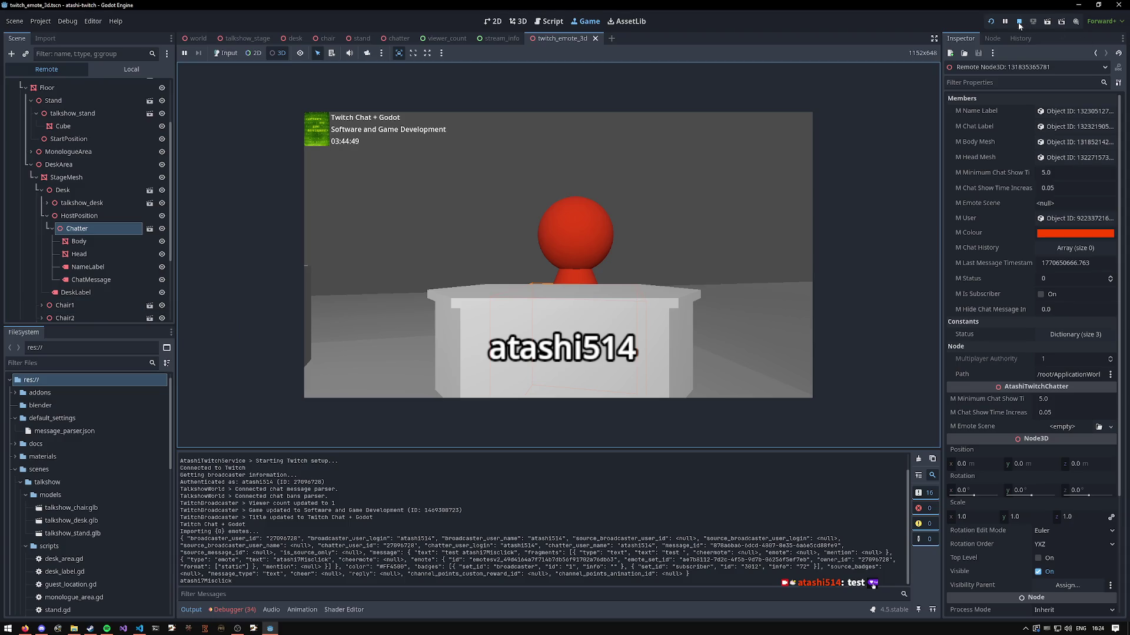
pyautogui.press('F8')
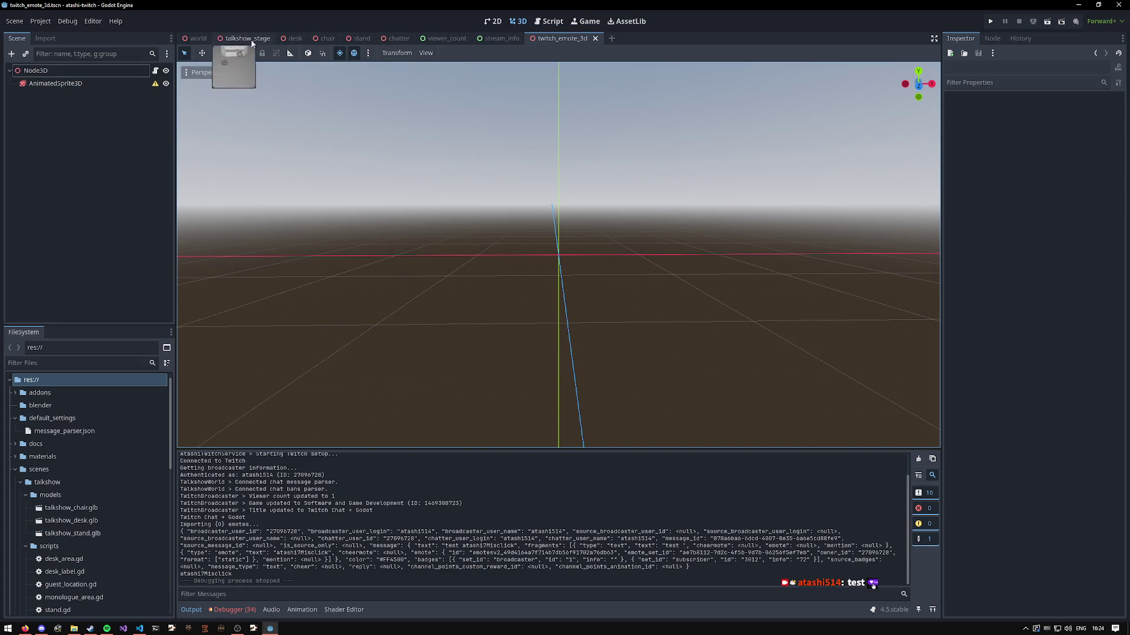
# - Quick Load twitch_emote_3d.tscn into the chatter's Emote Scene property, then save and run the game
pyautogui.click(402, 39)
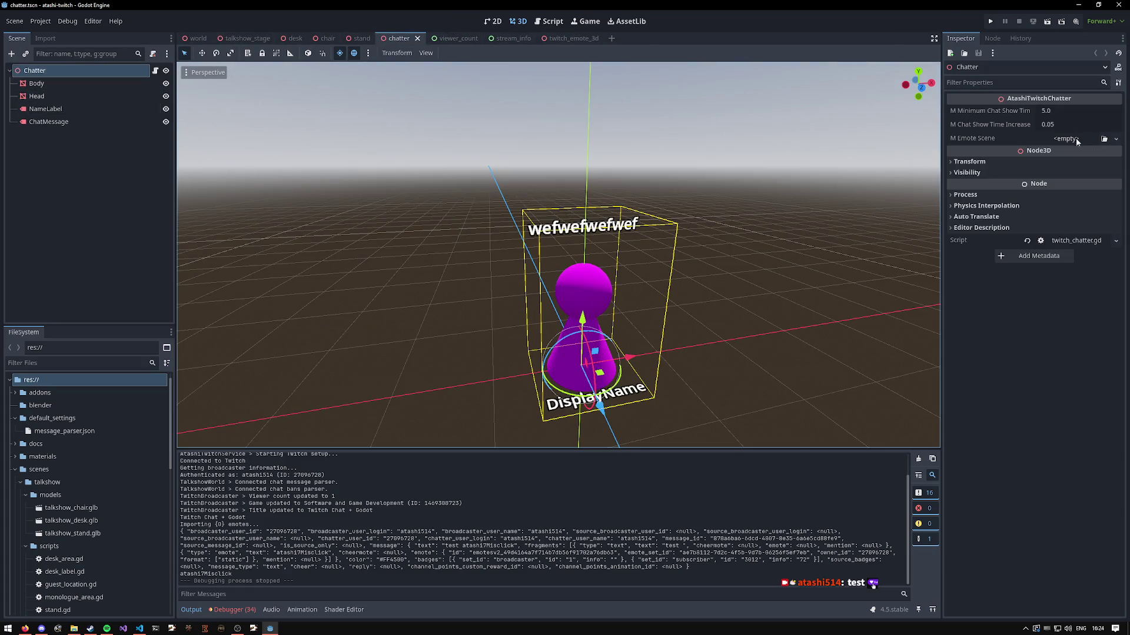
pyautogui.click(1115, 139)
pyautogui.click(1094, 182)
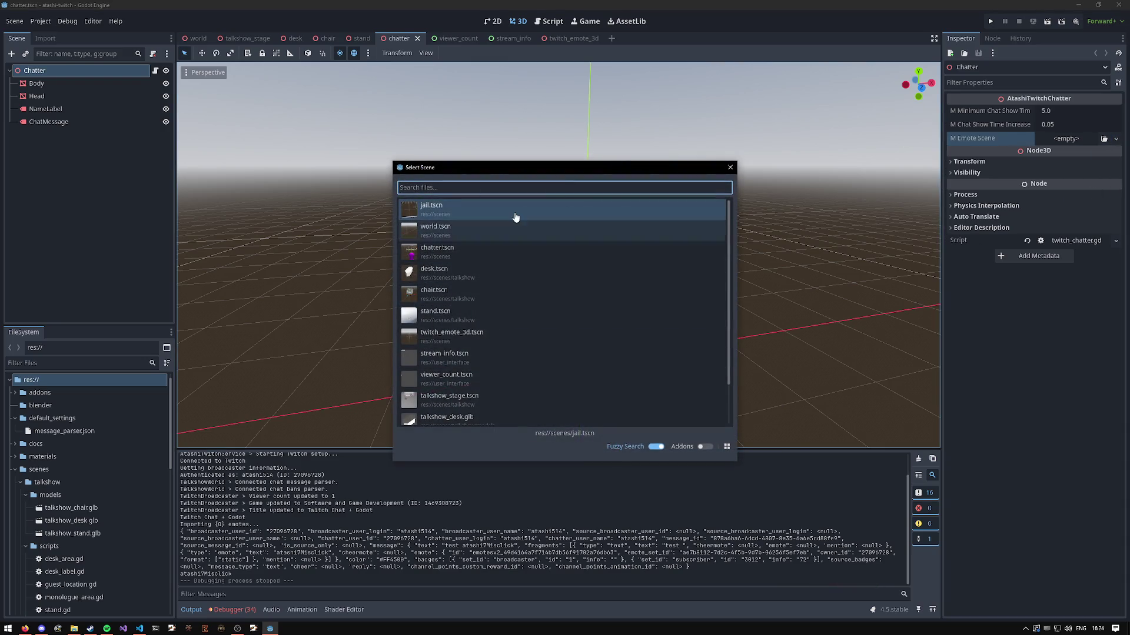
pyautogui.write('emote')
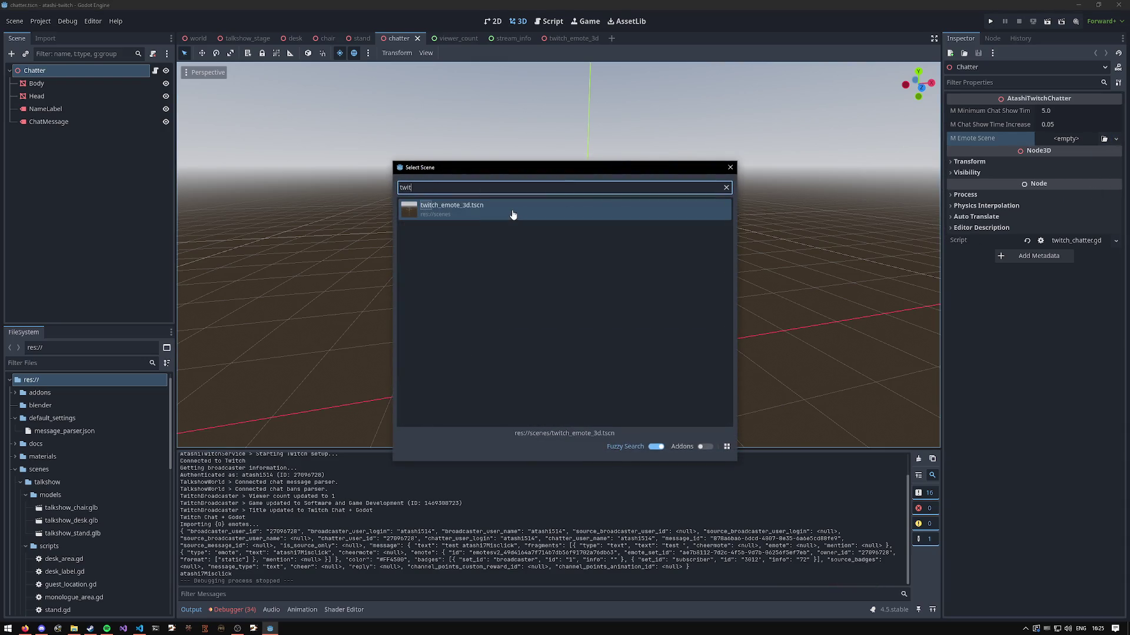
pyautogui.press('Return')
pyautogui.press('F5')
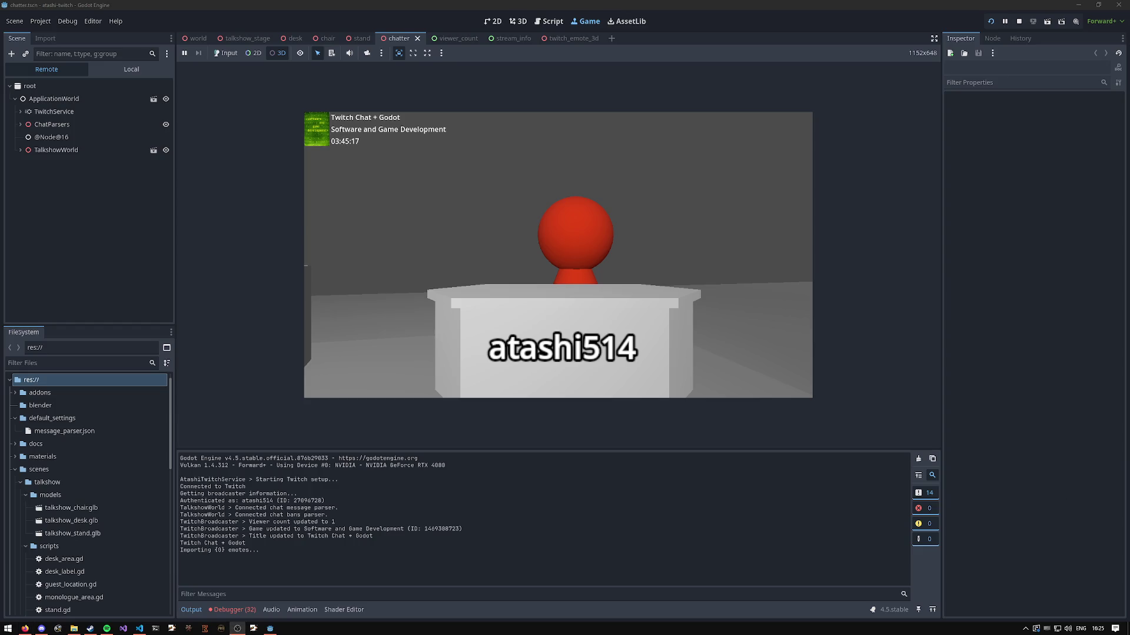
# - Select the chatter's head and the spawned emote Node3D, then enable the game camera override
pyautogui.click(552, 231)
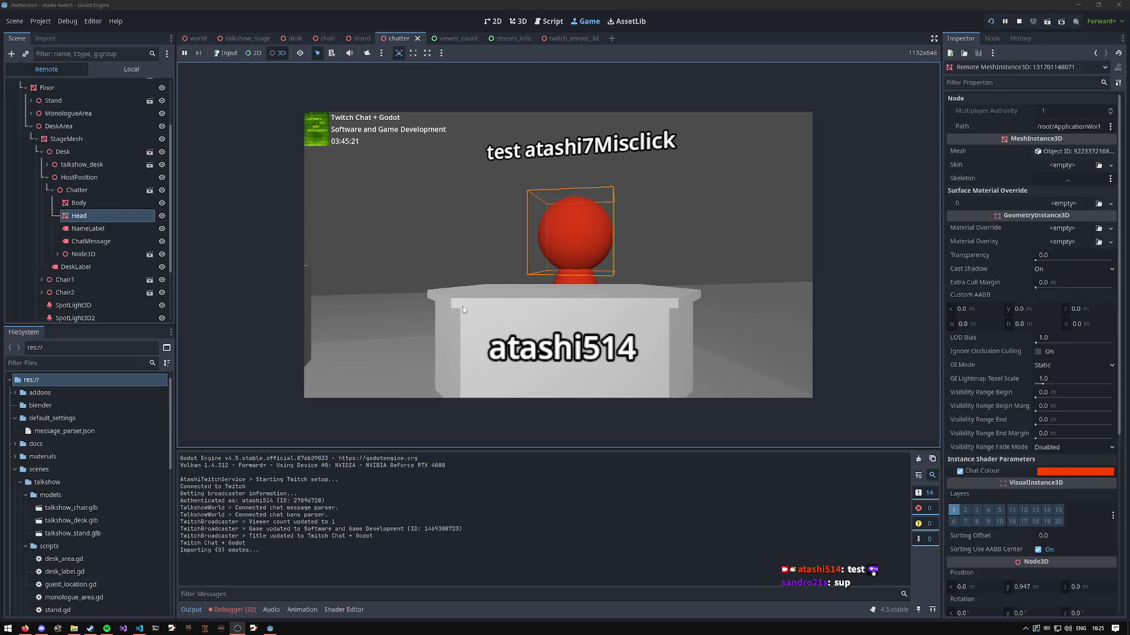
pyautogui.click(101, 255)
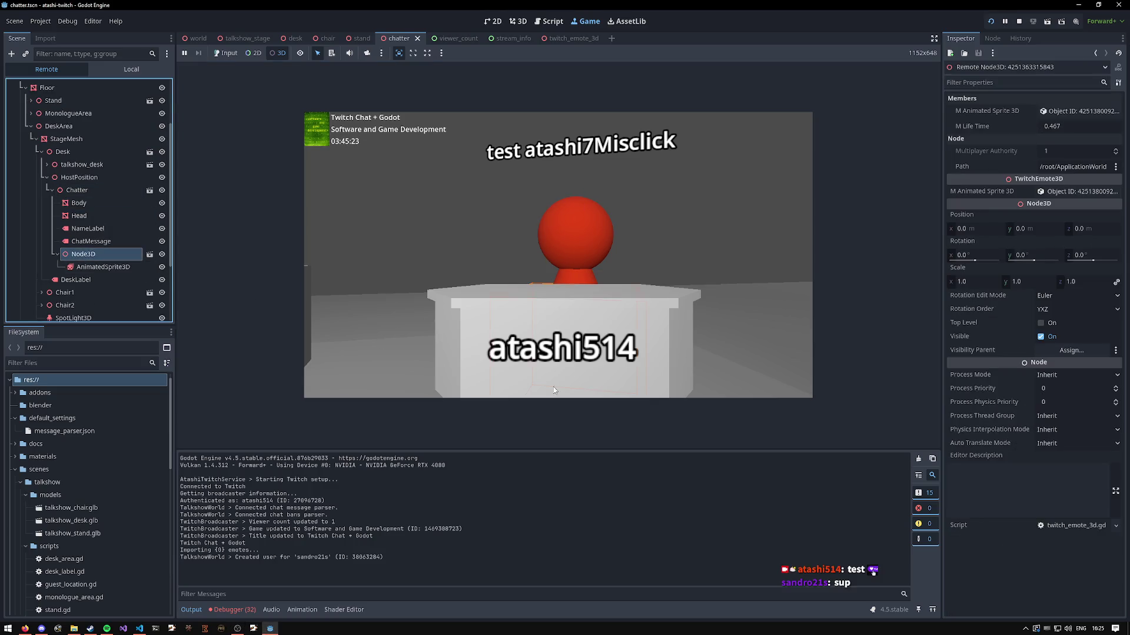
pyautogui.click(538, 320)
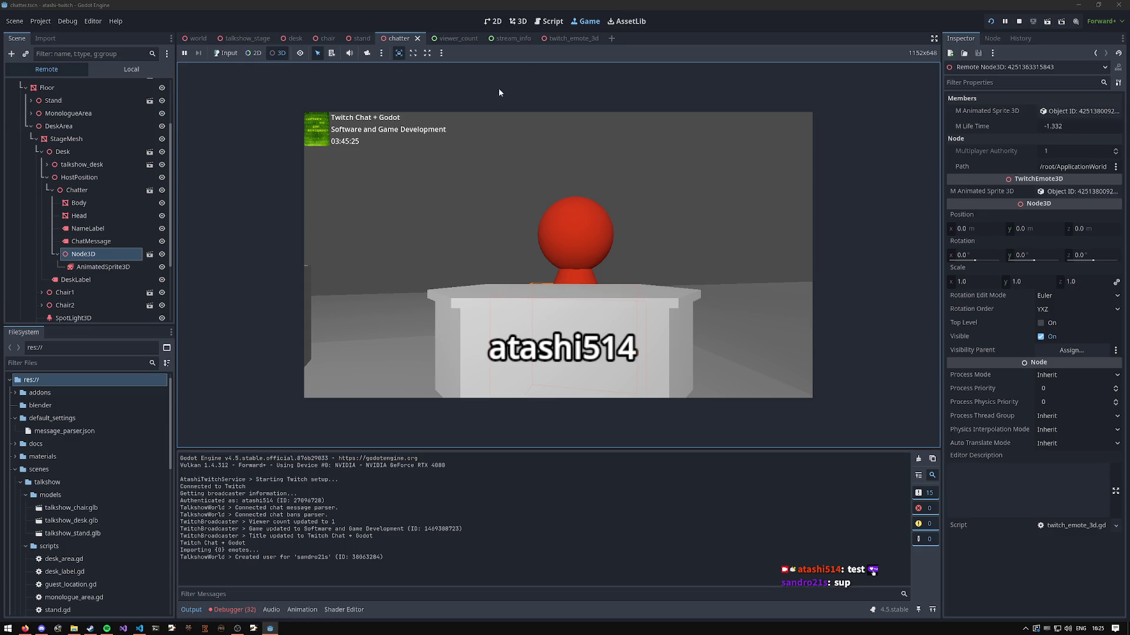
pyautogui.click(367, 53)
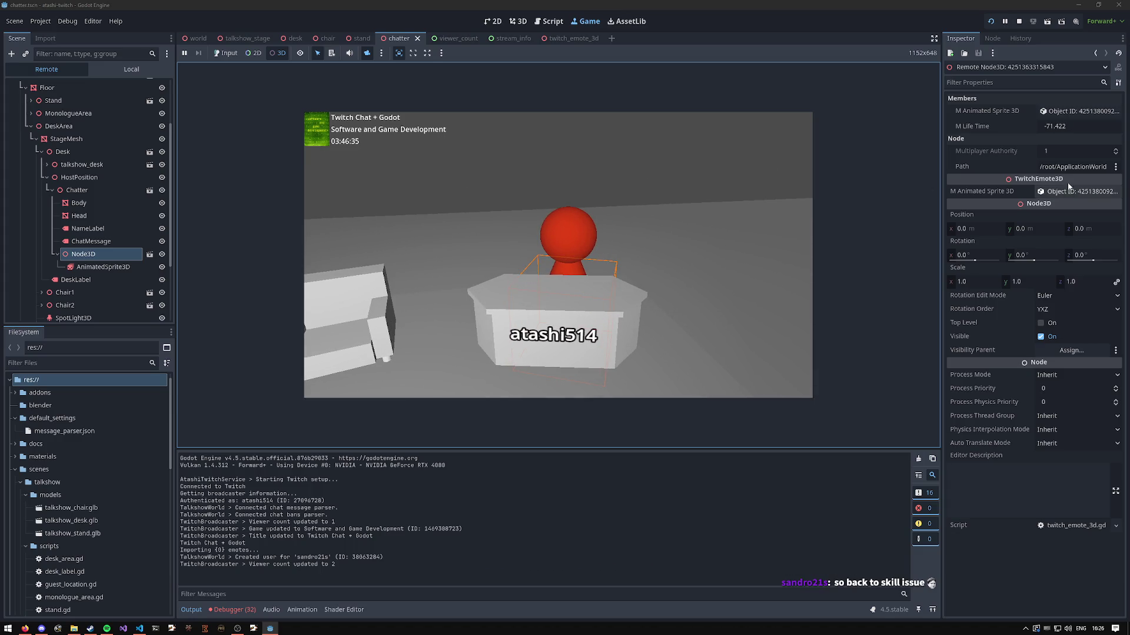
# - Set the live emote Node3D position to y 2.0 with z back at 0
pyautogui.click(1093, 229)
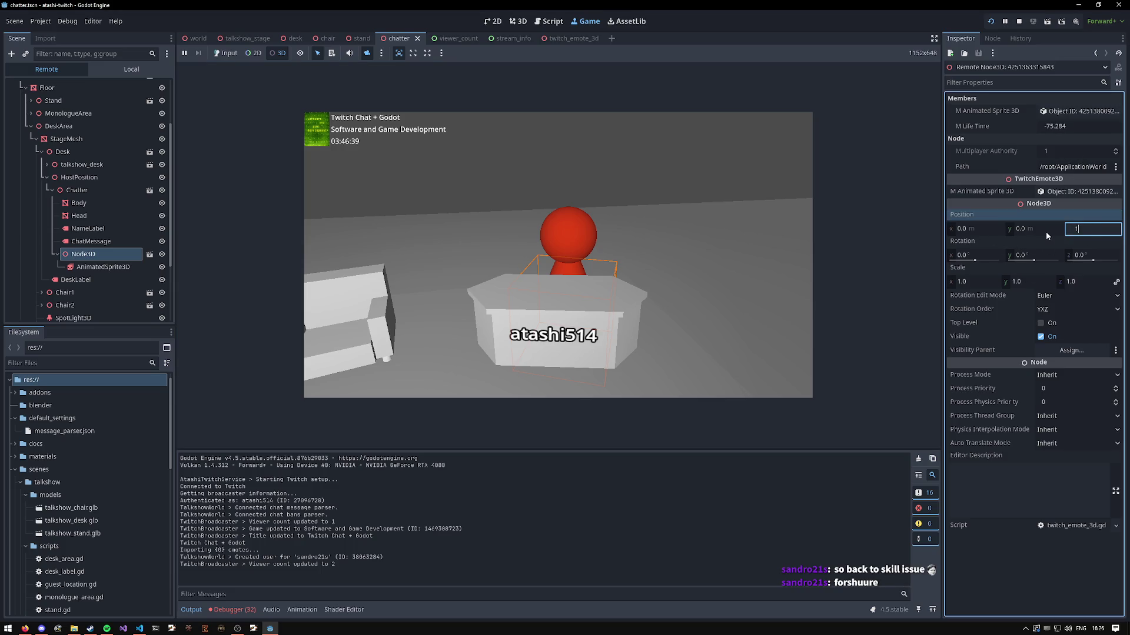
pyautogui.write('1')
pyautogui.press('Return')
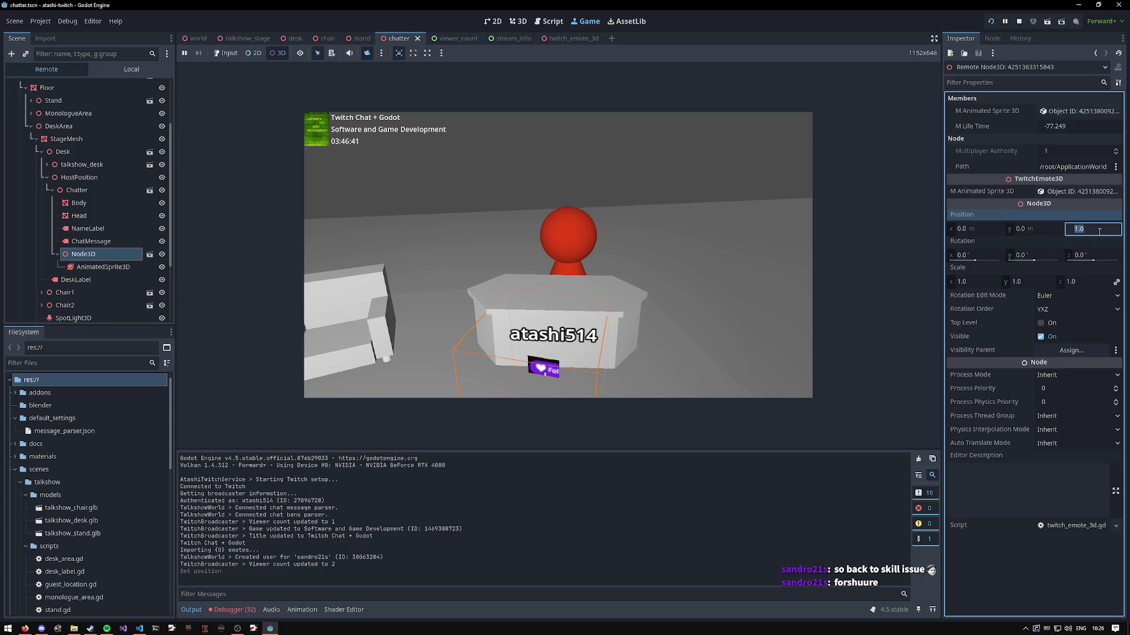
pyautogui.write('0')
pyautogui.hotkey('shift', 'Tab')
pyautogui.write('1')
pyautogui.press('Return')
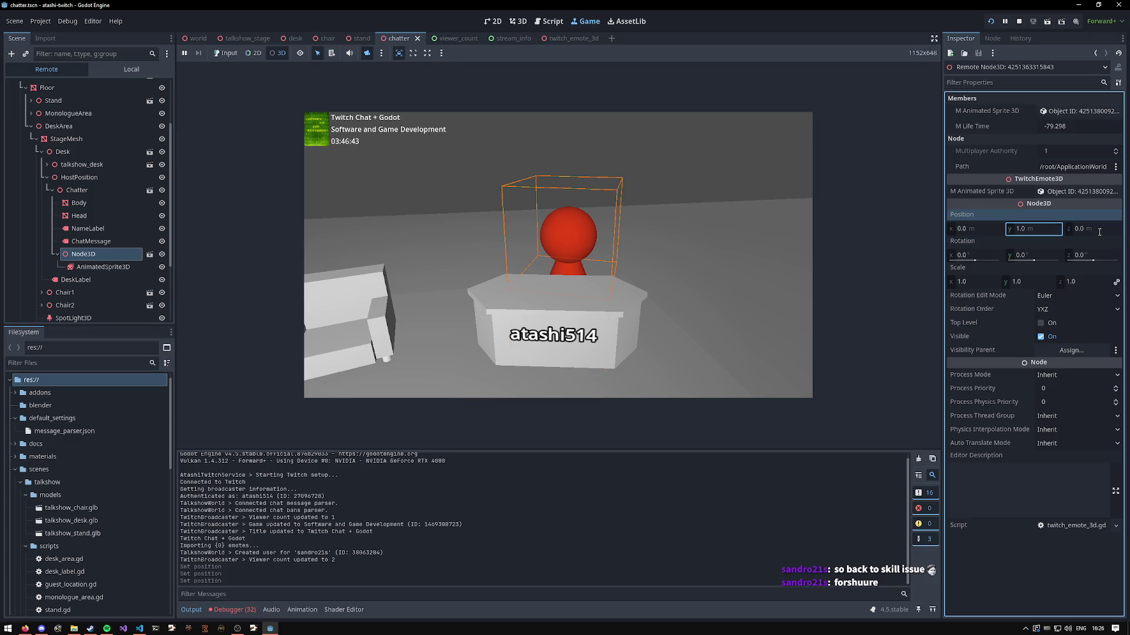
pyautogui.write('2')
pyautogui.press('Return')
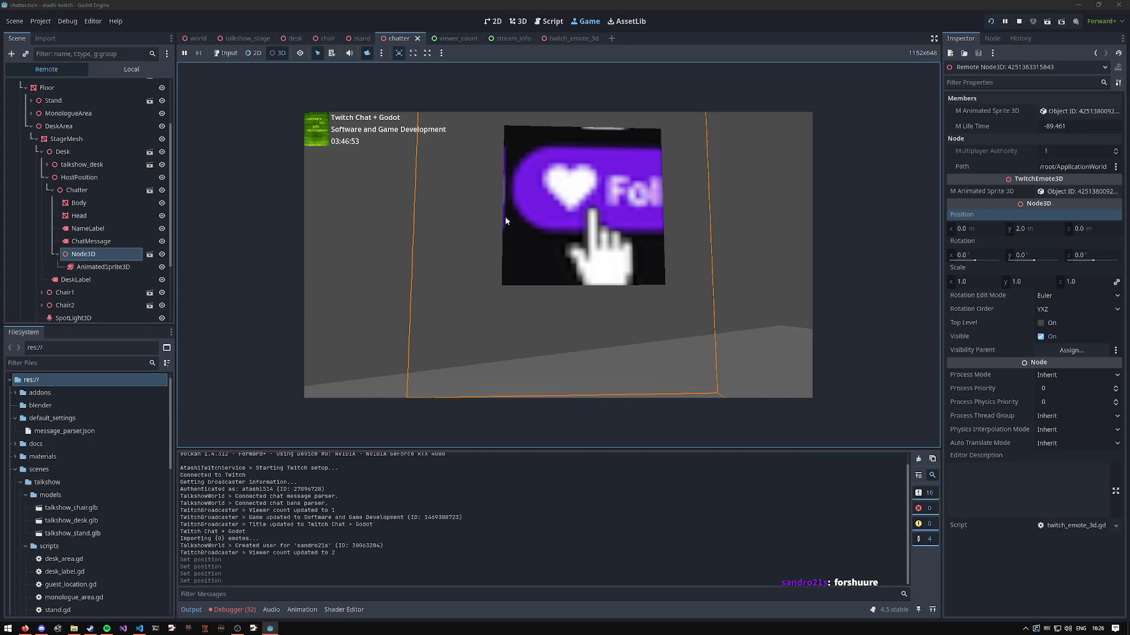
pyautogui.click(495, 287)
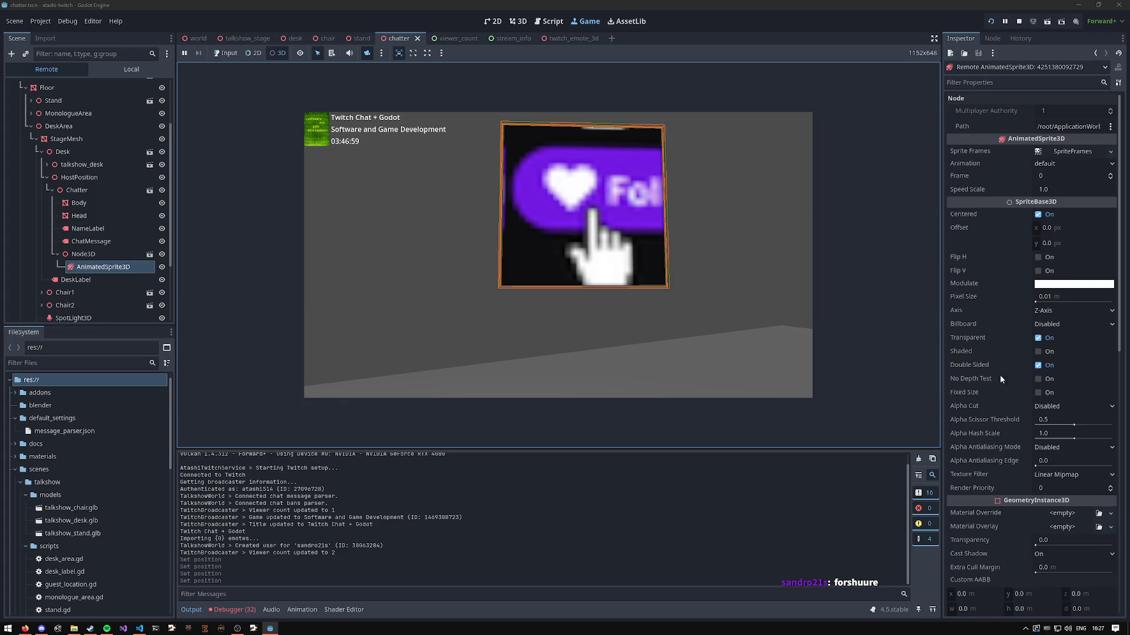
# - Try the sprite's Alpha Hash alpha cut, revert to Disabled, and scrub its pixel size
pyautogui.click(1038, 380)
pyautogui.click(1047, 410)
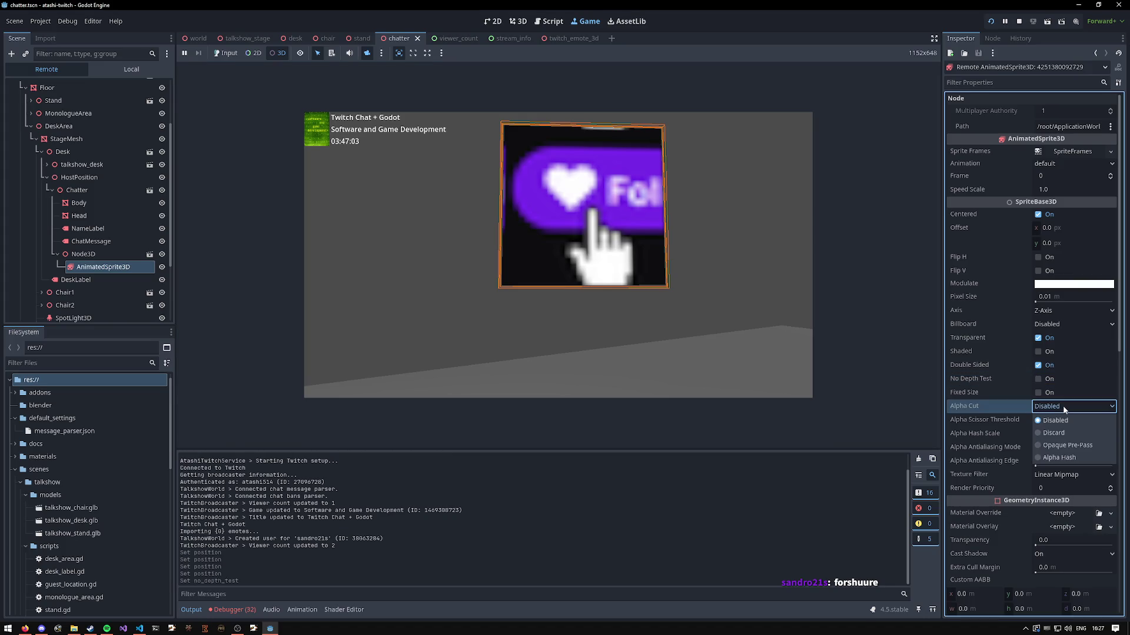
pyautogui.click(1089, 456)
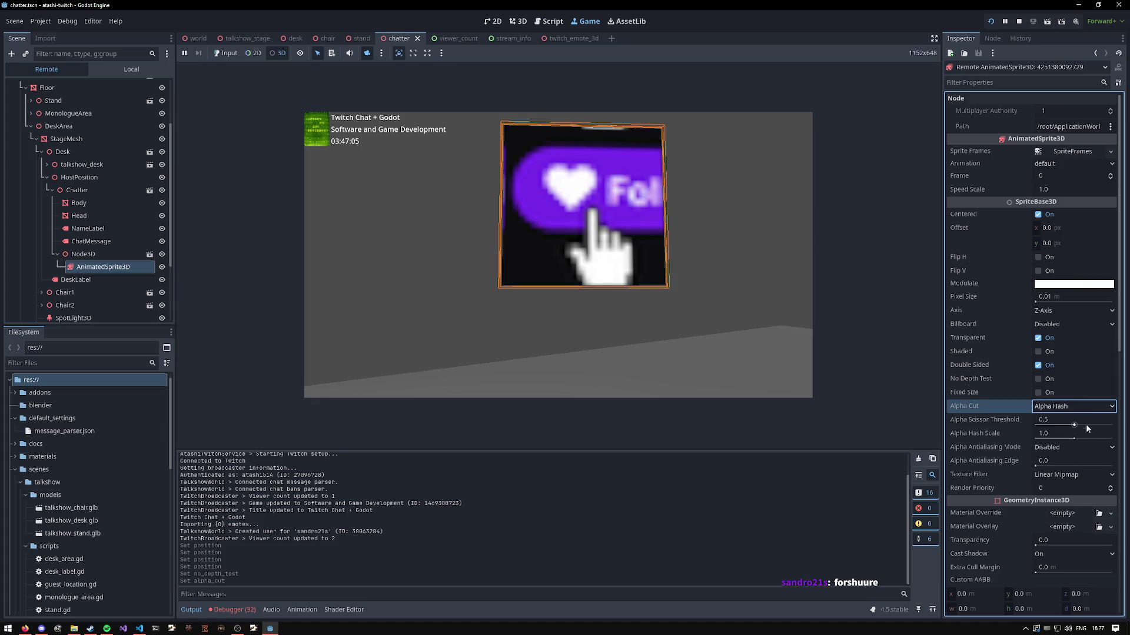
pyautogui.click(1086, 419)
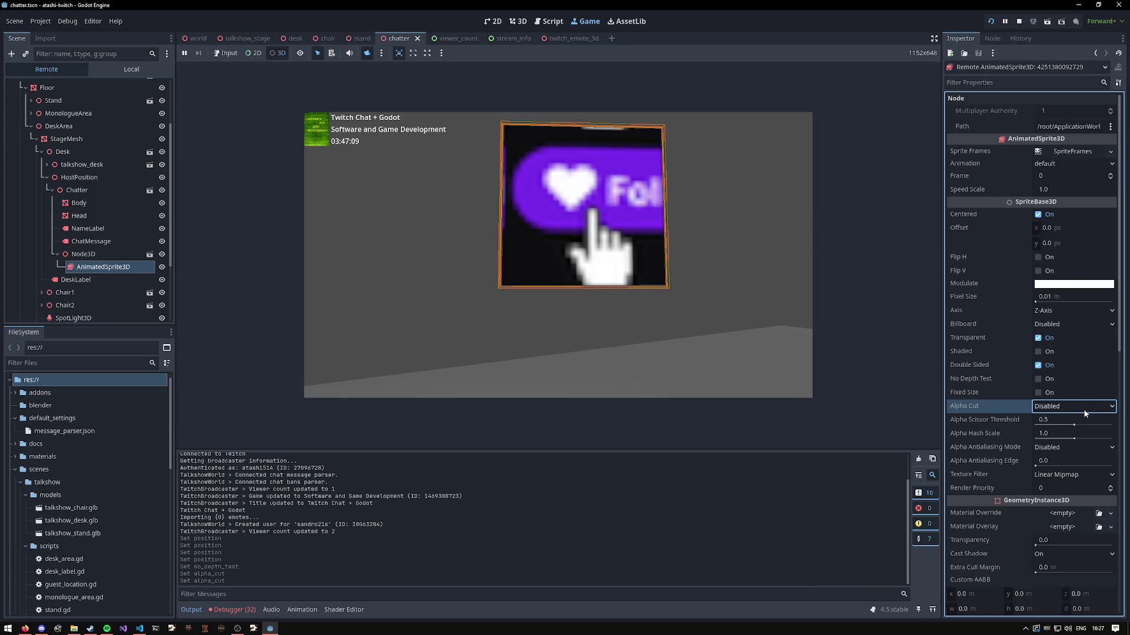
pyautogui.moveTo(1037, 302)
pyautogui.mouseDown()
pyautogui.moveTo(1051, 301)
pyautogui.moveTo(1037, 302)
pyautogui.mouseUp()
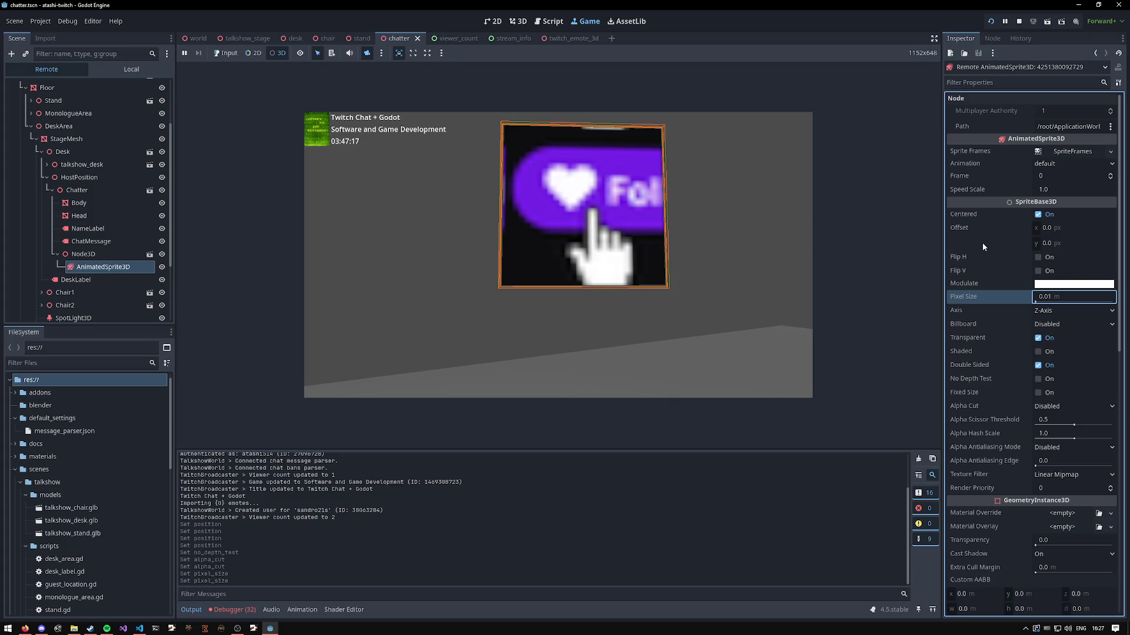
# - Set the sprite's horizontal offset to 1.0, then reset it to 0
pyautogui.click(1067, 226)
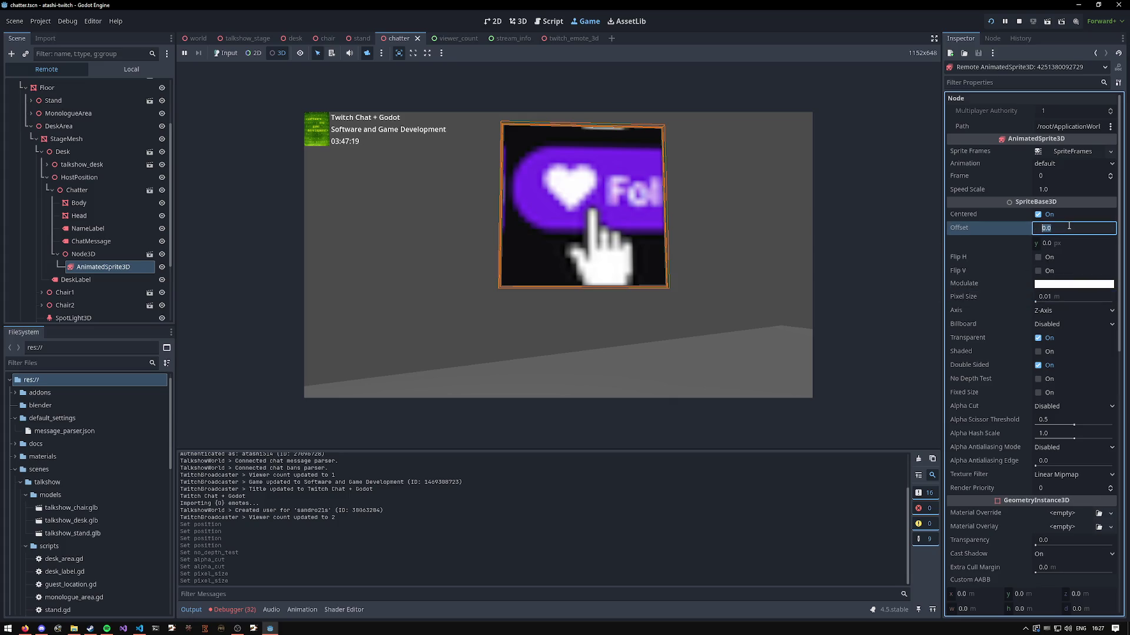
pyautogui.write('1')
pyautogui.press('Tab')
pyautogui.click(1066, 229)
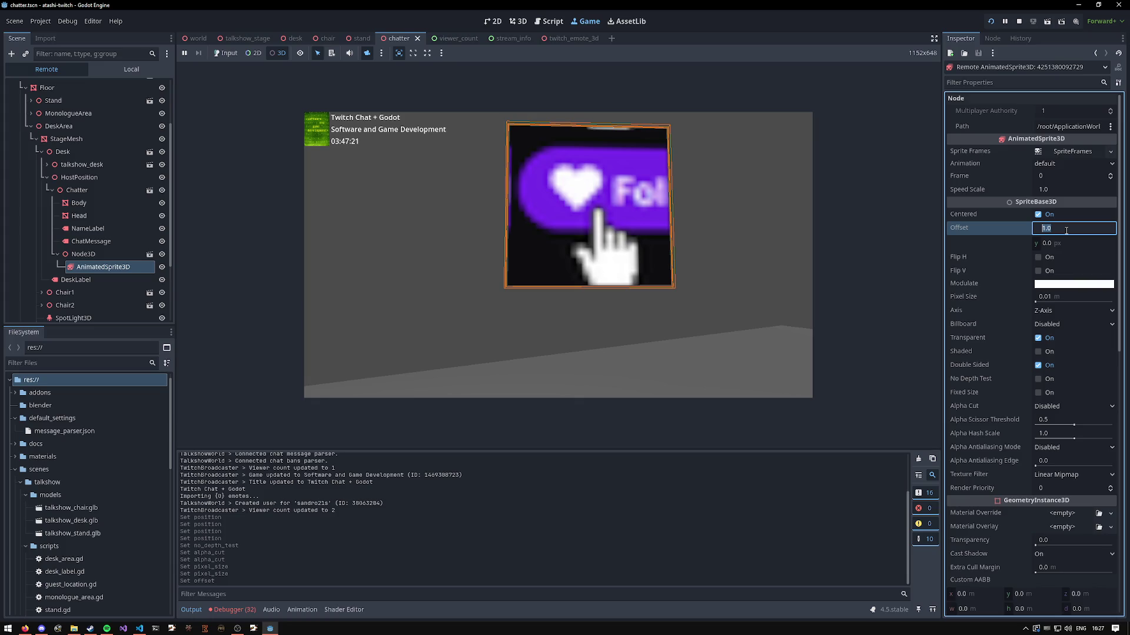
pyautogui.click(1068, 229)
pyautogui.press('BackSpace')
pyautogui.press('BackSpace')
pyautogui.press('Return')
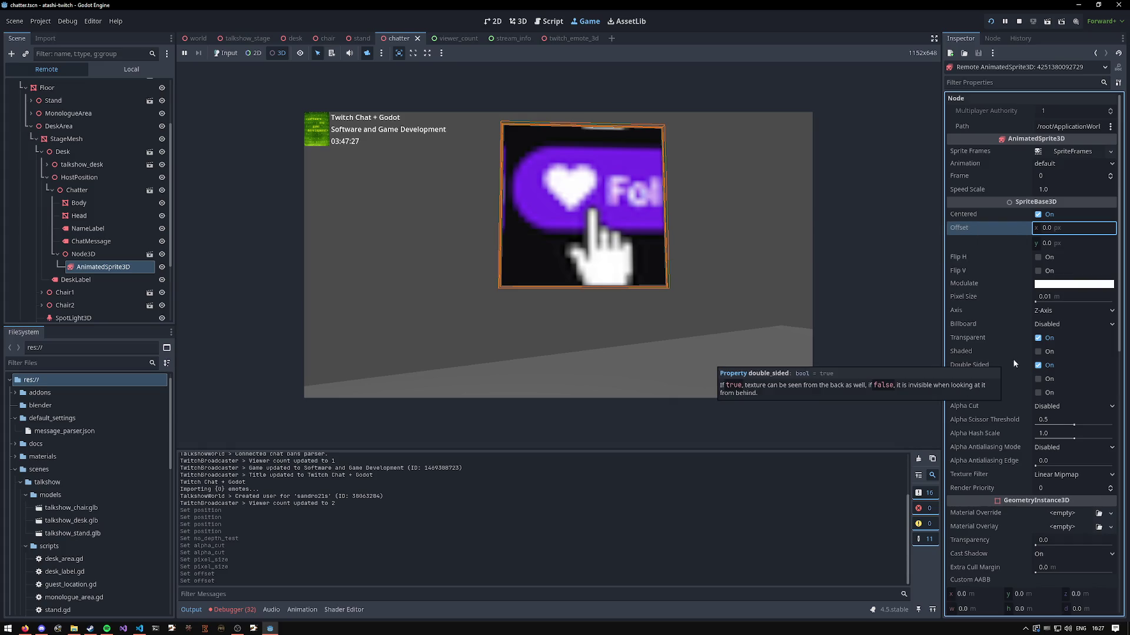
# - Set the emote sprite's Billboard mode to Enabled
pyautogui.click(1072, 324)
pyautogui.click(1072, 325)
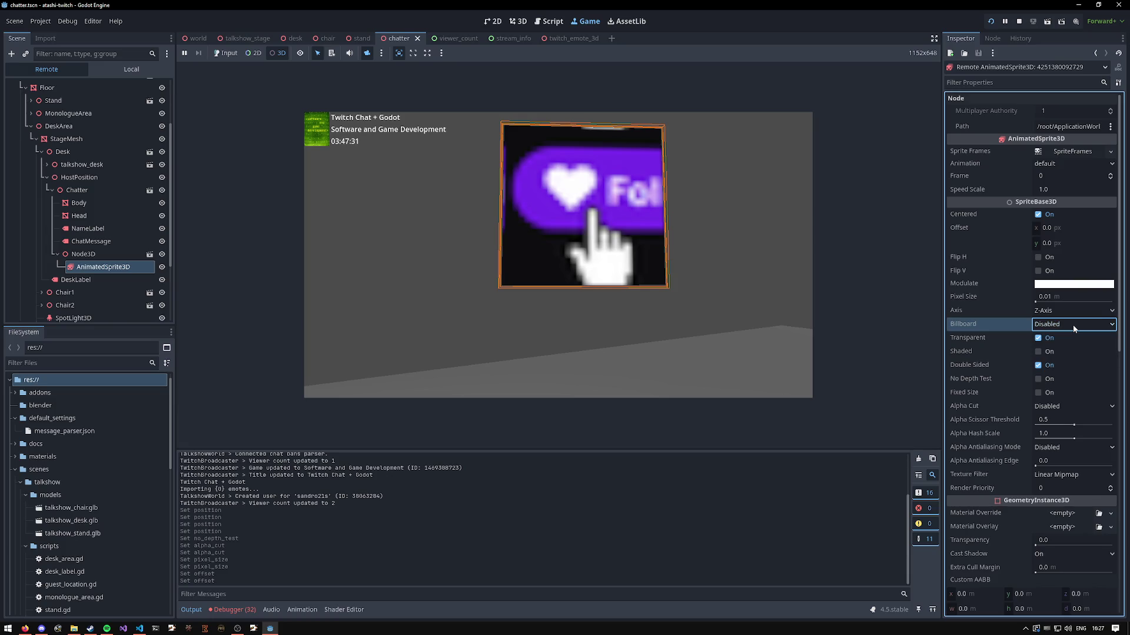
pyautogui.click(1072, 325)
pyautogui.click(1054, 349)
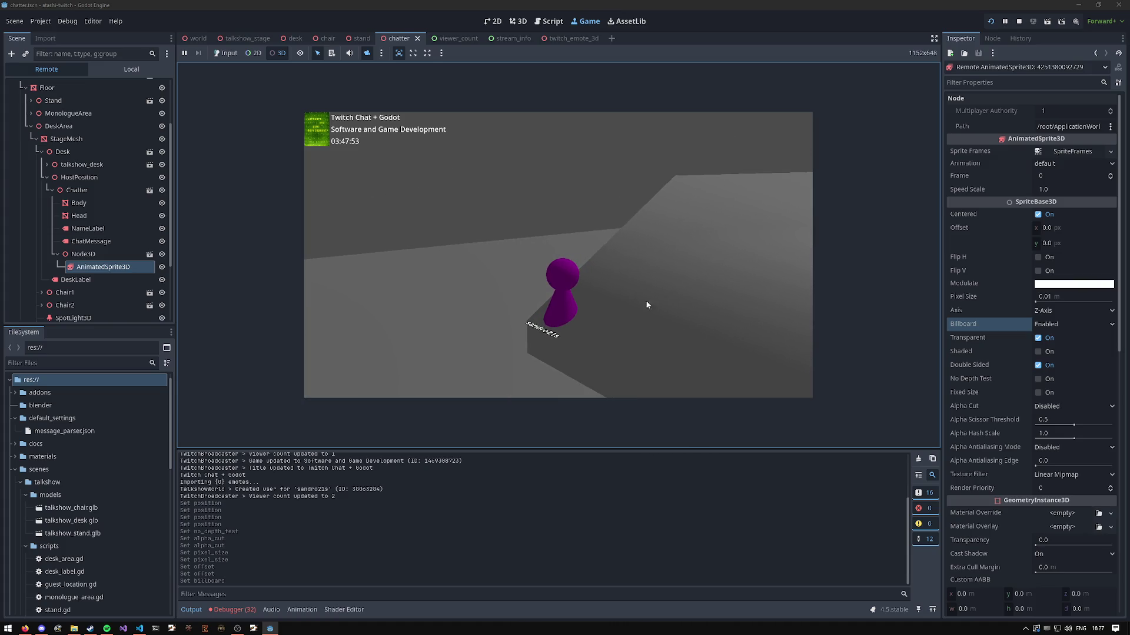
# - Select the emote's Node3D under Chatter and set its Position y to 2.0
pyautogui.click(575, 280)
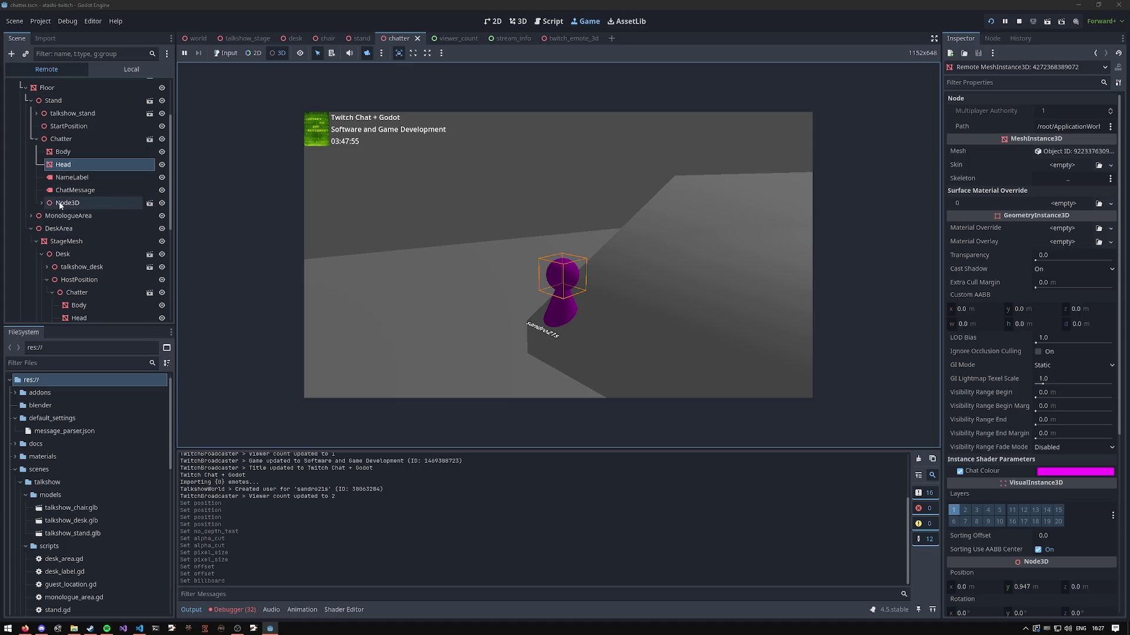
pyautogui.click(41, 203)
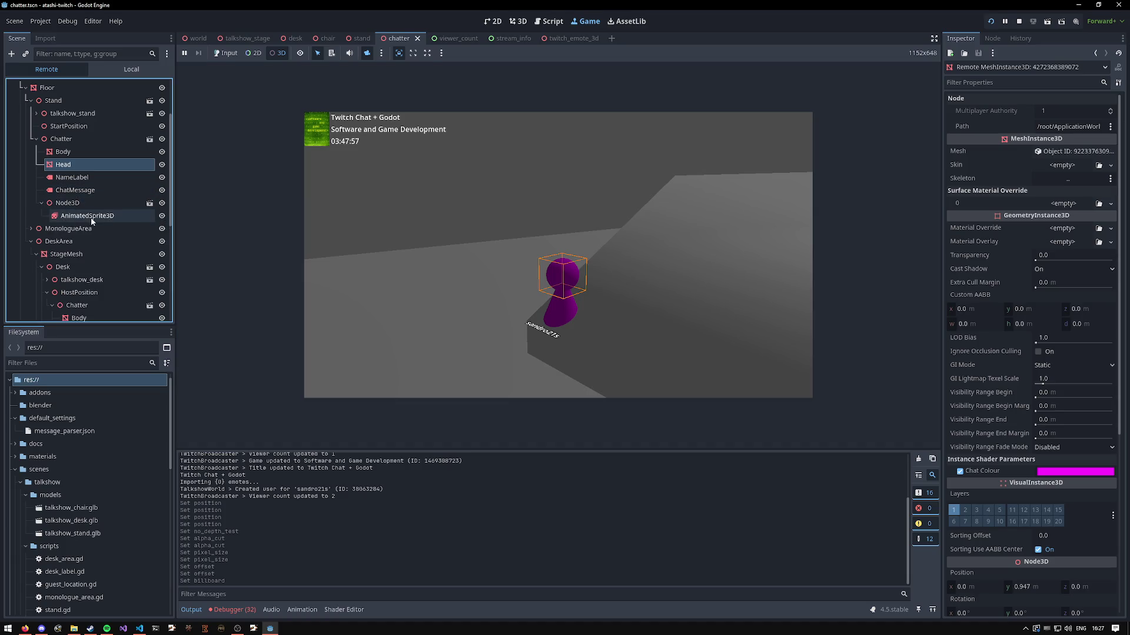
pyautogui.click(67, 203)
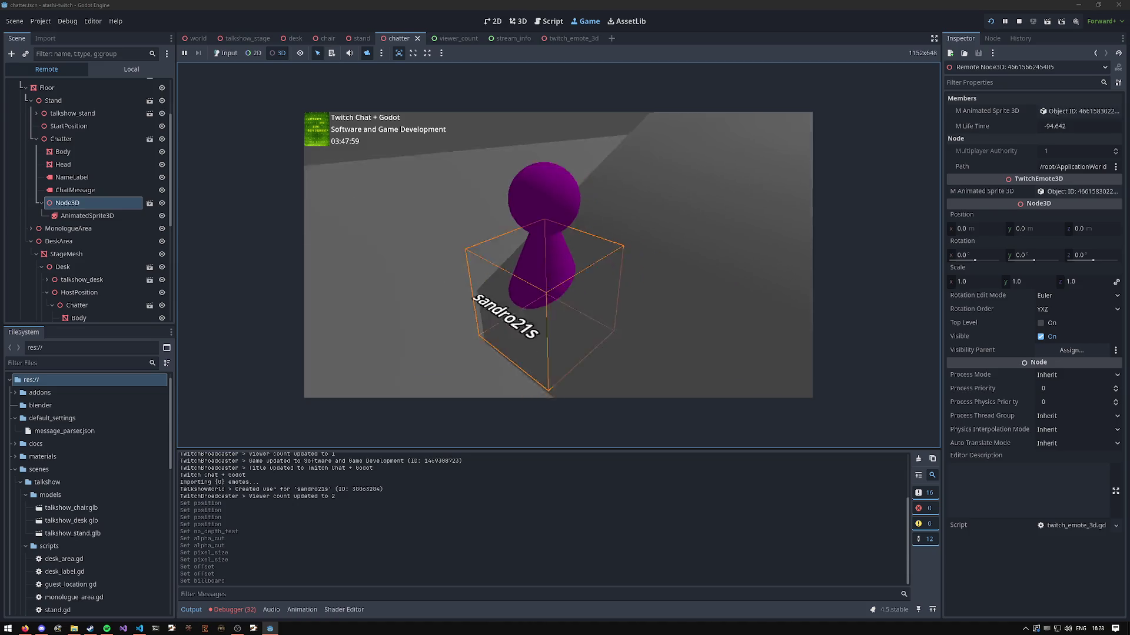
pyautogui.click(1047, 228)
pyautogui.write('2')
pyautogui.press('Return')
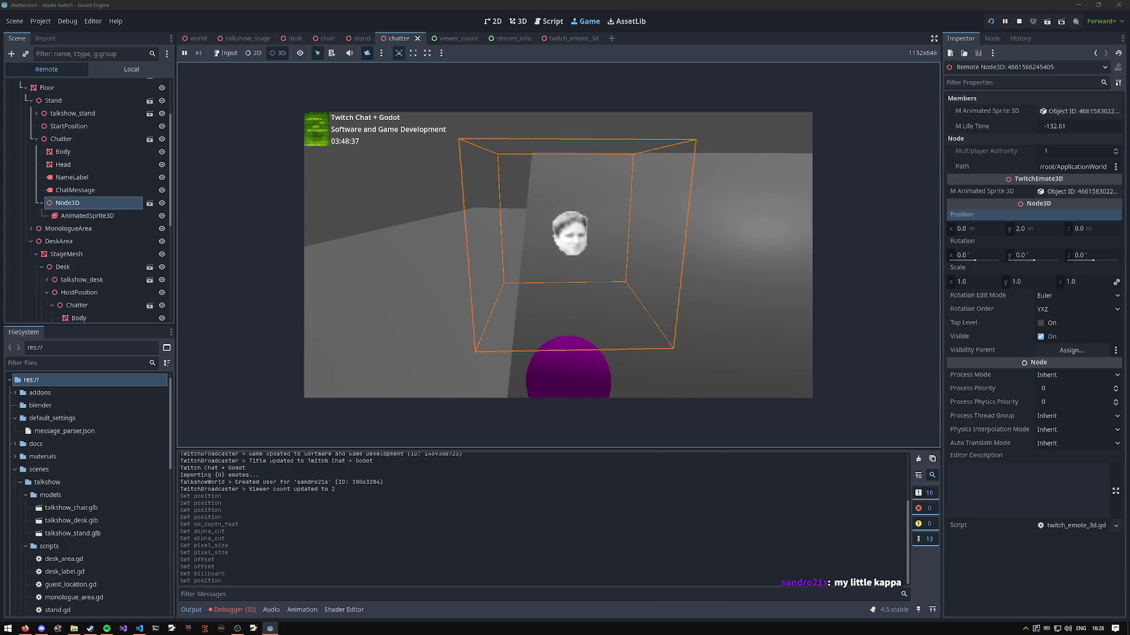
pyautogui.click(580, 255)
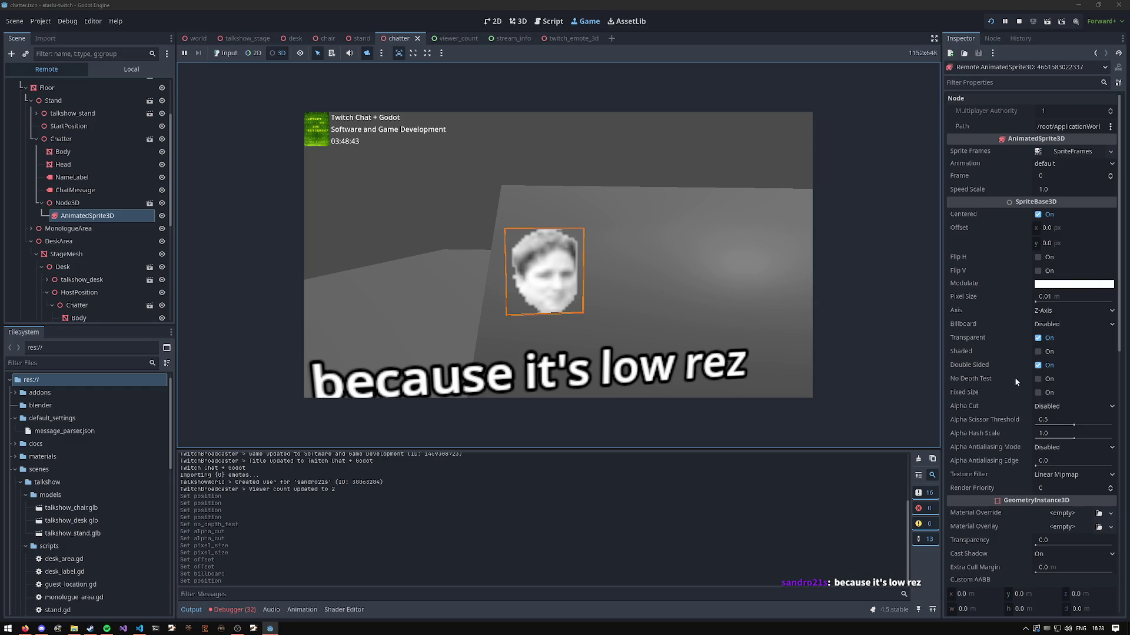
# - Set the live emote sprite's Pixel Size to 0.02, then raise it to 1.0
pyautogui.click(1078, 297)
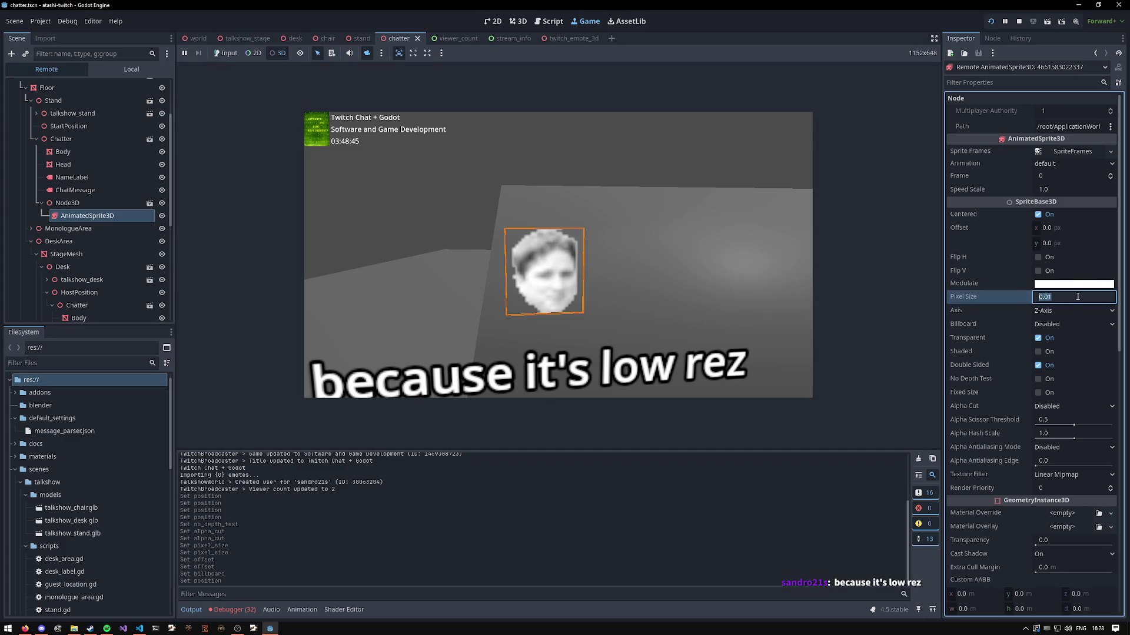
pyautogui.write('0.02')
pyautogui.press('Return')
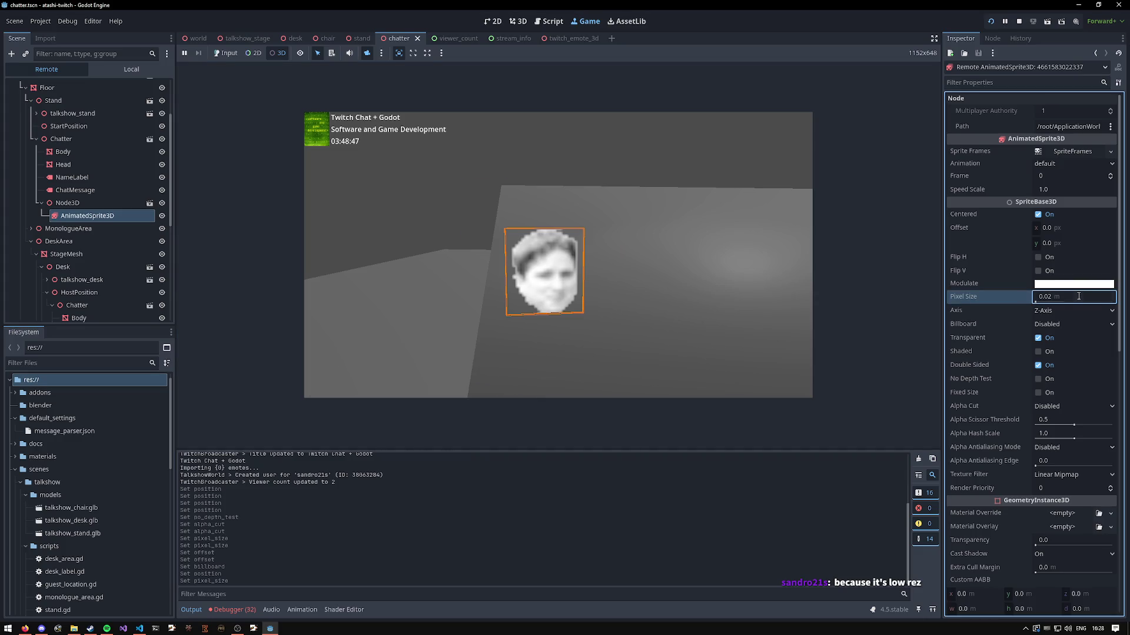
pyautogui.click(711, 275)
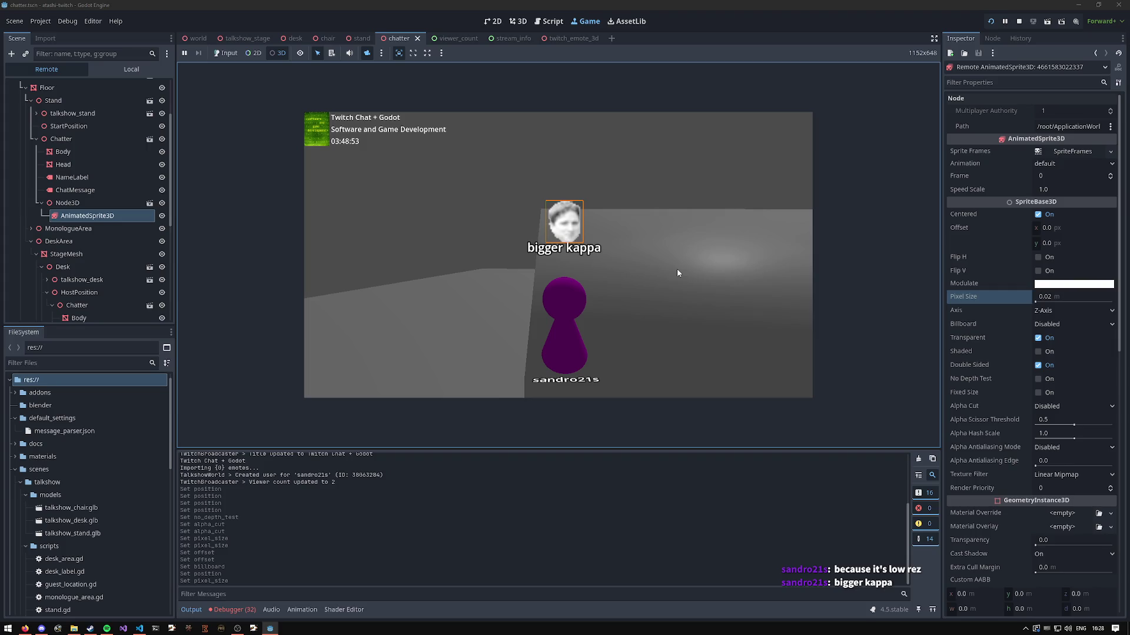
pyautogui.click(1053, 297)
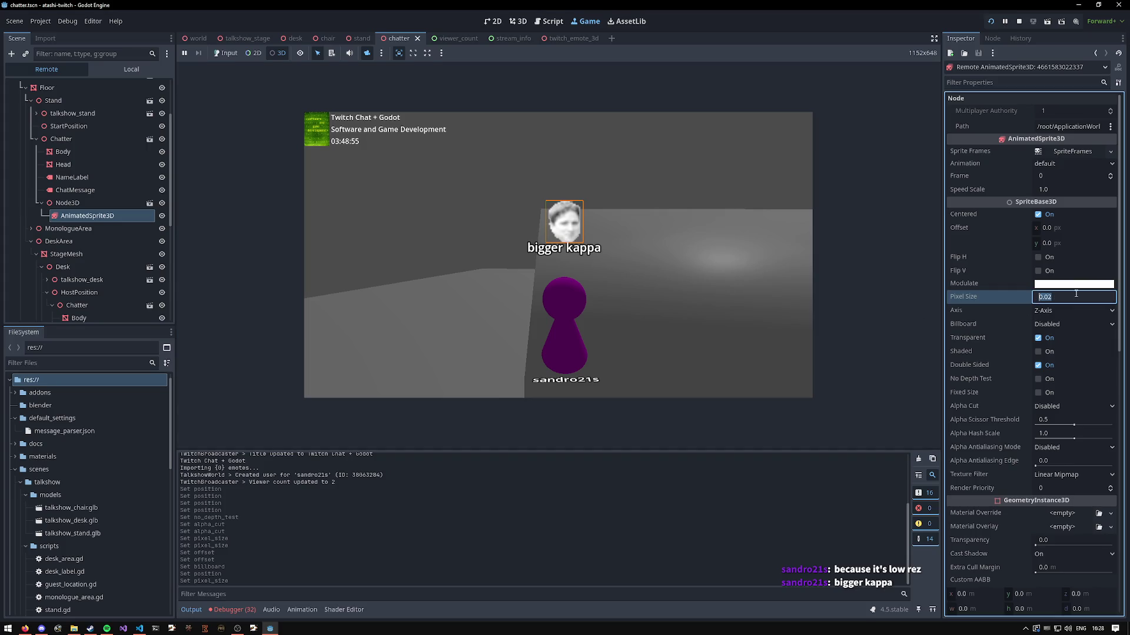
pyautogui.write('1')
pyautogui.press('Return')
pyautogui.click(783, 326)
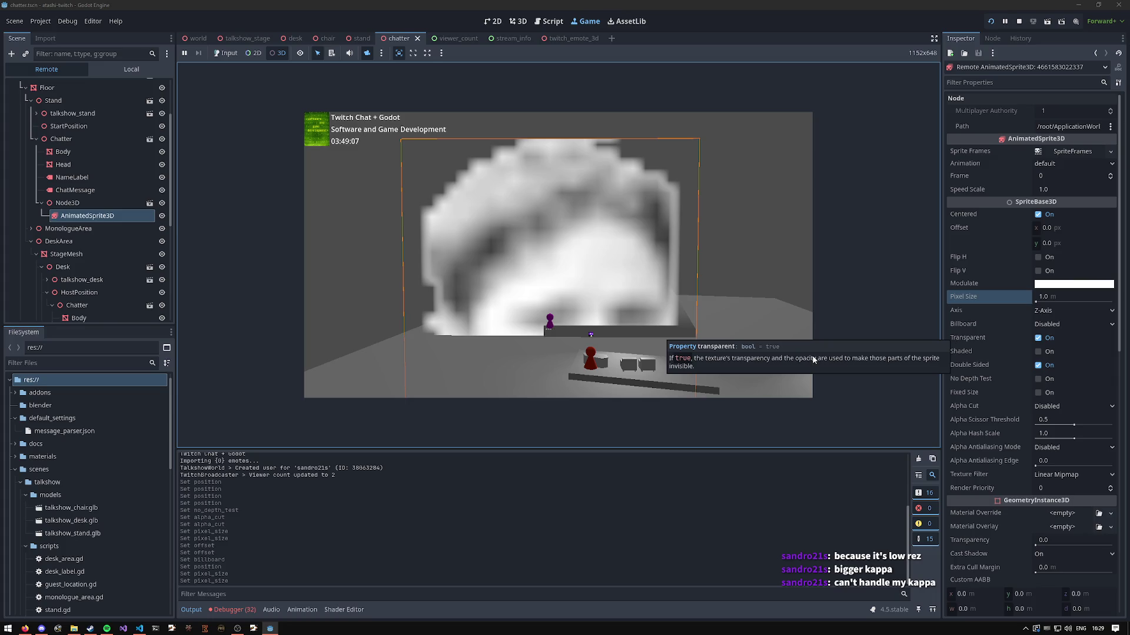
# - Stop the running game and review the debugger's error list
pyautogui.click(1036, 393)
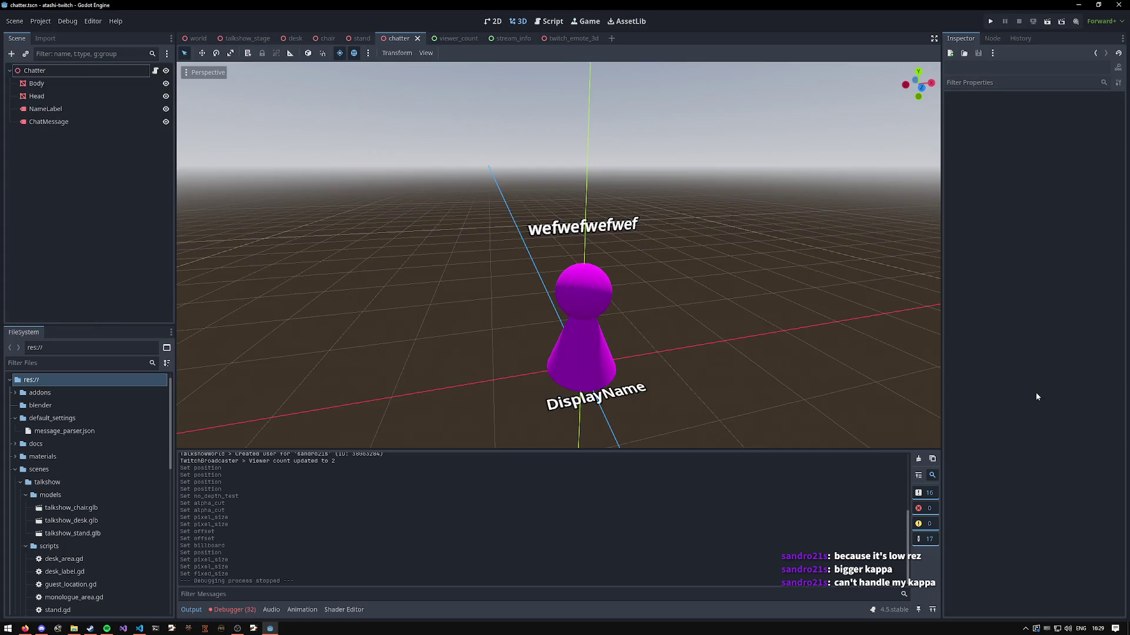
pyautogui.click(233, 610)
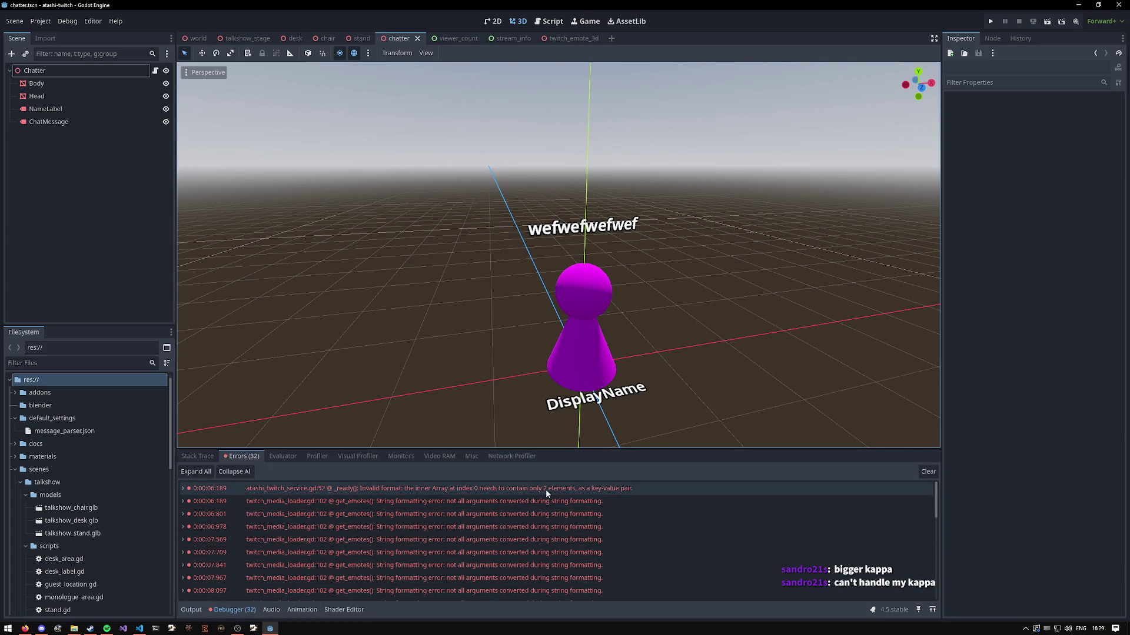
pyautogui.scroll(-5, 546, 489)
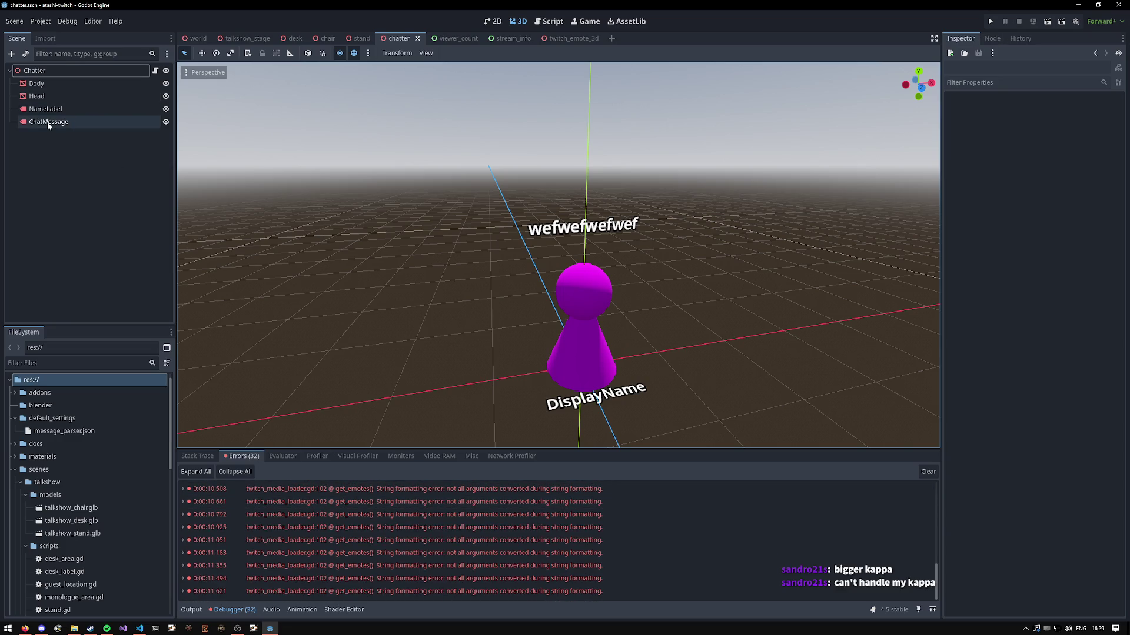
# - Set Billboard to Enabled on the twitch_emote_3d scene's AnimatedSprite3D
pyautogui.click(565, 39)
pyautogui.click(55, 83)
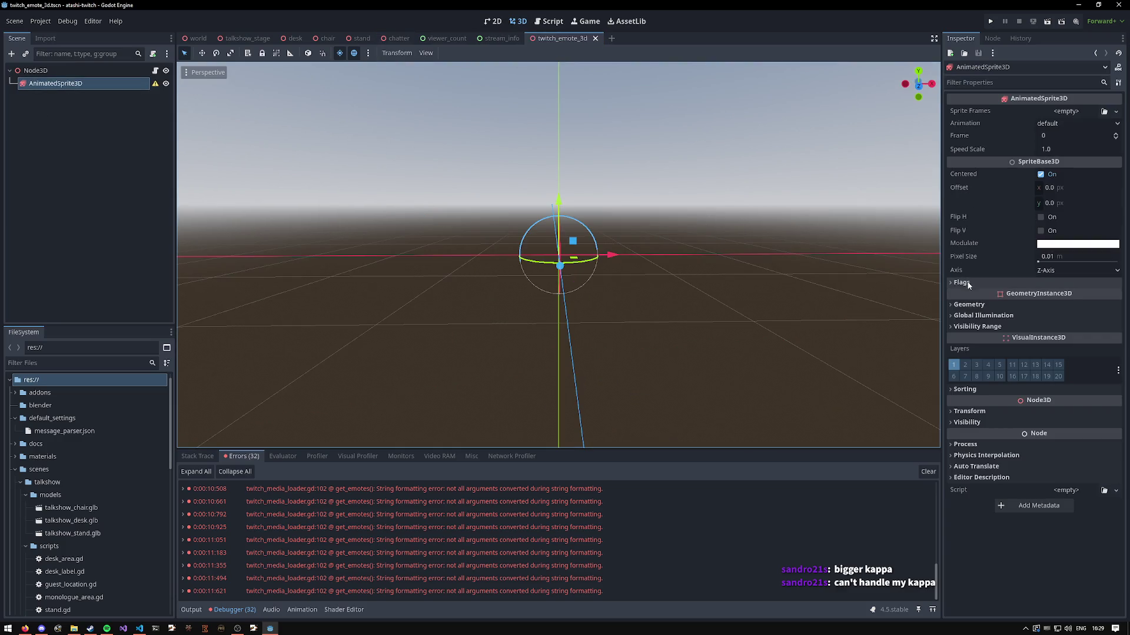
pyautogui.click(987, 281)
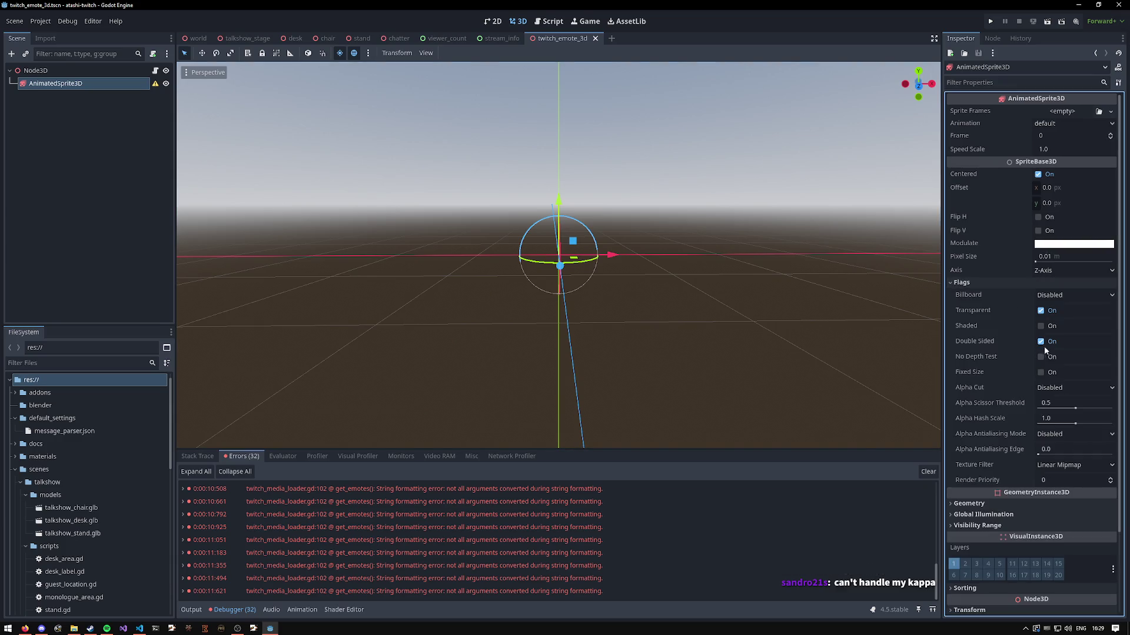
pyautogui.click(1062, 295)
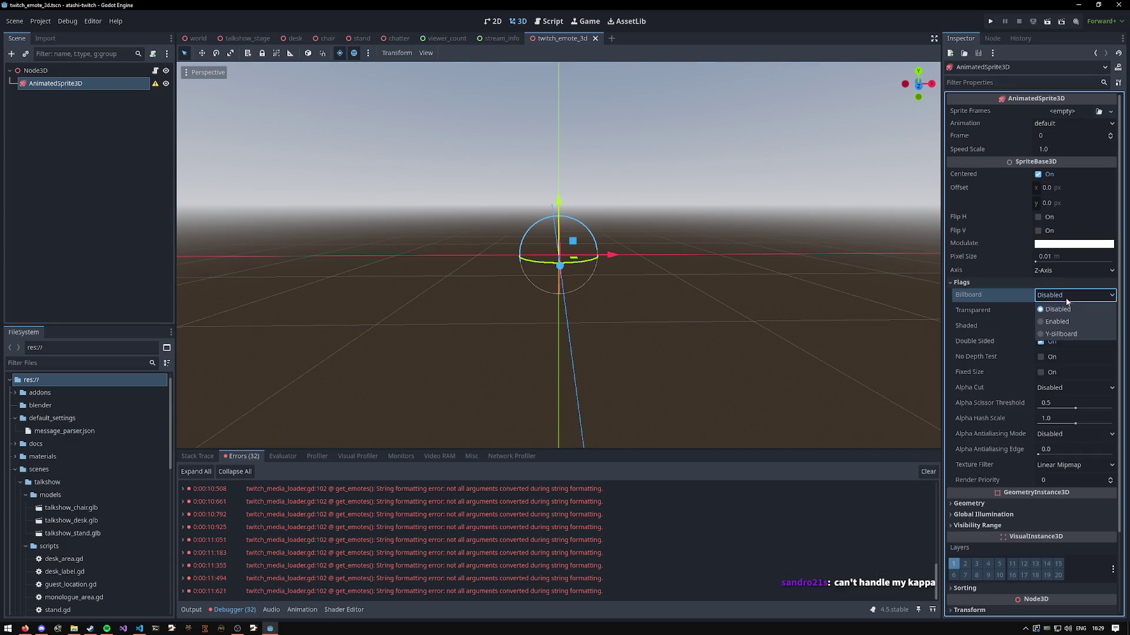
pyautogui.click(1067, 322)
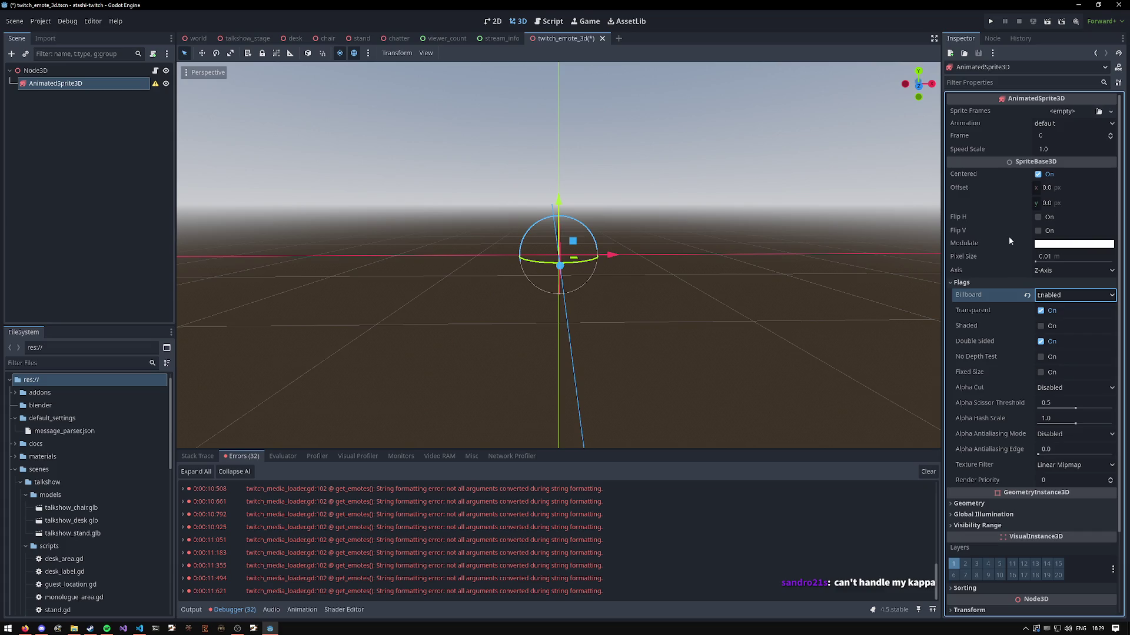
# - Give the sprite a 0.02 pixel size, then save the scene and relaunch the game
pyautogui.click(1081, 260)
pyautogui.write('0.02')
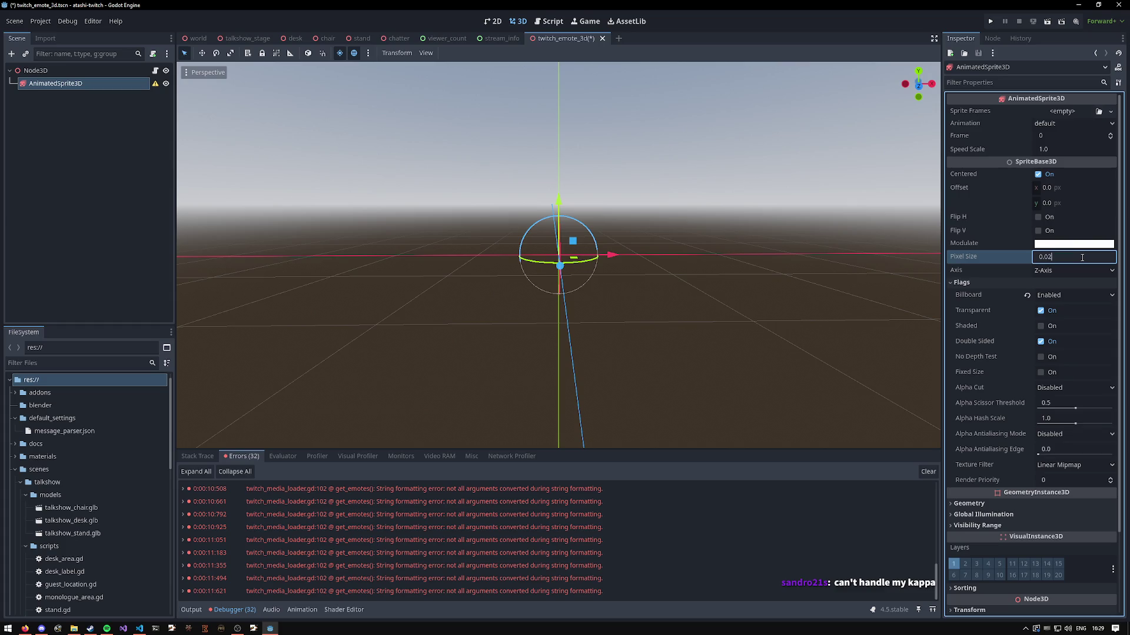
pyautogui.press('Return')
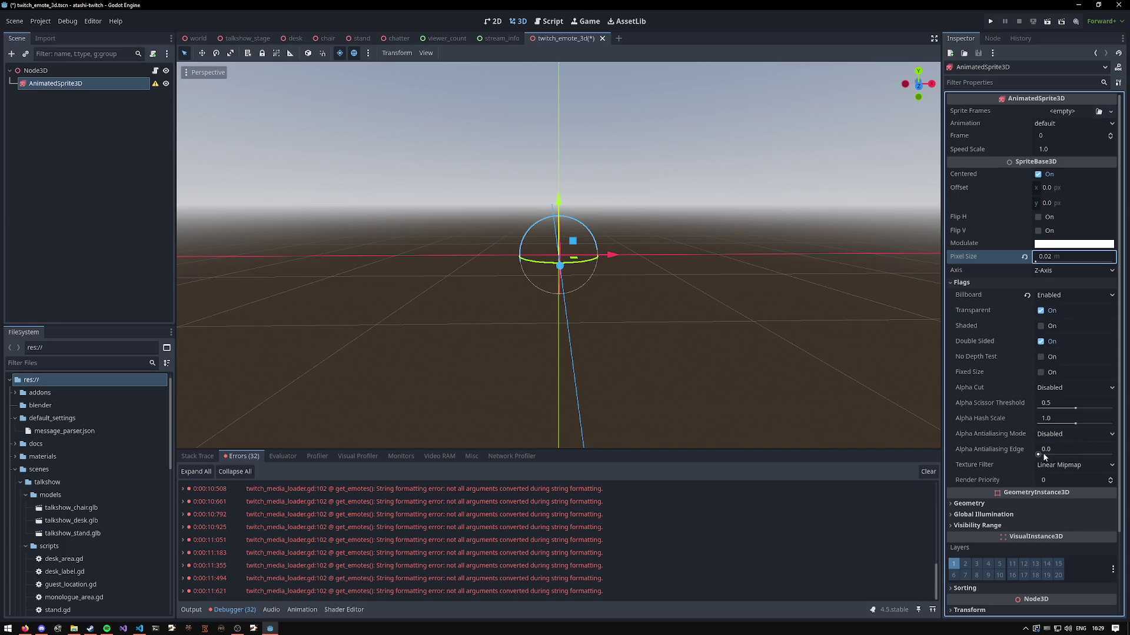
pyautogui.click(1084, 438)
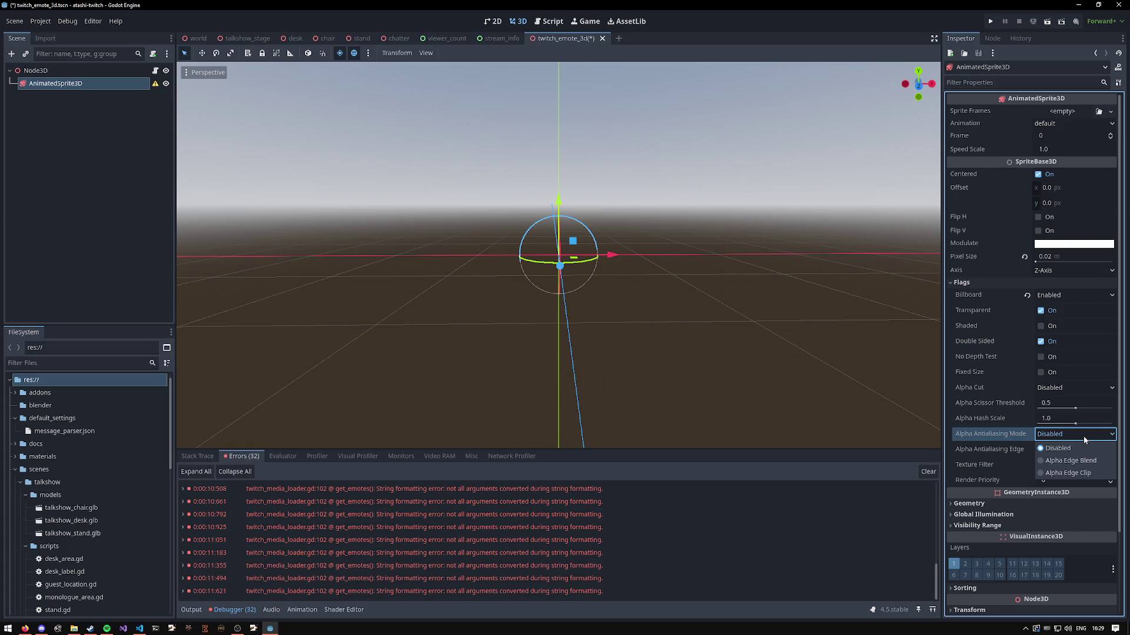
pyautogui.click(1083, 439)
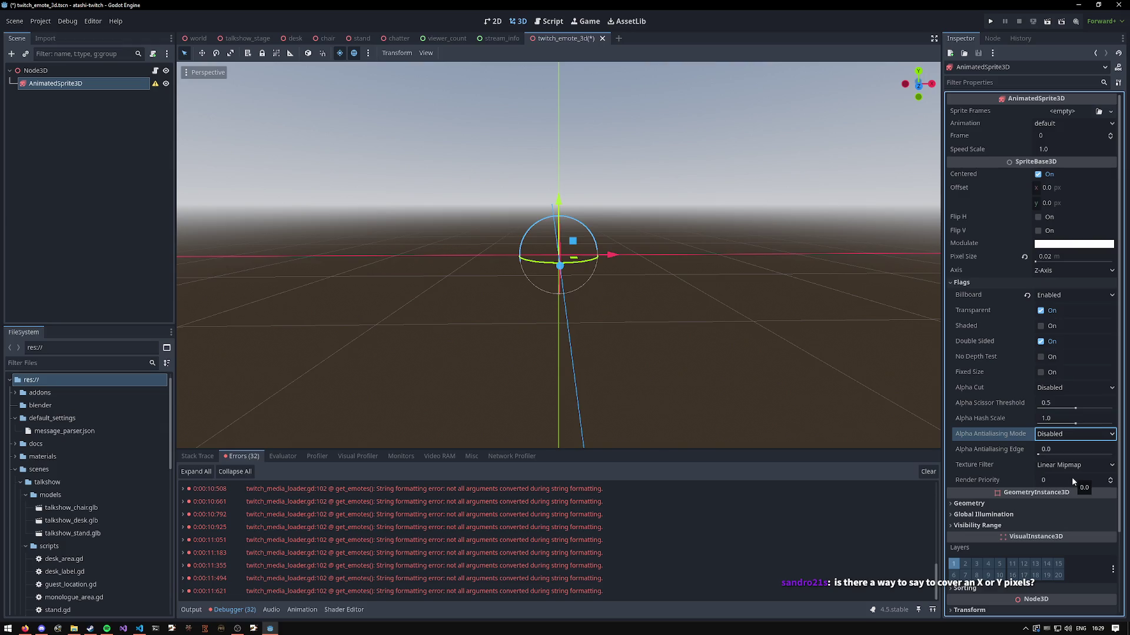
pyautogui.moveTo(990, 436)
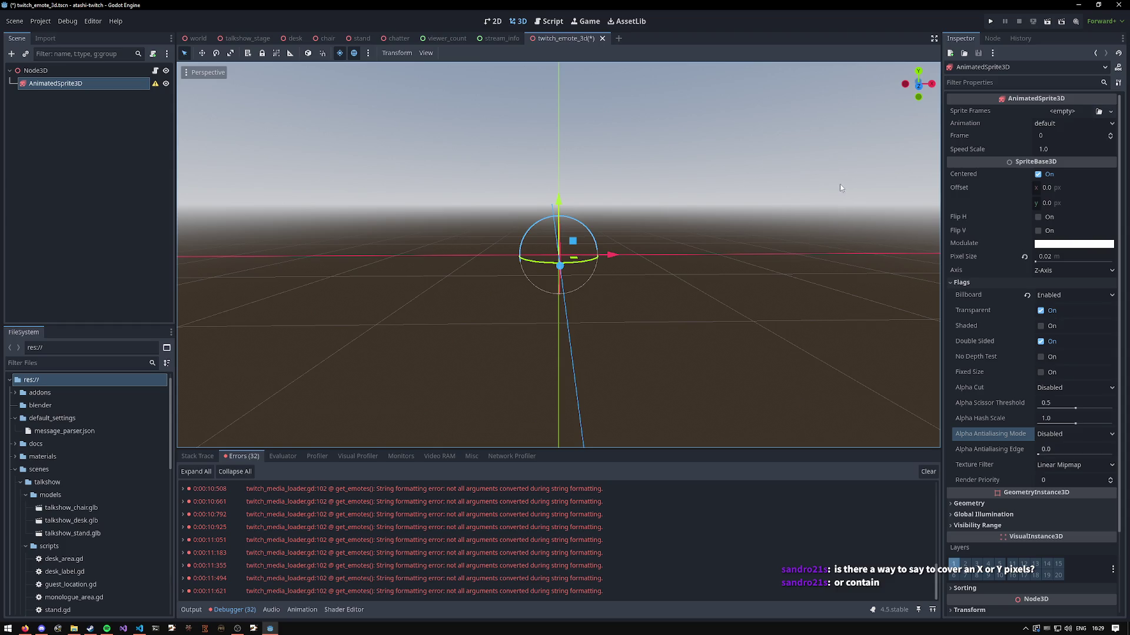
pyautogui.hotkey('ctrl', 's')
pyautogui.click(993, 21)
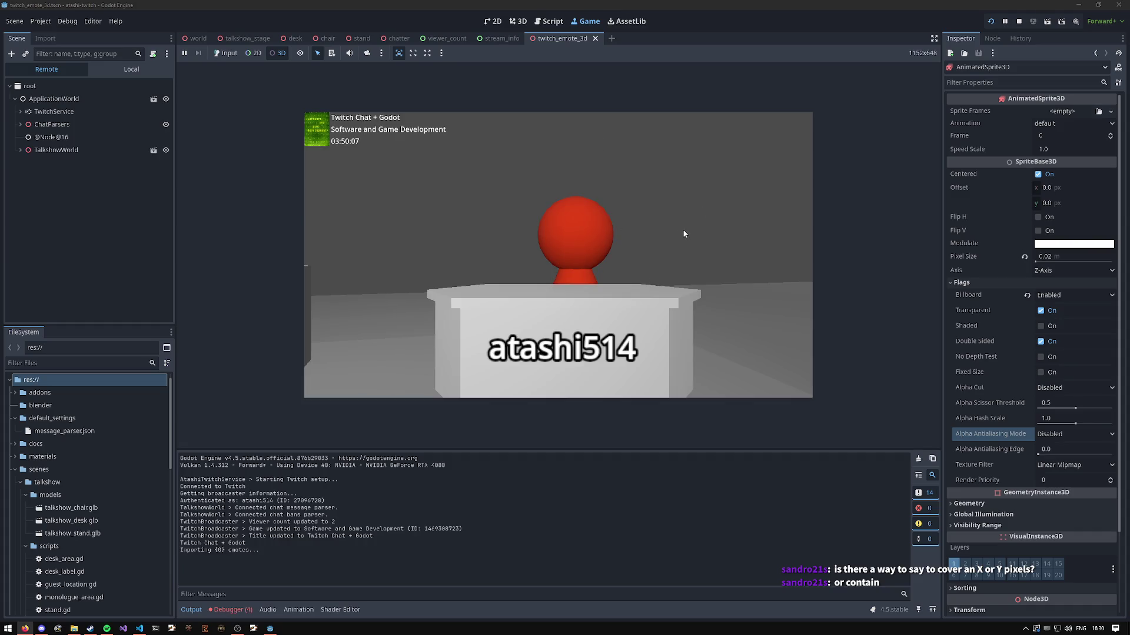
# - Inspect the chatter's Head and the spawned emote Node3D in the live remote tree
pyautogui.click(367, 53)
pyautogui.scroll(-3, 558, 255)
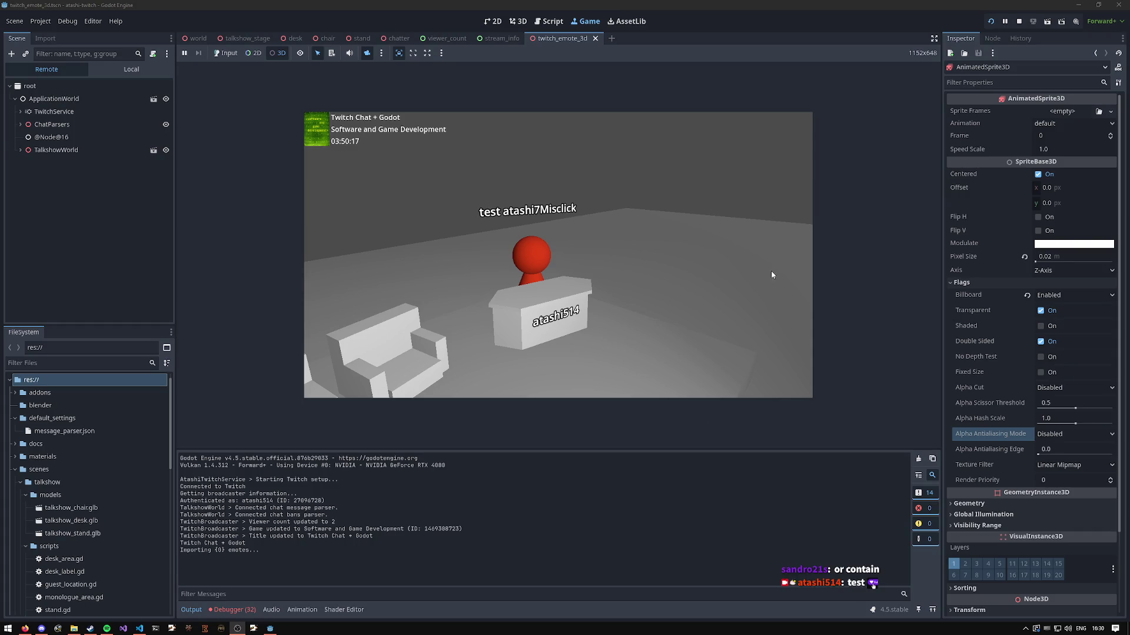
pyautogui.click(531, 255)
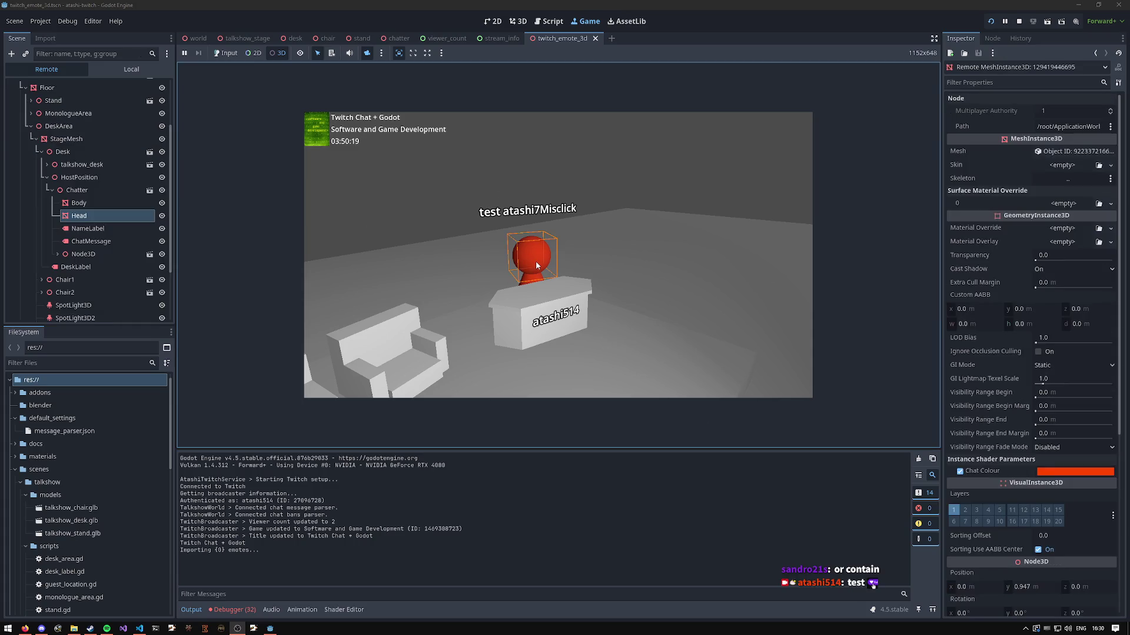
pyautogui.click(88, 258)
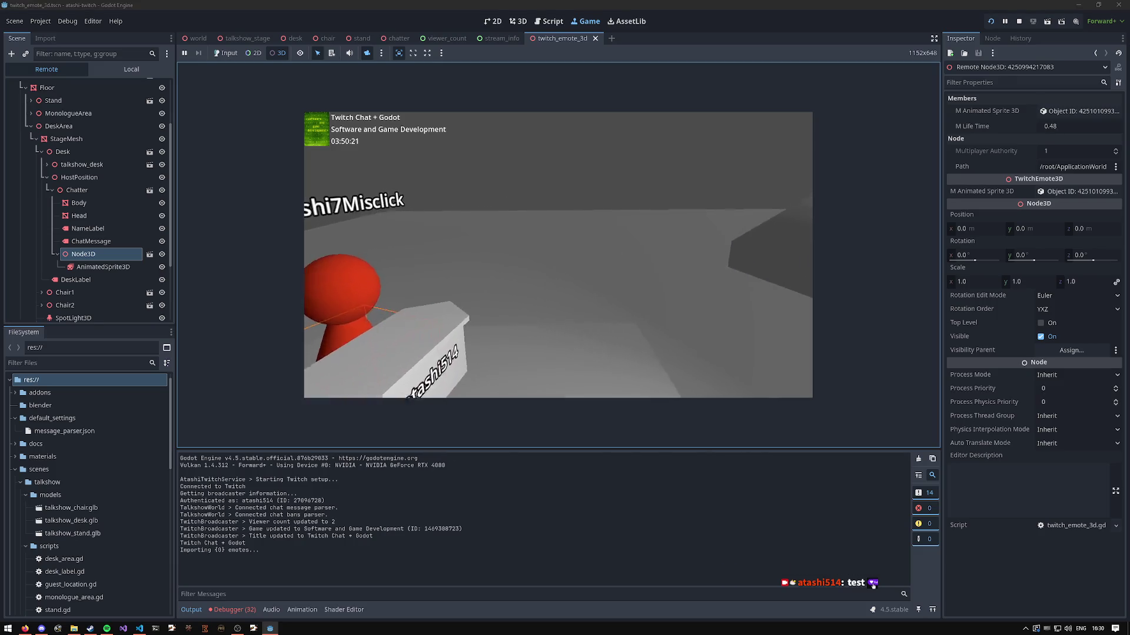
# - Set the emote spawn position to Vector3(0.0, 2.0, 0.0) in twitch_chatter.gd and save
pyautogui.hotkey('alt', 'Tab')
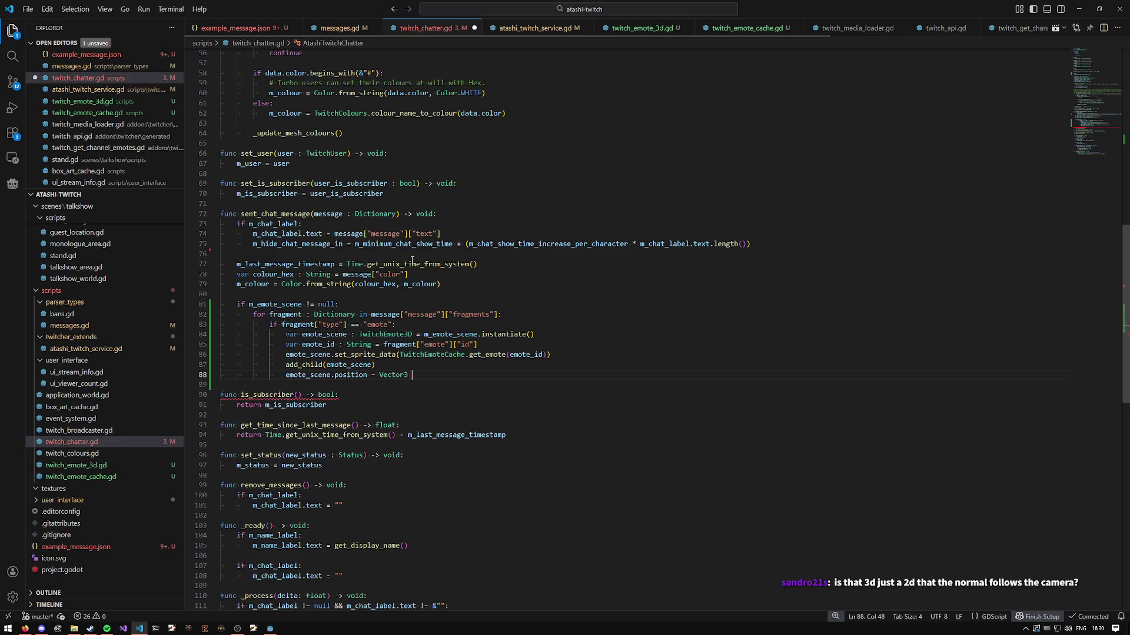
pyautogui.write('0.0, 1.')
pyautogui.press('BackSpace')
pyautogui.press('BackSpace')
pyautogui.write('2.0, 0.0)')
pyautogui.hotkey('ctrl', 's')
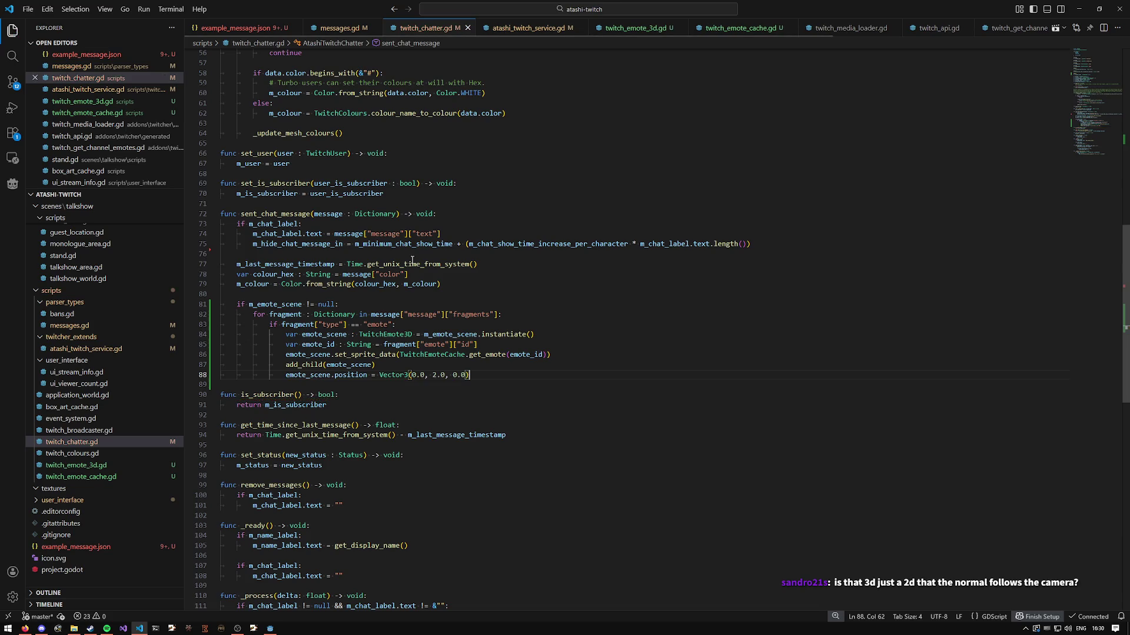
pyautogui.hotkey('alt', 'Tab')
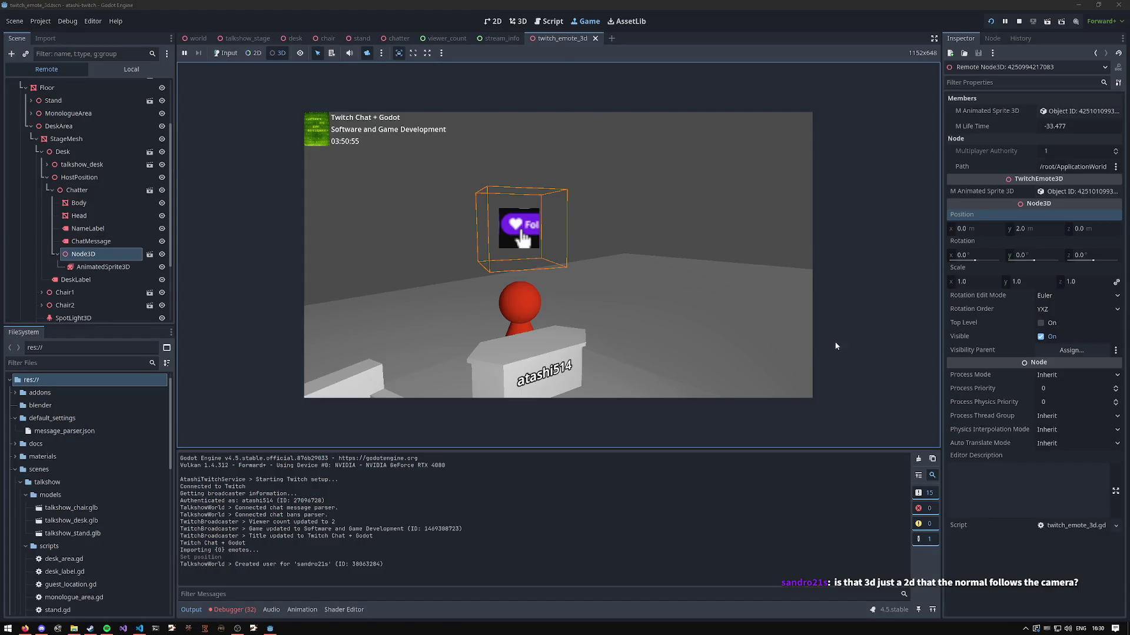
pyautogui.hotkey('alt', 'Tab')
# - In twitch_emote_3d.gd, replace pass with the hide() and queue_free() calls and save
pyautogui.click(636, 27)
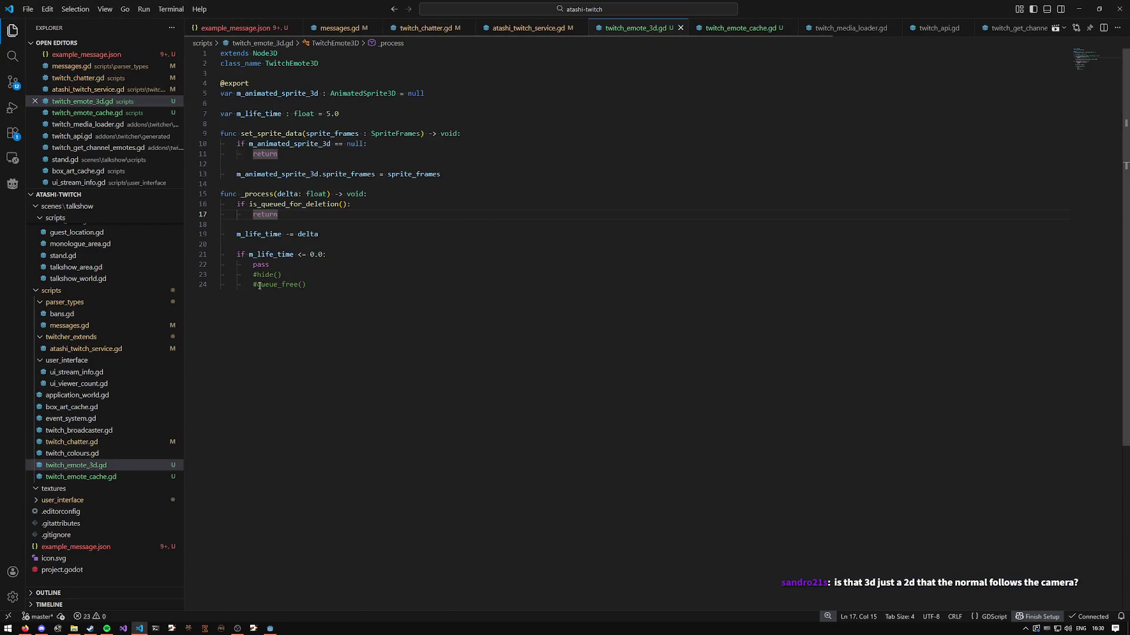
pyautogui.click(286, 265)
pyautogui.hotkey('ctrl', 'shift', 'k')
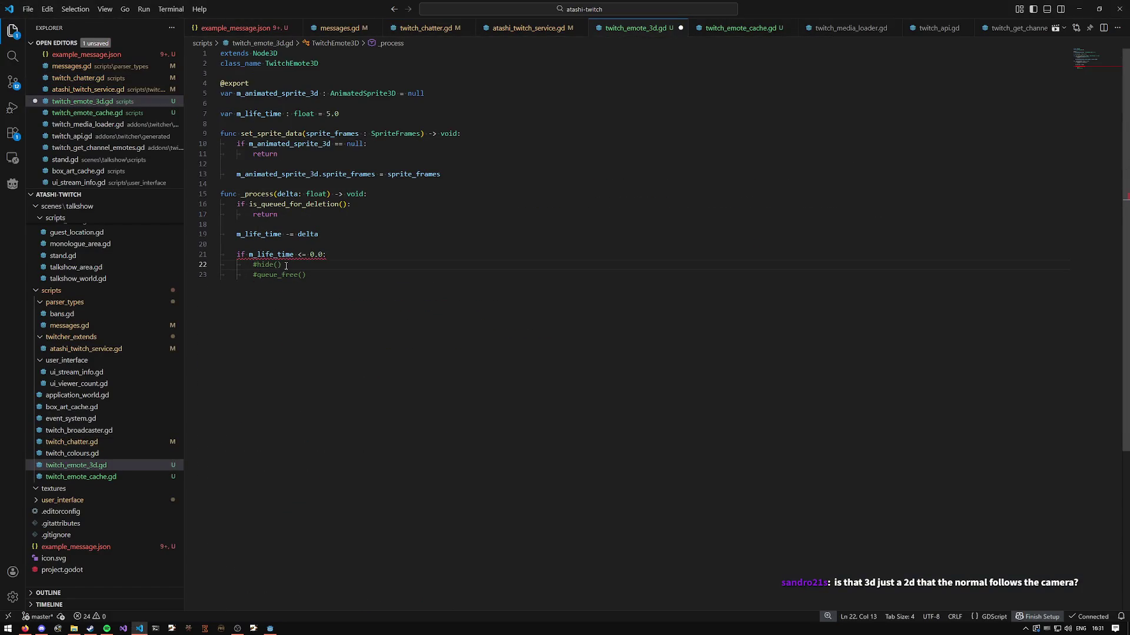
pyautogui.hotkey('ctrl', '/')
pyautogui.hotkey('ctrl', 's')
pyautogui.hotkey('alt', 'Tab')
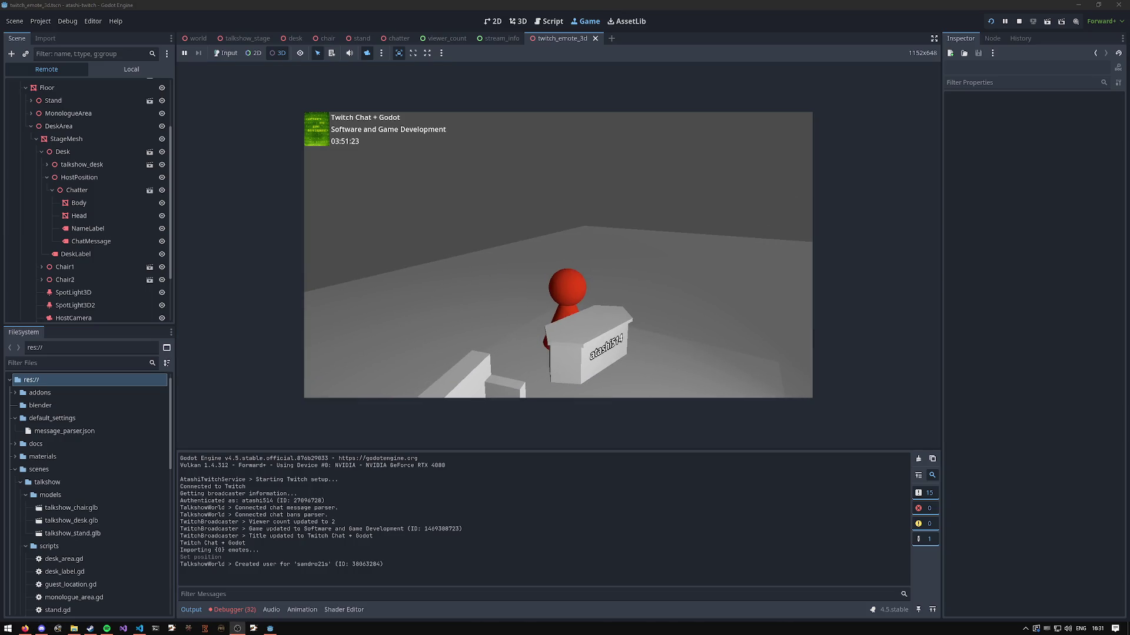
# - Watch the 'test' message's emote expire in the game, then return to the emote script
pyautogui.click(674, 323)
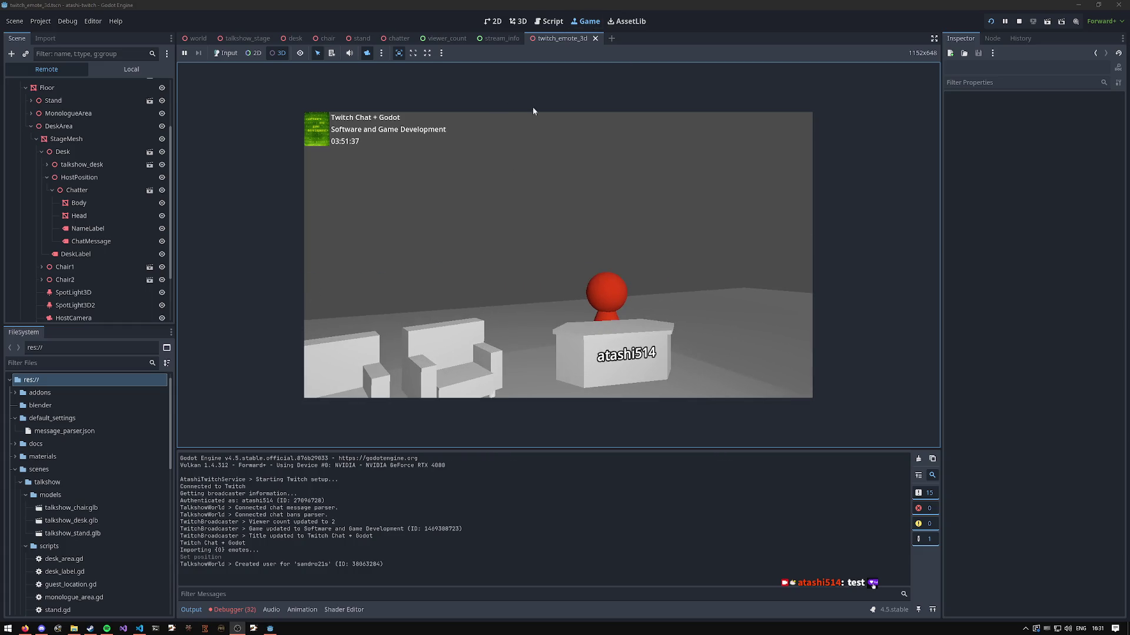
pyautogui.click(139, 628)
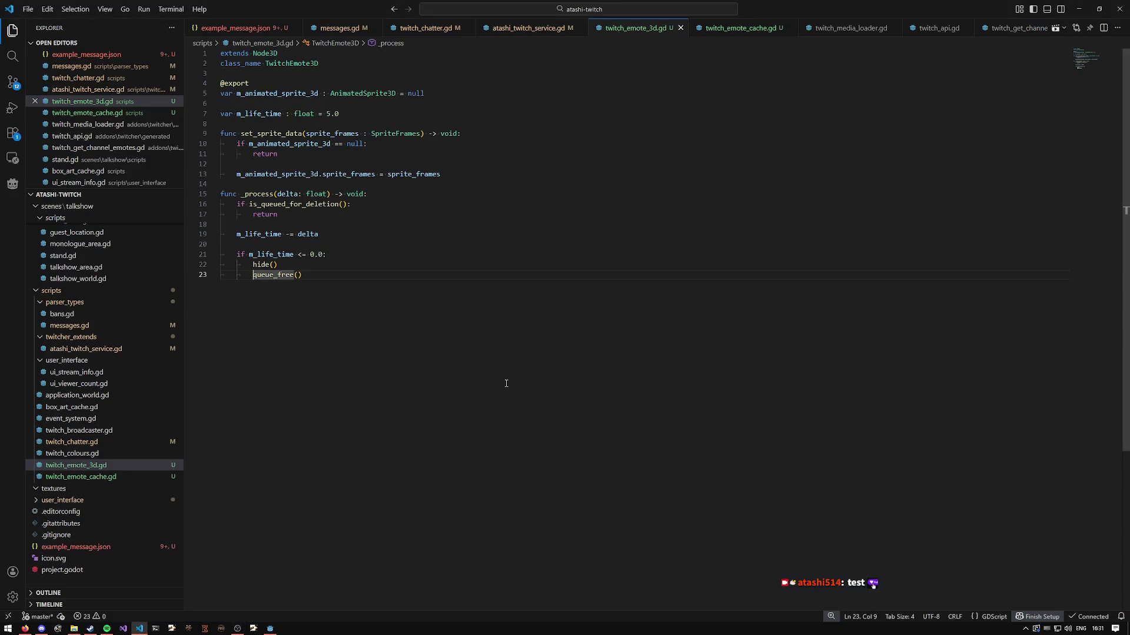
pyautogui.click(376, 241)
pyautogui.hotkey('ctrl', 'Tab')
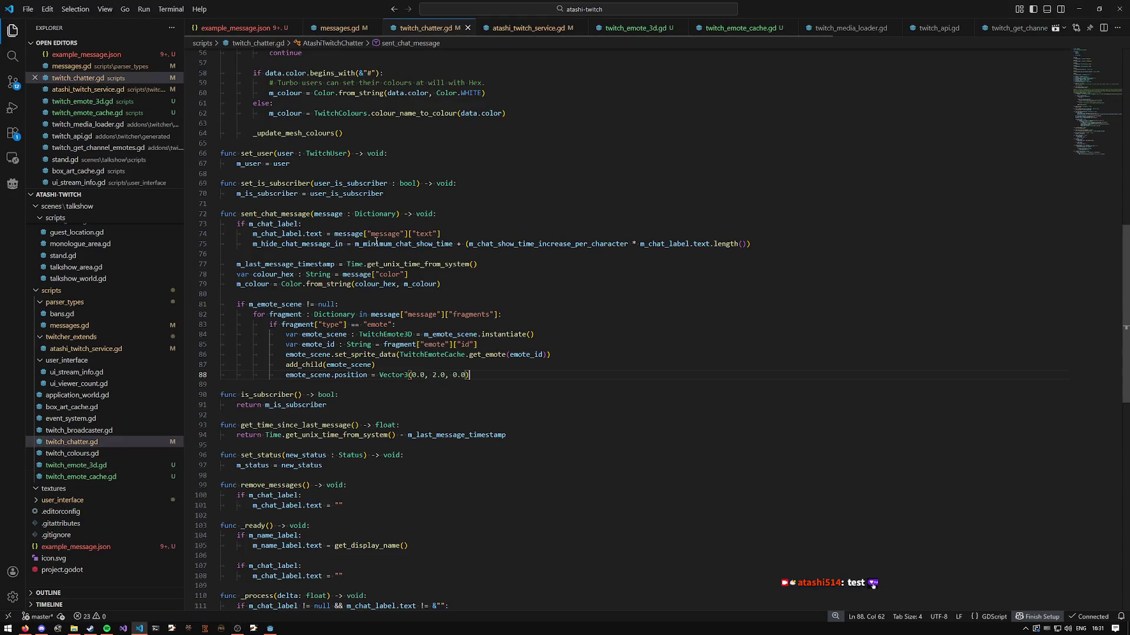
pyautogui.write('2')
pyautogui.hotkey('ctrl', 'Tab')
pyautogui.click(369, 276)
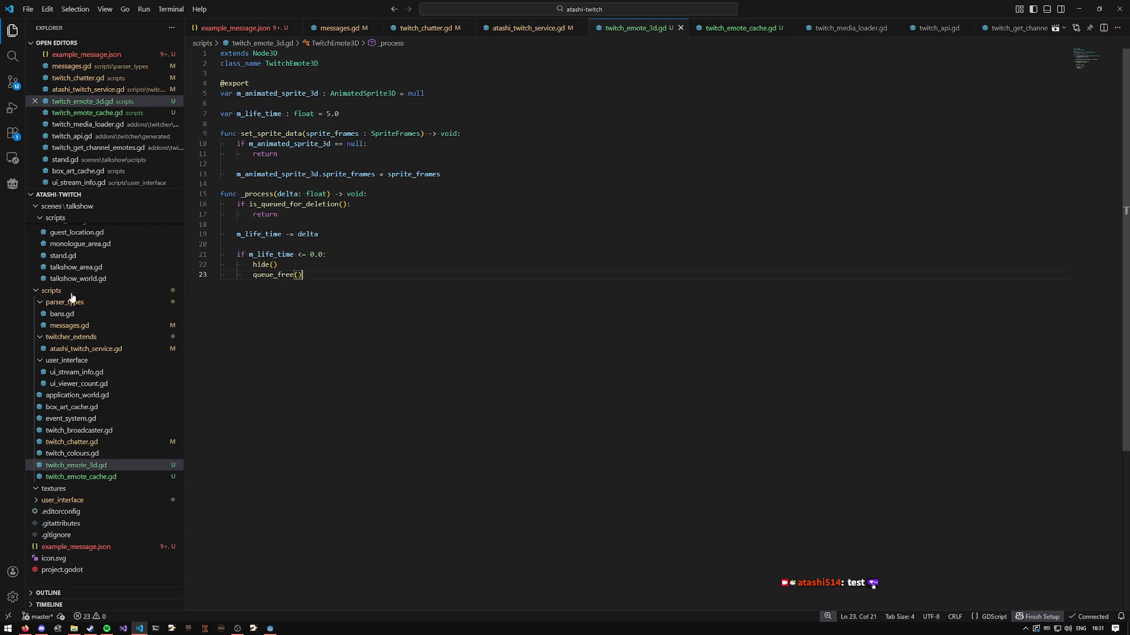
pyautogui.hotkey('alt', 'Tab')
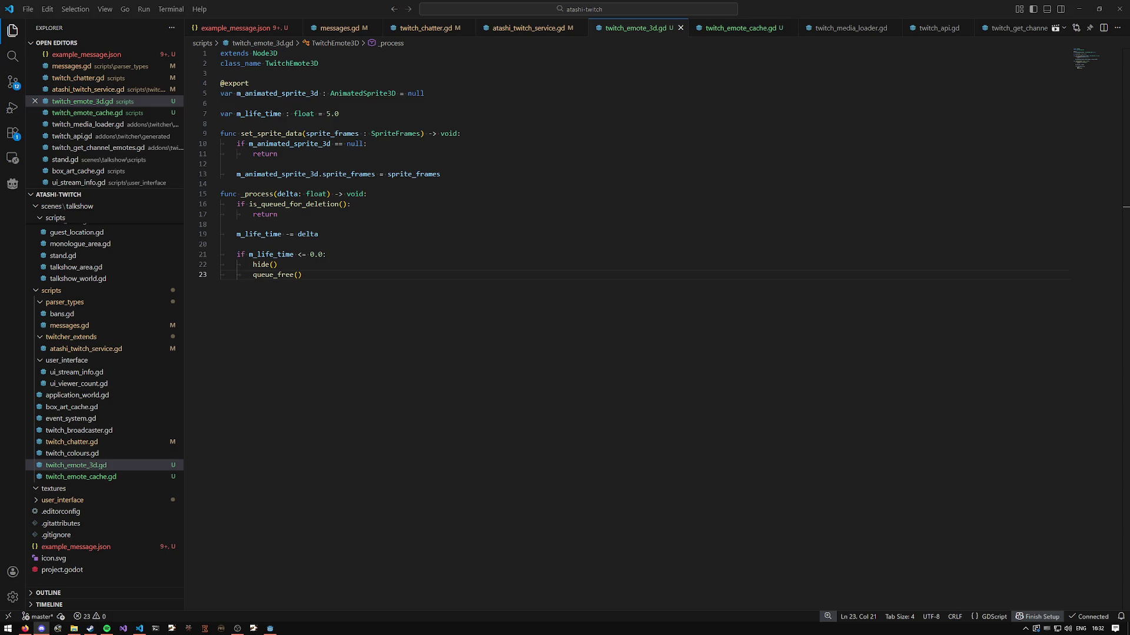
pyautogui.hotkey('alt', 'Tab')
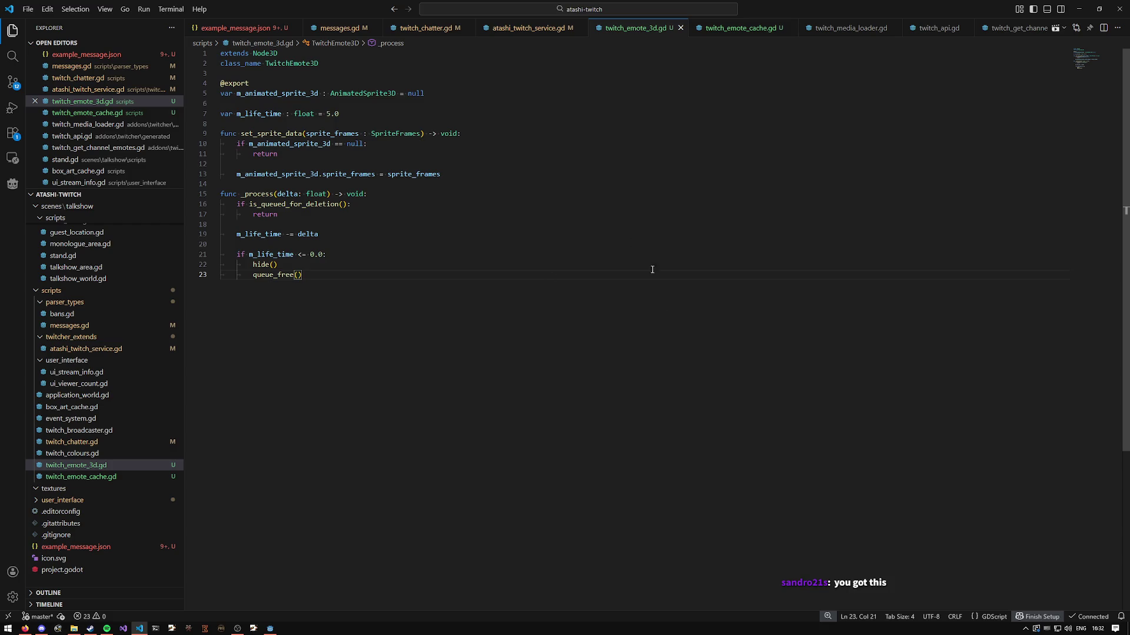
pyautogui.hotkey('ctrl', 'p')
pyautogui.press('Escape')
pyautogui.middleClick(139, 629)
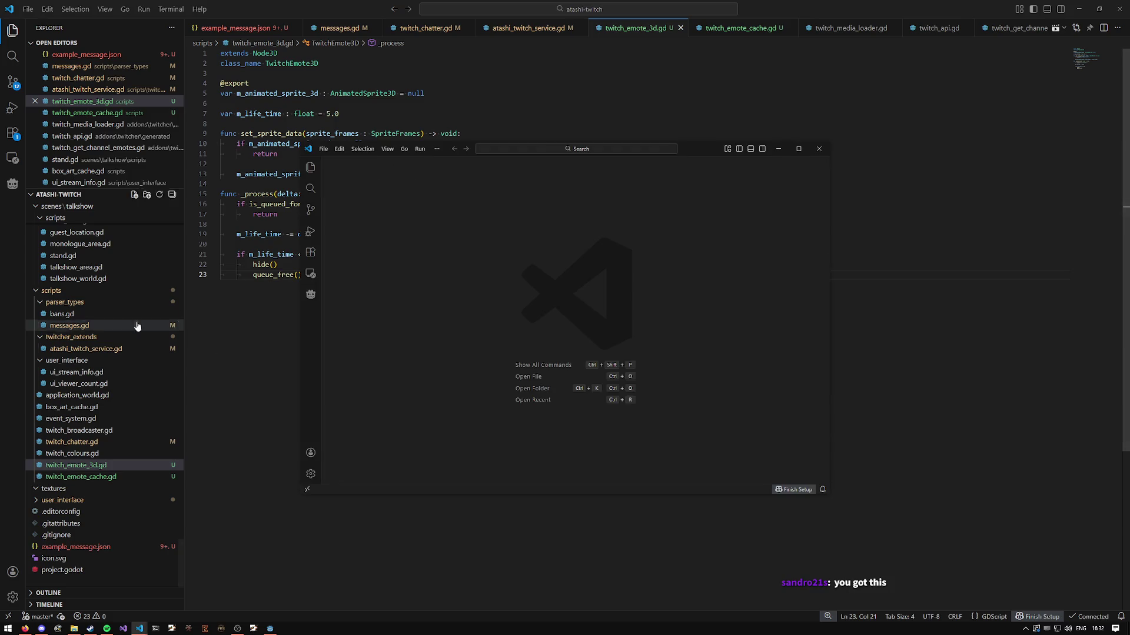
pyautogui.hotkey('ctrl', 'r')
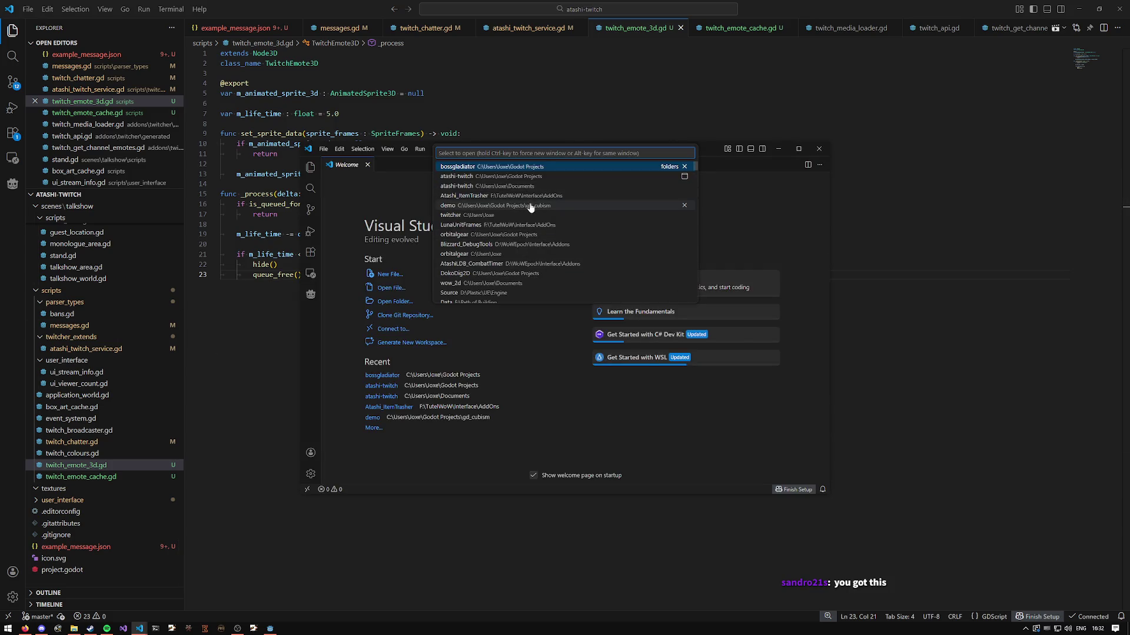
pyautogui.click(531, 167)
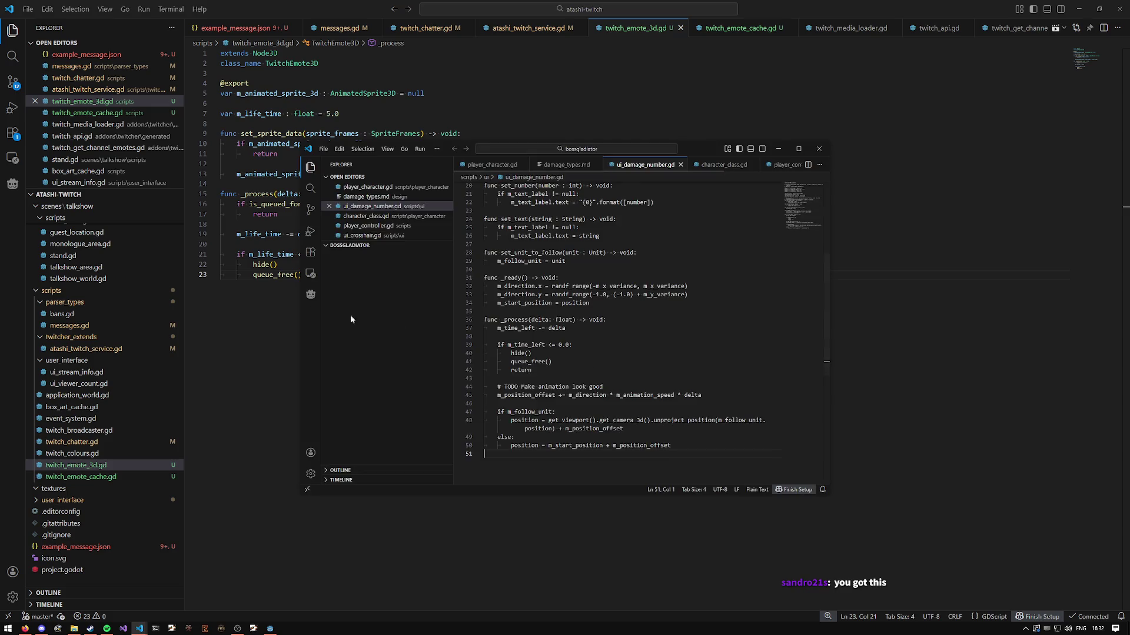
pyautogui.click(627, 389)
pyautogui.click(639, 433)
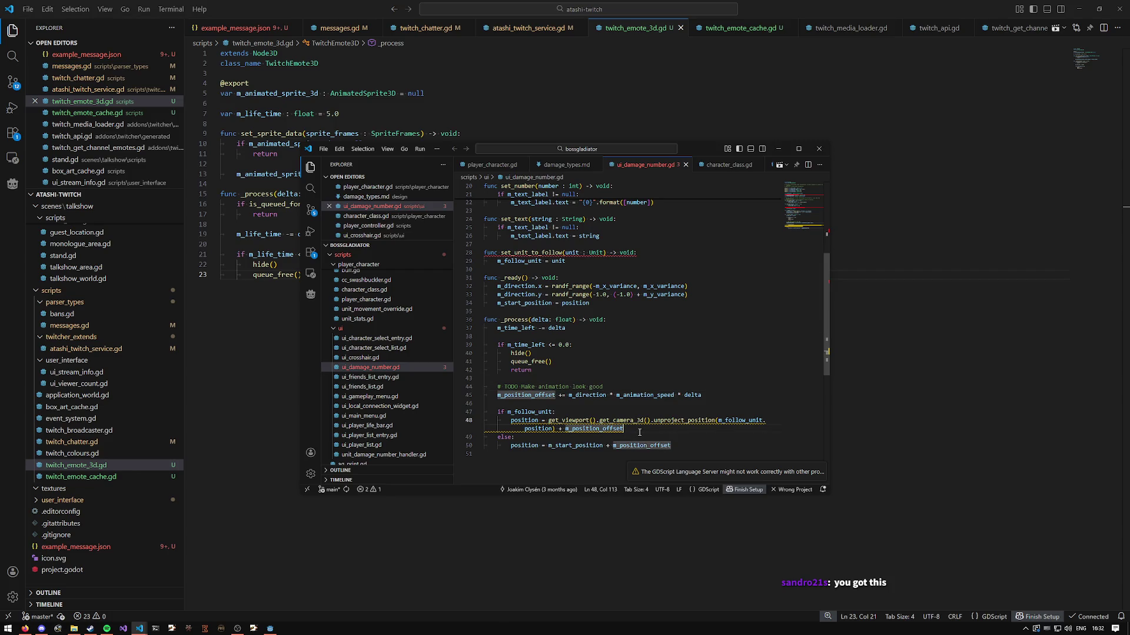
pyautogui.click(722, 395)
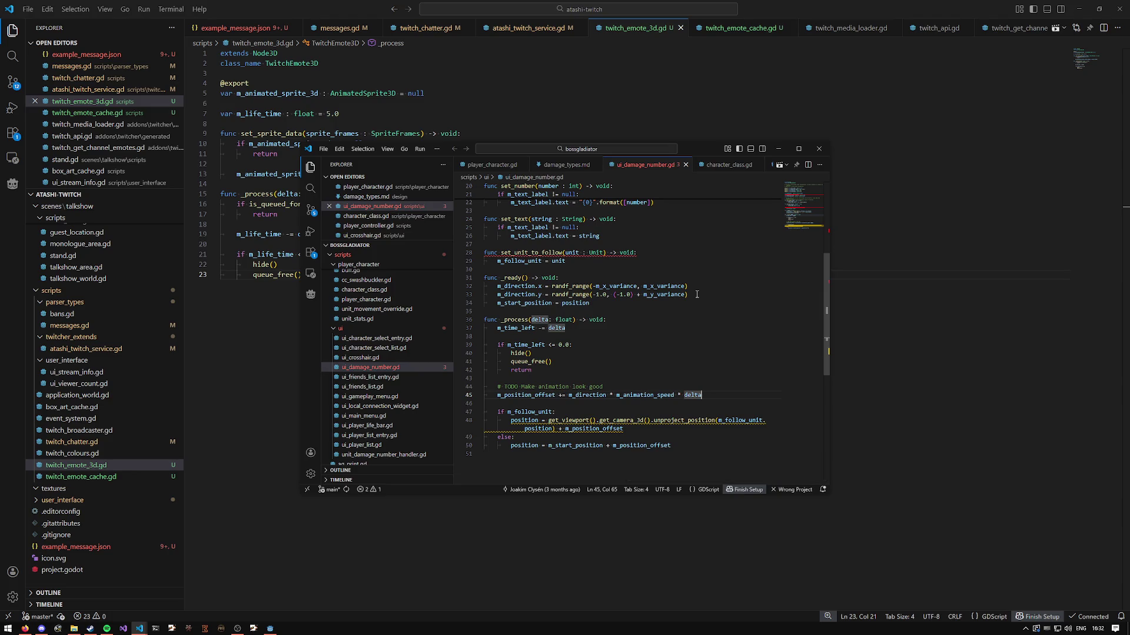
pyautogui.moveTo(697, 294); pyautogui.dragTo(496, 287)
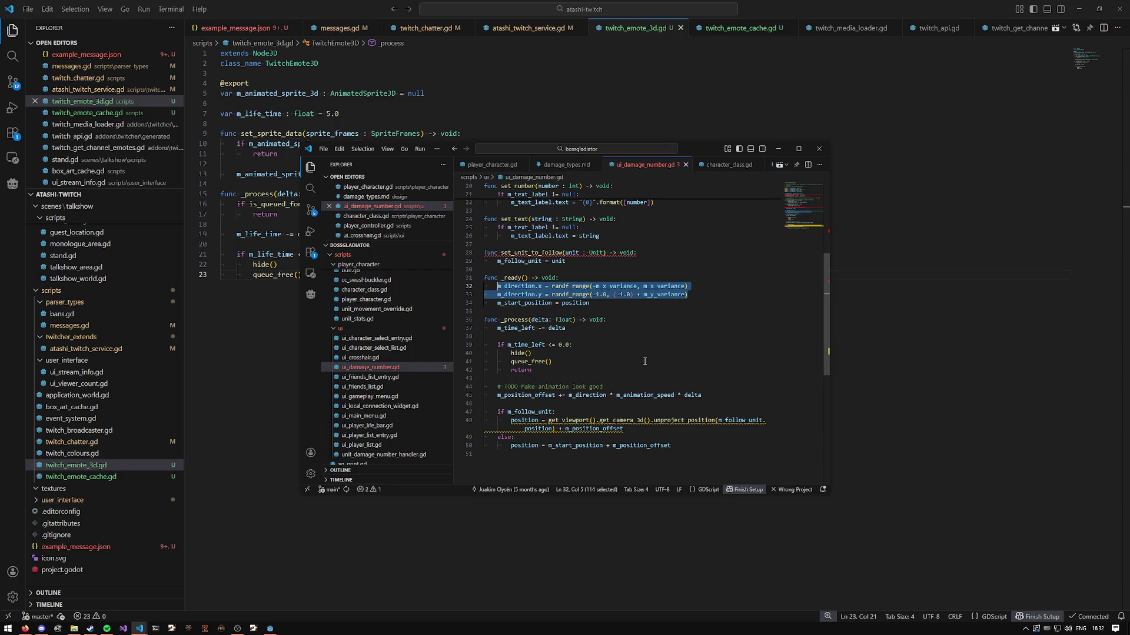
pyautogui.click(385, 175)
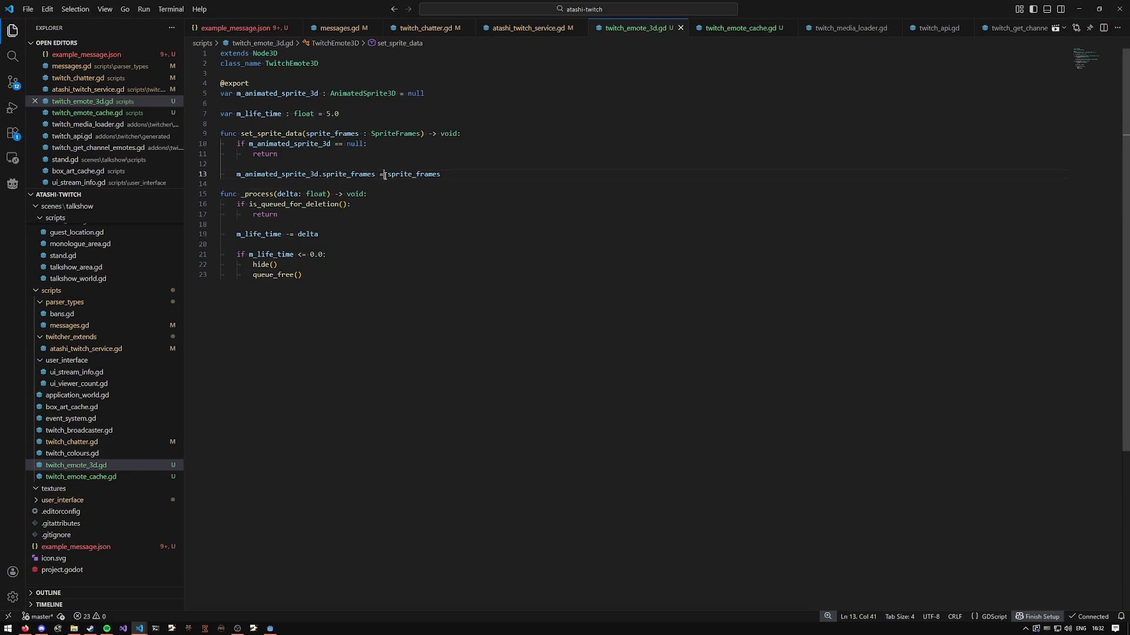
pyautogui.press('Return')
pyautogui.press('Return')
pyautogui.press('BackSpace')
pyautogui.write('_rea')
pyautogui.press('Return')
pyautogui.press('Return')
pyautogui.click(505, 102)
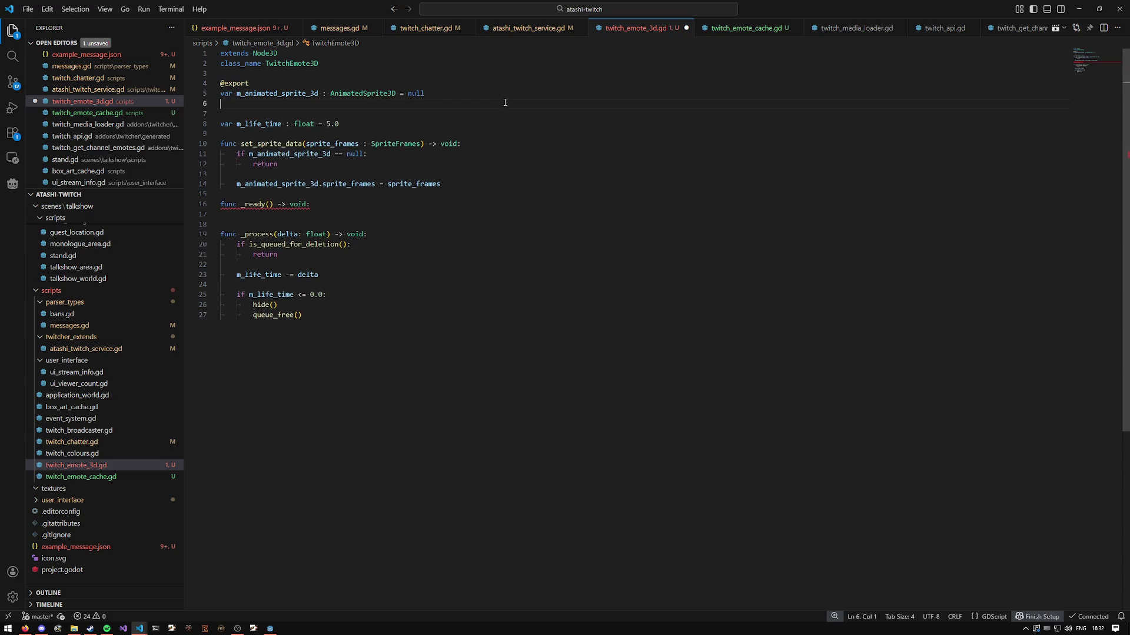
pyautogui.press('Return')
pyautogui.write('var m_dire')
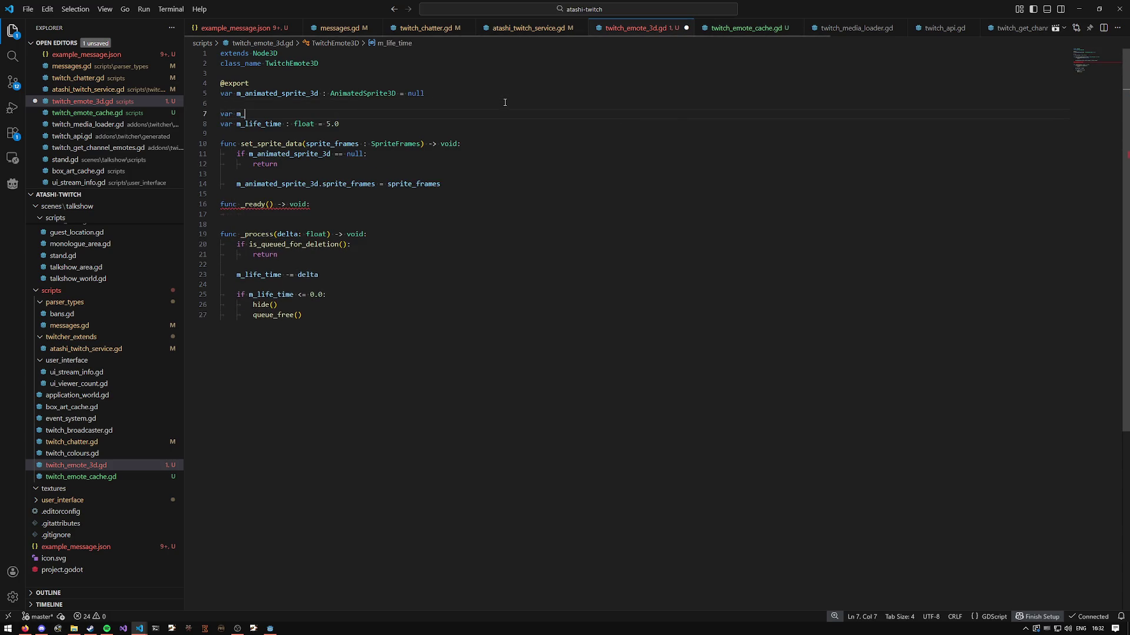
pyautogui.write('ction')
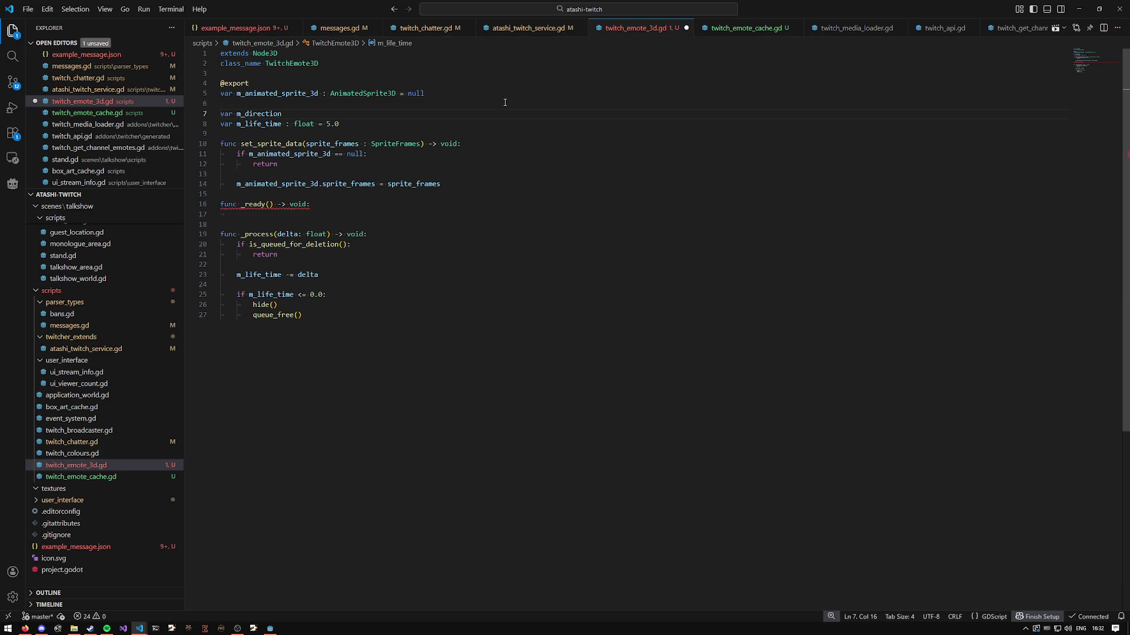
pyautogui.write(' : Vector3')
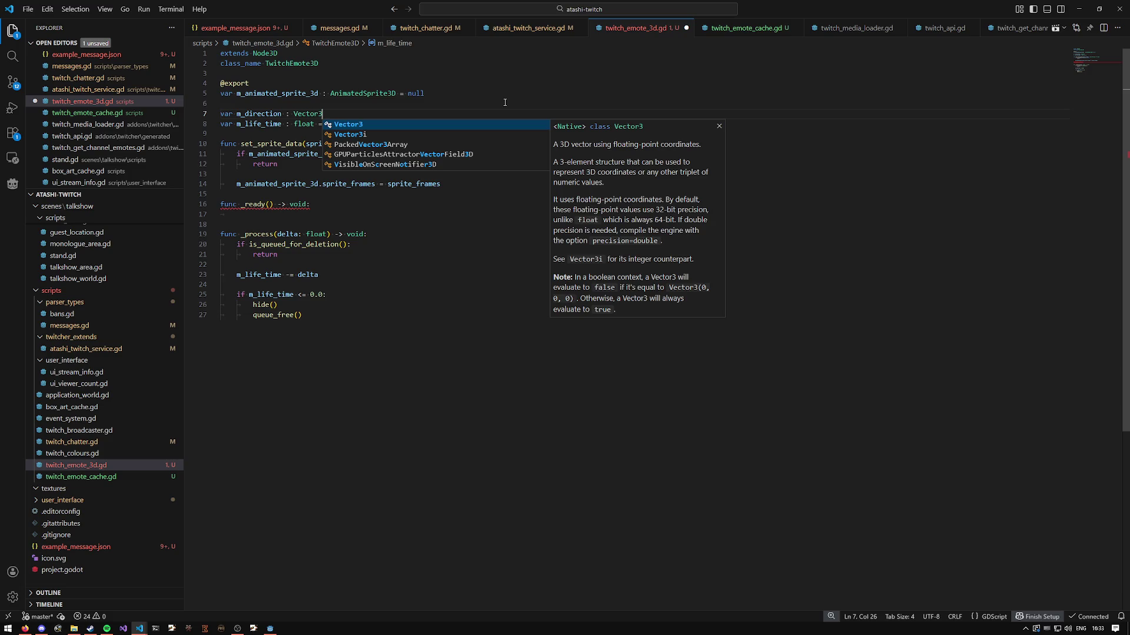
pyautogui.hotkey('ctrl', 'shift', 'k')
pyautogui.click(347, 196)
pyautogui.hotkey('ctrl', 'shift', 'k')
pyautogui.hotkey('ctrl', 'shift', 'k')
pyautogui.hotkey('ctrl', 'shift', 'k')
pyautogui.hotkey('ctrl', 's')
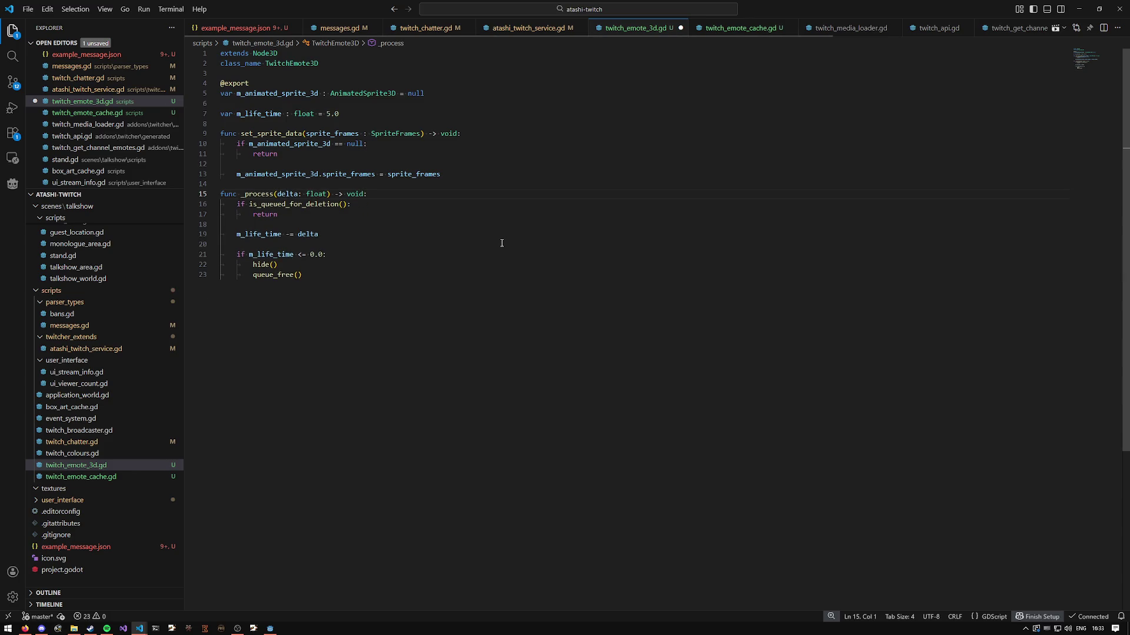
pyautogui.click(345, 264)
pyautogui.click(426, 258)
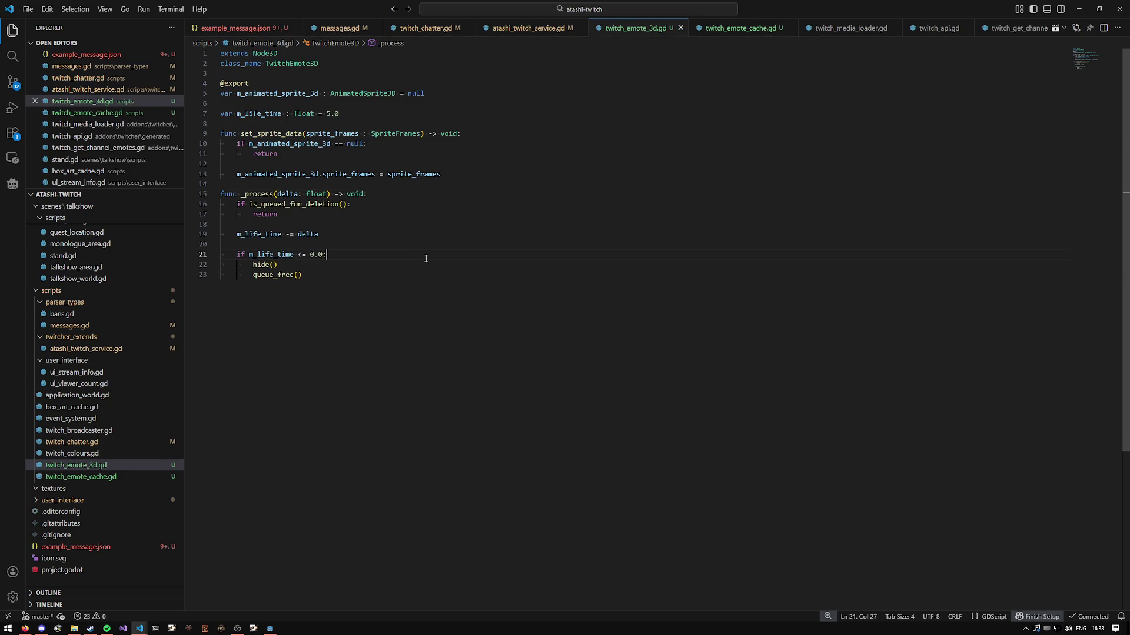
# - Add a new line above the lifetime decrement starting 'position = position + '
pyautogui.press('Up')
pyautogui.press('Up')
pyautogui.hotkey('ctrl', 'shift', 'Return')
pyautogui.hotkey('ctrl', 'shift', 'Return')
pyautogui.write('positionm')
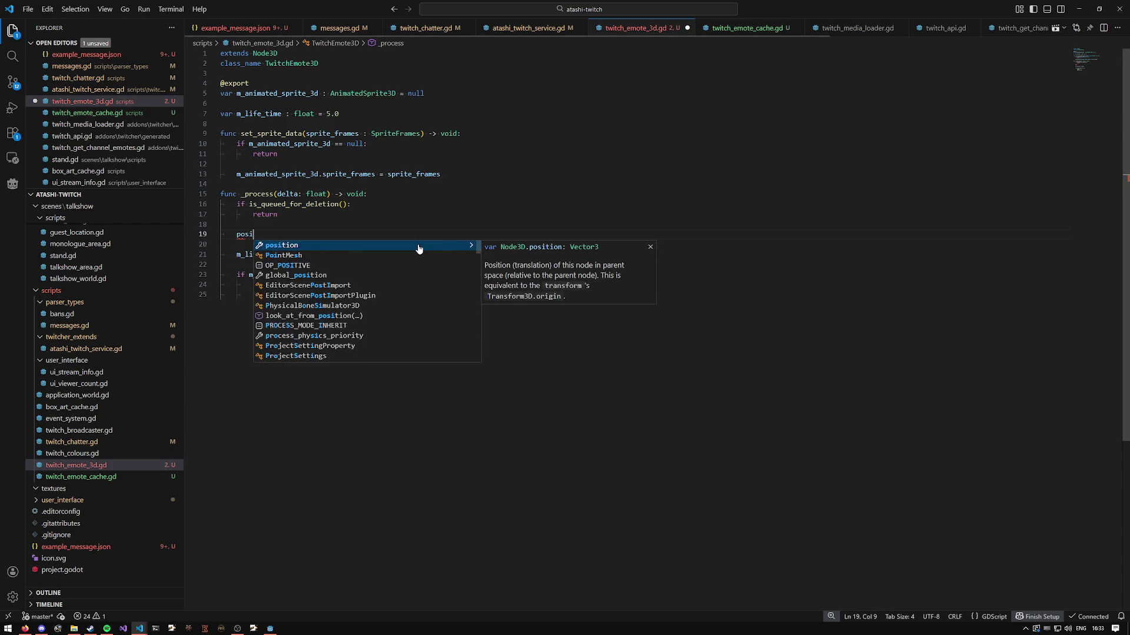
pyautogui.press('BackSpace')
pyautogui.write('.')
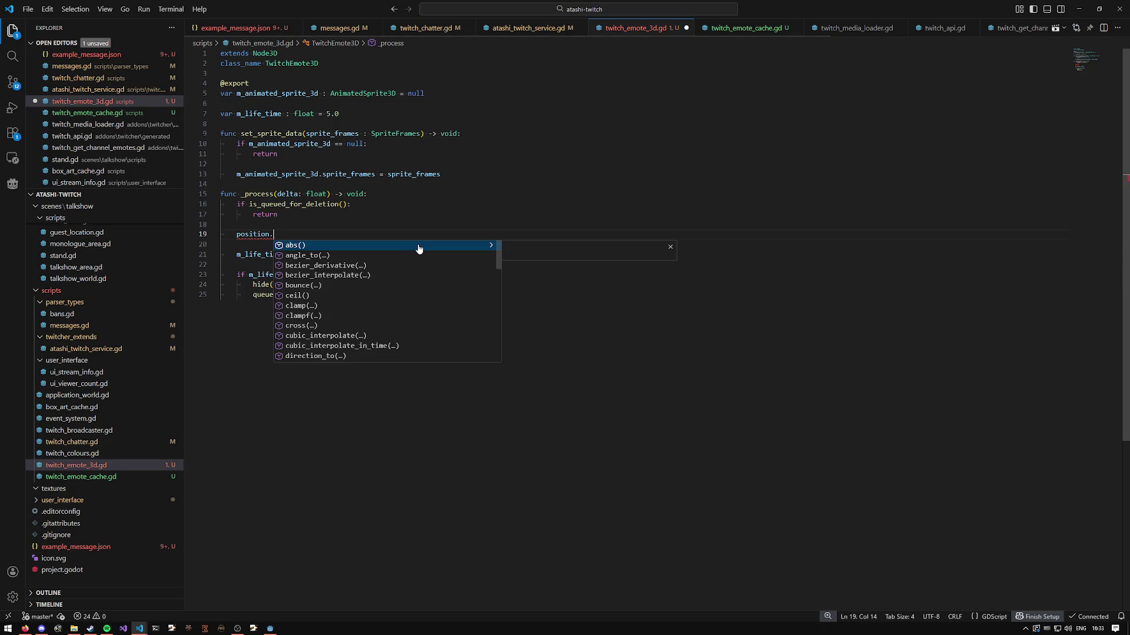
pyautogui.press('BackSpace')
pyautogui.write('=')
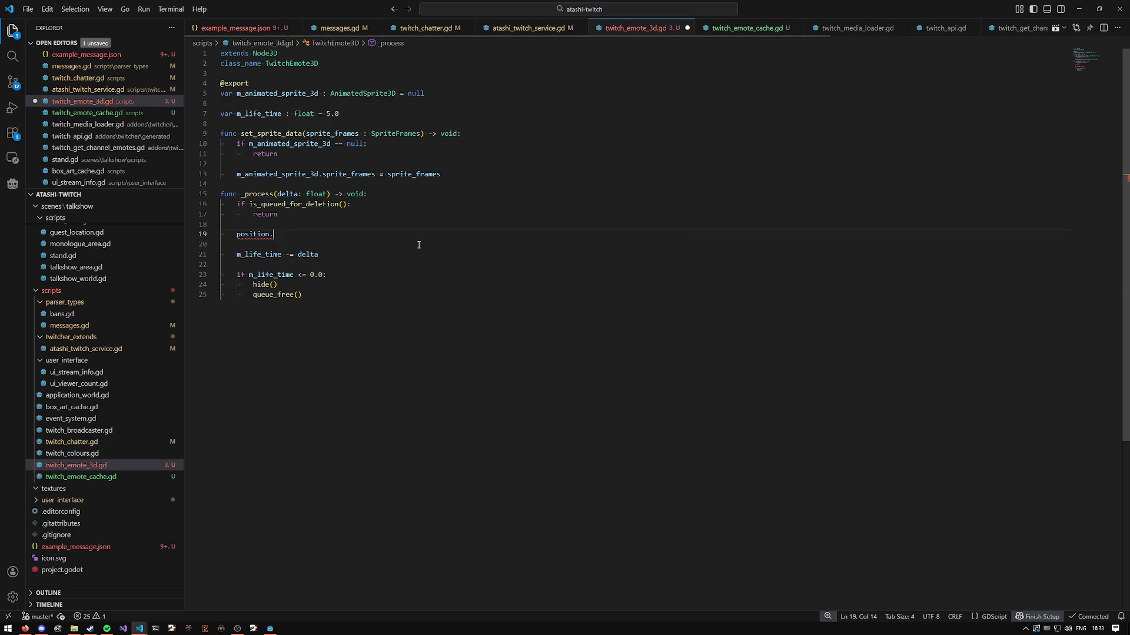
pyautogui.write(' position + ')
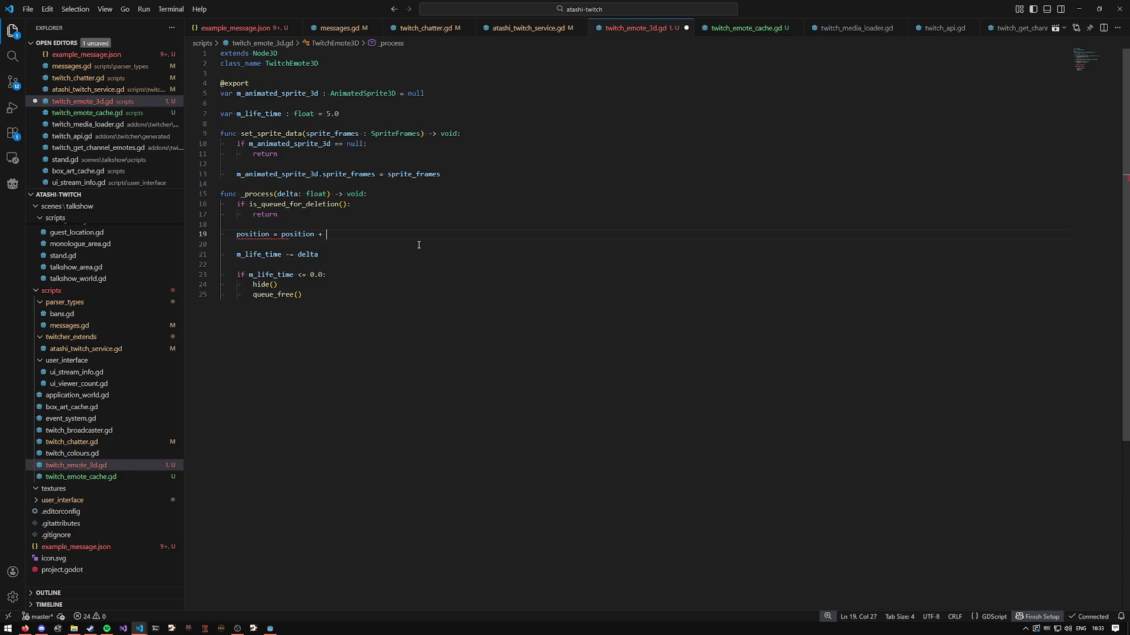
pyautogui.write('Vecot')
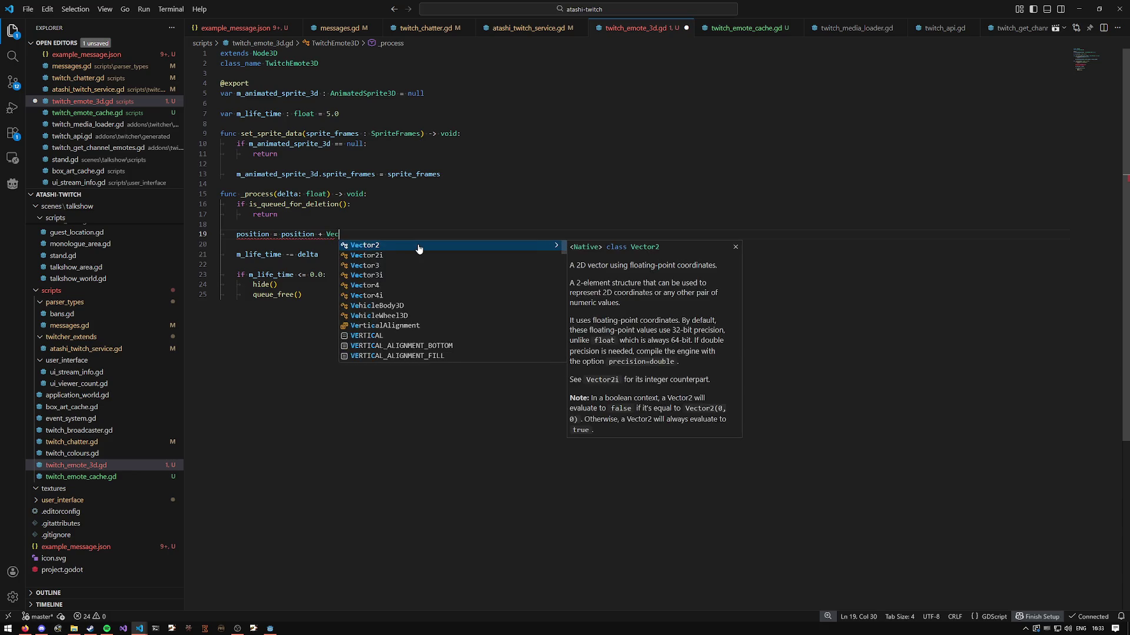
# - Finish the line as Vector3(0.0, 1.0, 0.0) * delta and save the script
pyautogui.press('BackSpace')
pyautogui.press('BackSpace')
pyautogui.write('tor3.ONE')
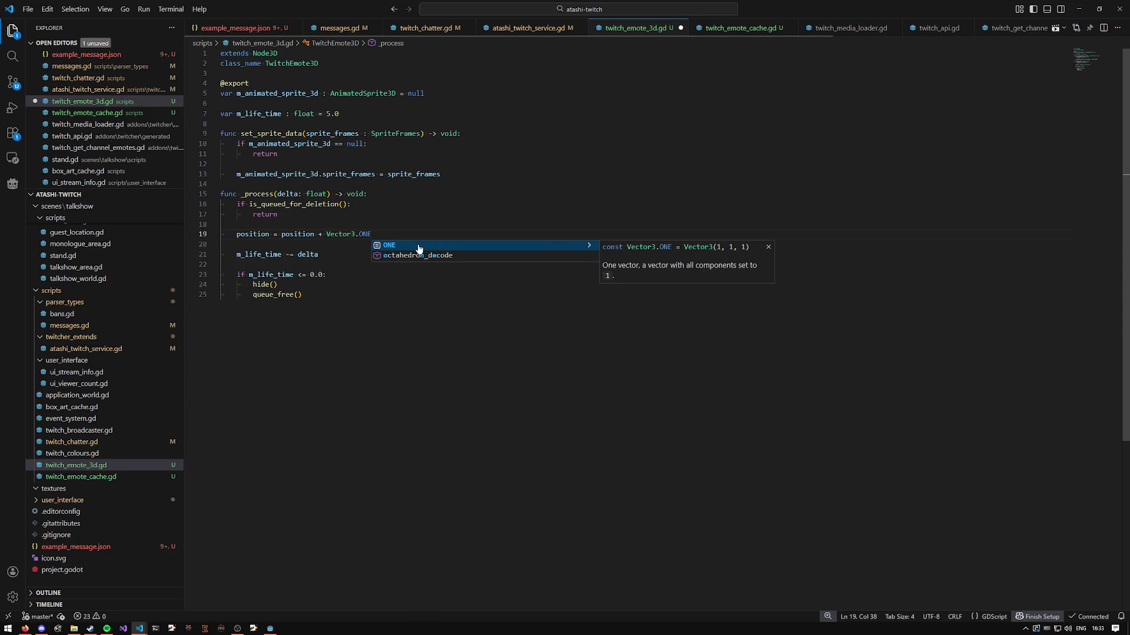
pyautogui.press('Escape')
pyautogui.press('BackSpace')
pyautogui.write('(0.0, ')
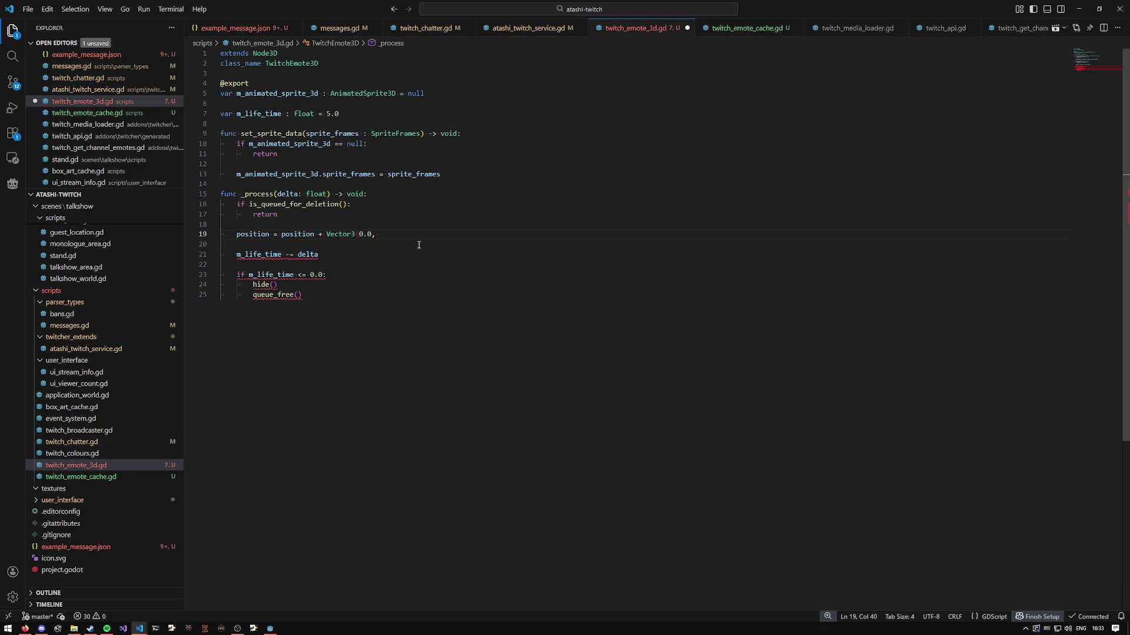
pyautogui.write('1.0, 0.0) *')
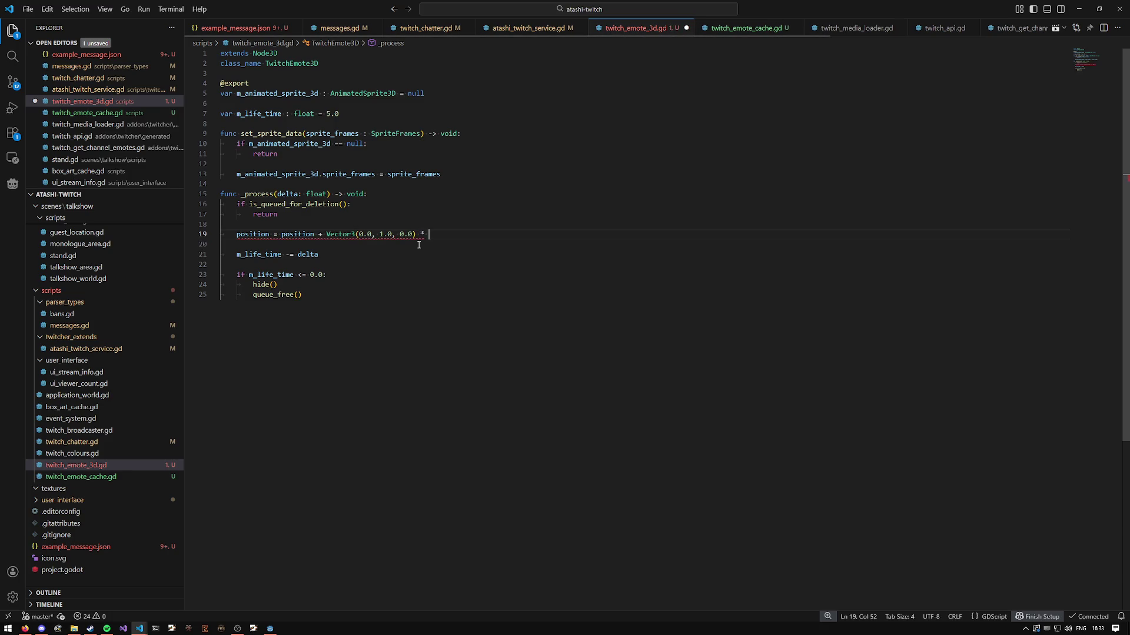
pyautogui.write(' delta')
pyautogui.hotkey('ctrl', 's')
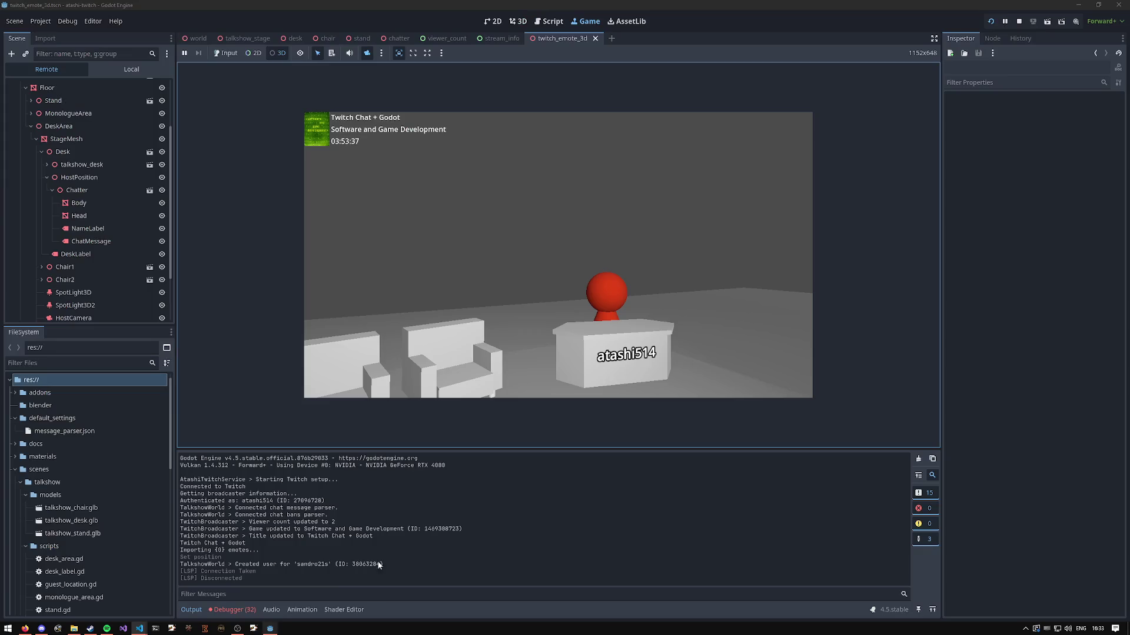
pyautogui.click(270, 629)
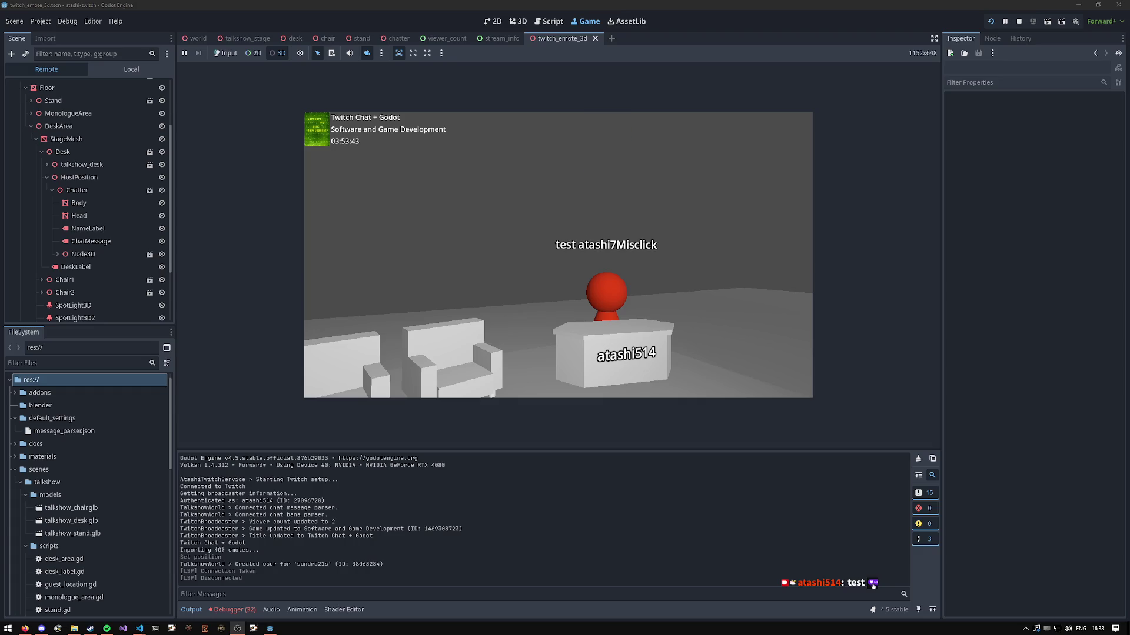
pyautogui.click(659, 167)
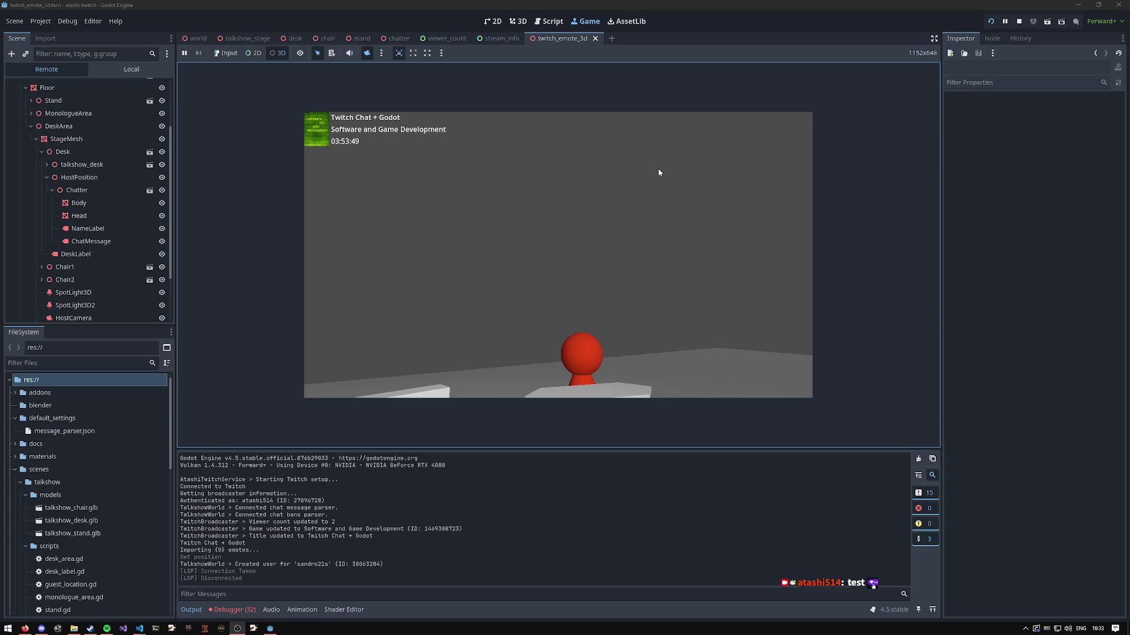
pyautogui.hotkey('alt', 'Tab')
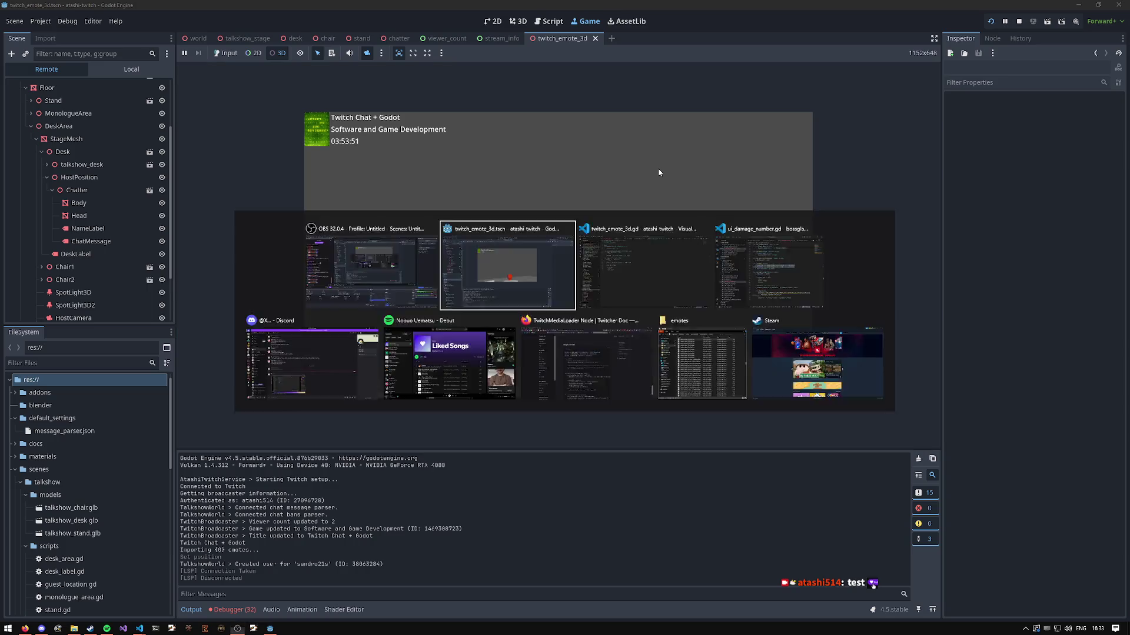
pyautogui.hotkey('alt', 'Tab')
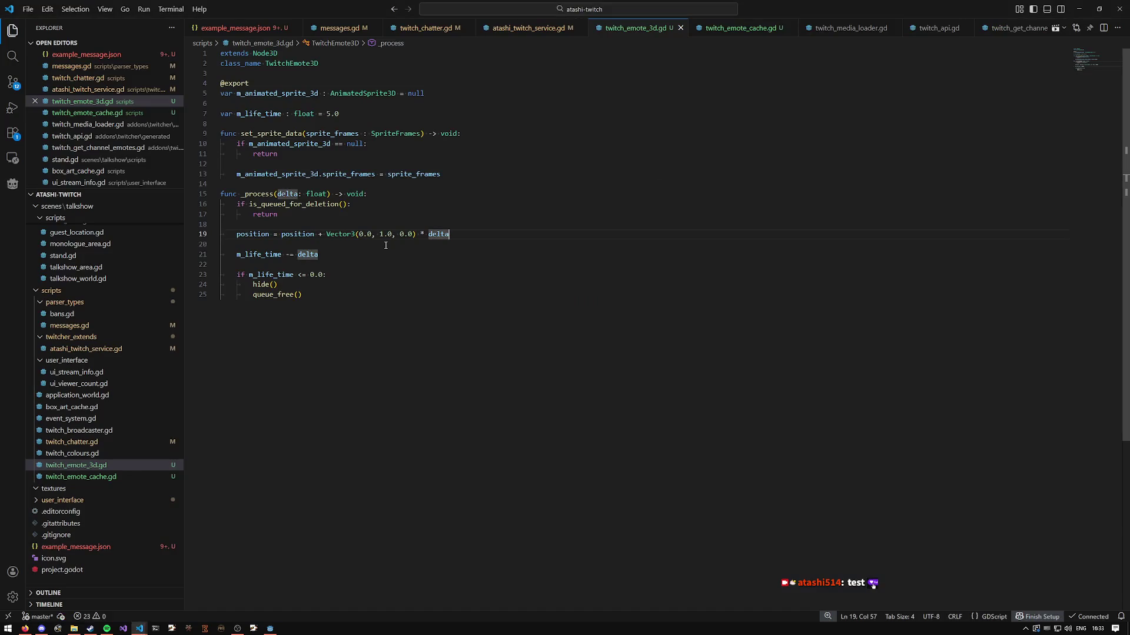
pyautogui.moveTo(480, 240); pyautogui.dragTo(253, 235)
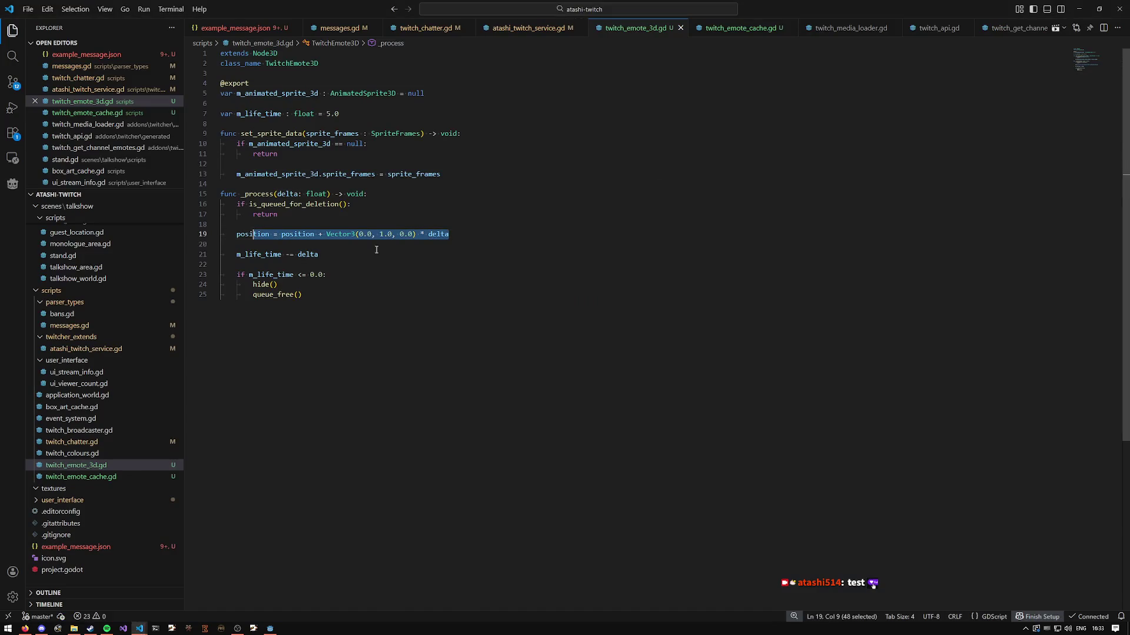
pyautogui.click(544, 236)
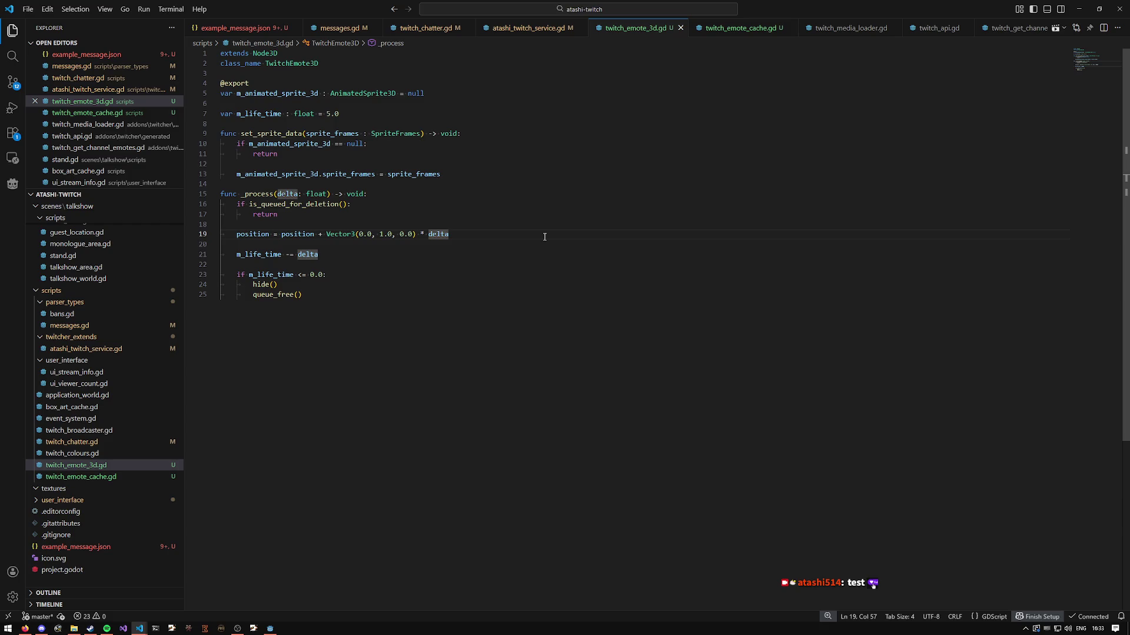
pyautogui.hotkey('alt', 'Tab')
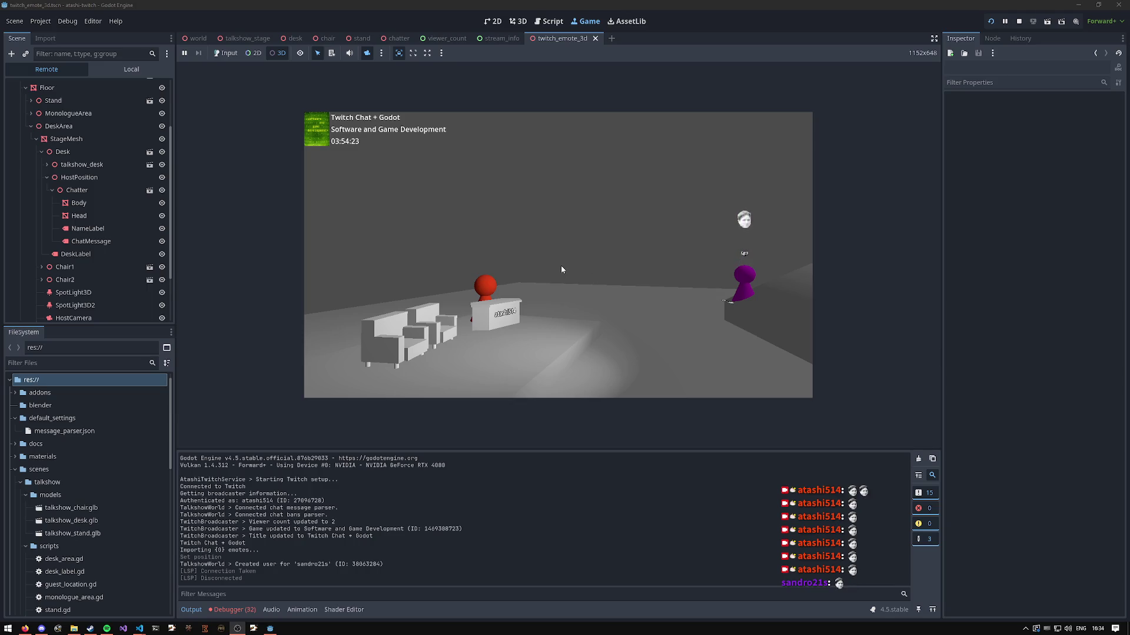
pyautogui.click(546, 222)
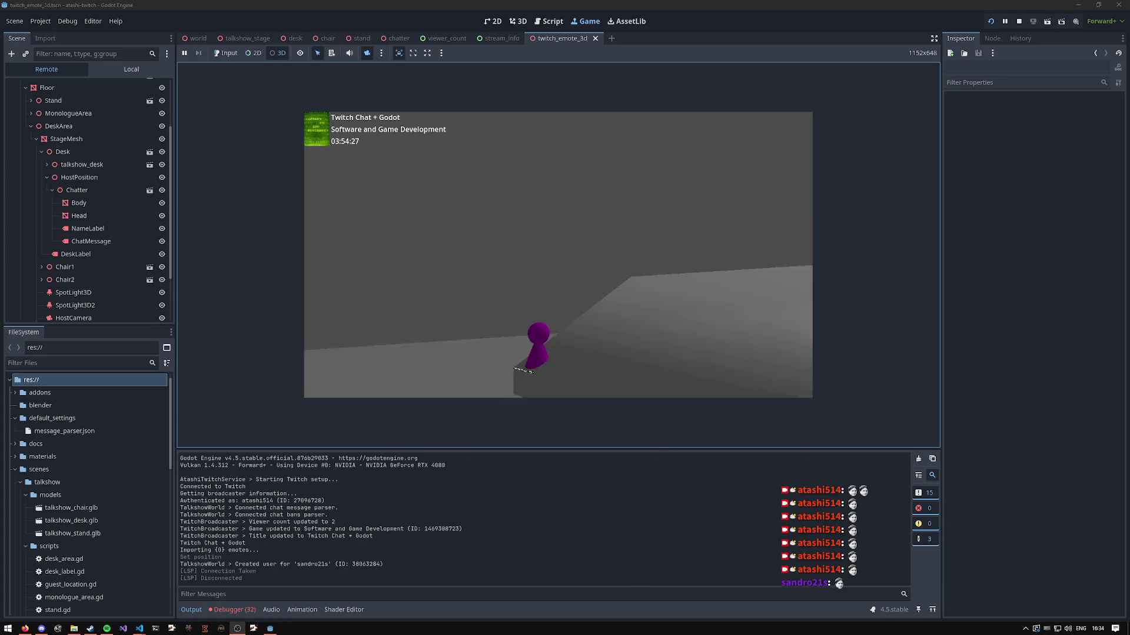
pyautogui.hotkey('alt', 'Tab')
pyautogui.hotkey('alt', 'Tab')
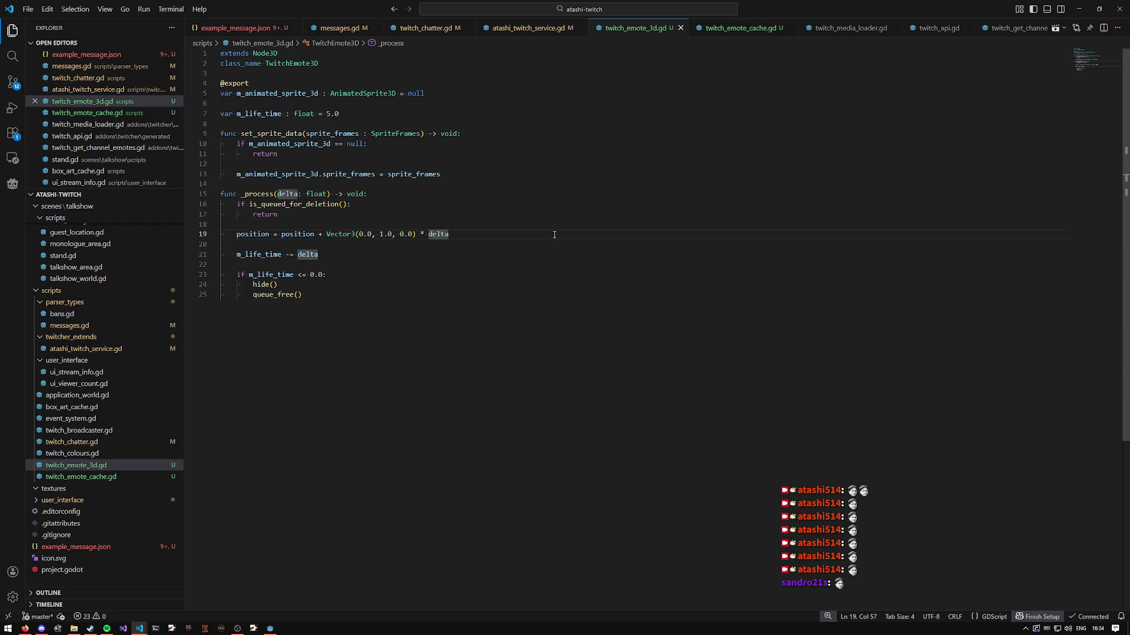
# - Move the offset into 'var frame_difference : Vector3 = Vector3(0.0, 1.0, 0.0) * delta' above
pyautogui.hotkey('ctrl', 'Left')
pyautogui.hotkey('ctrl', 'Left')
pyautogui.hotkey('ctrl', 'Left')
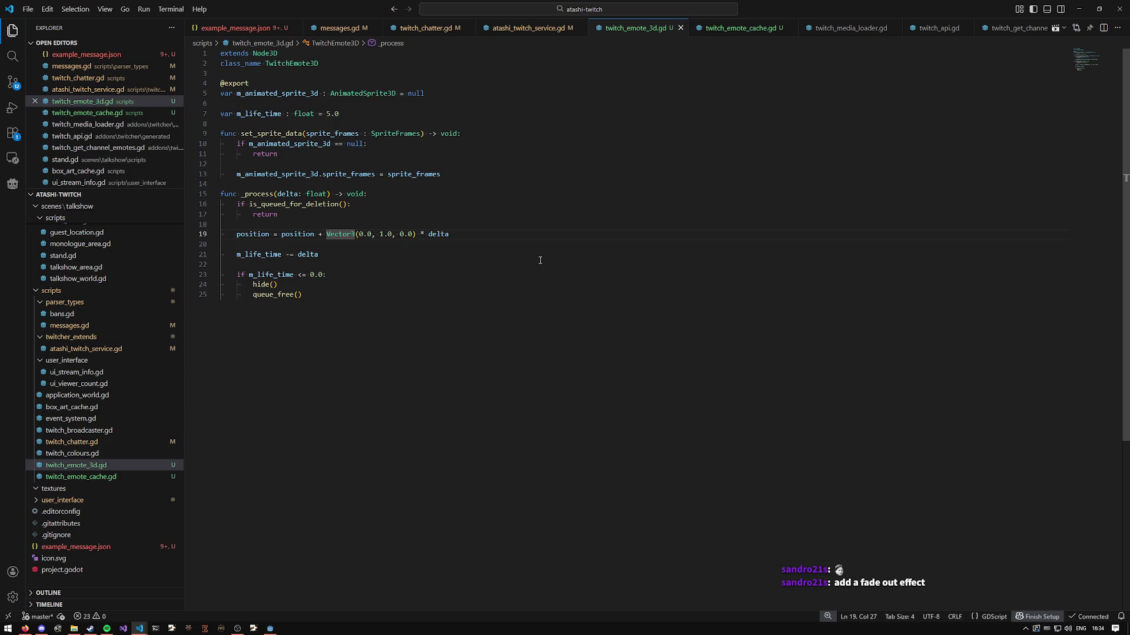
pyautogui.hotkey('shift', 'End')
pyautogui.press('Delete')
pyautogui.hotkey('ctrl', 'shift', 'Return')
pyautogui.write('var frame_difference :')
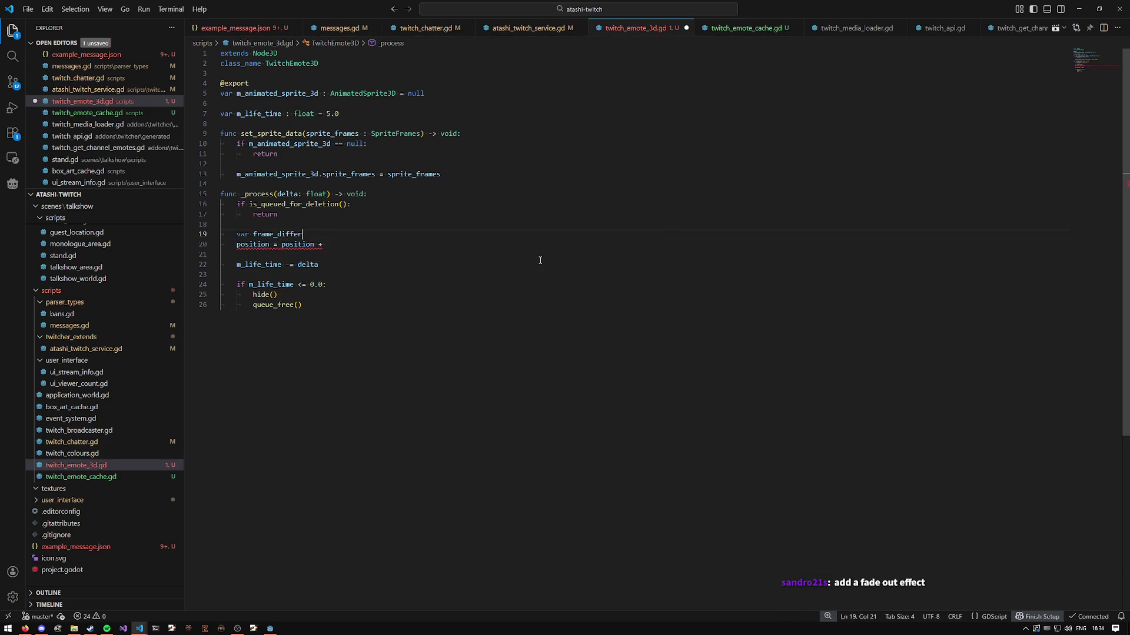
pyautogui.write(' Veco')
pyautogui.press('Down')
pyautogui.press('Down')
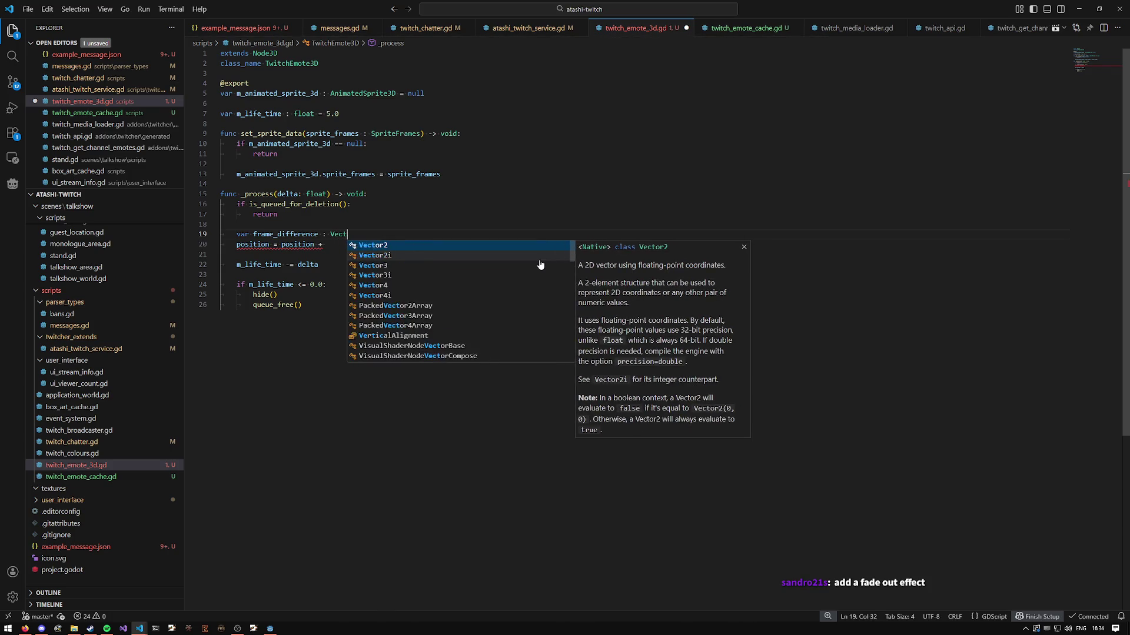
pyautogui.press('Tab')
pyautogui.write('= Vector3(0.0, 1.0, 0.0) * delta')
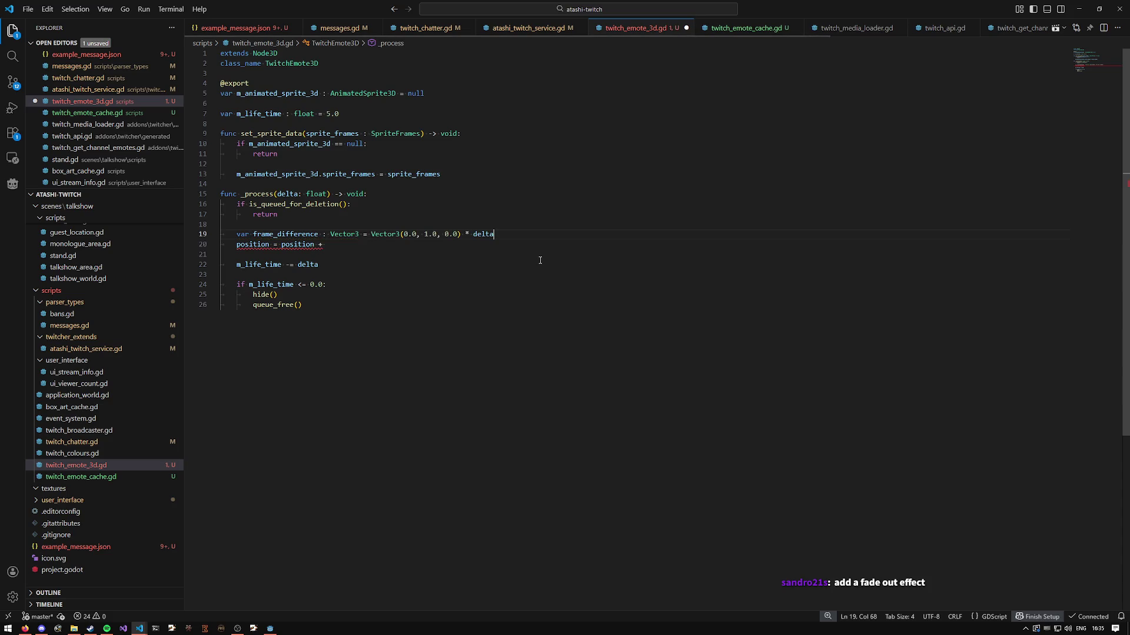
# - Add frame_difference to position and wrap the offset as (Vector3(0.0, 1.0, 0.0) * delta) *
pyautogui.press('Down')
pyautogui.write('fra')
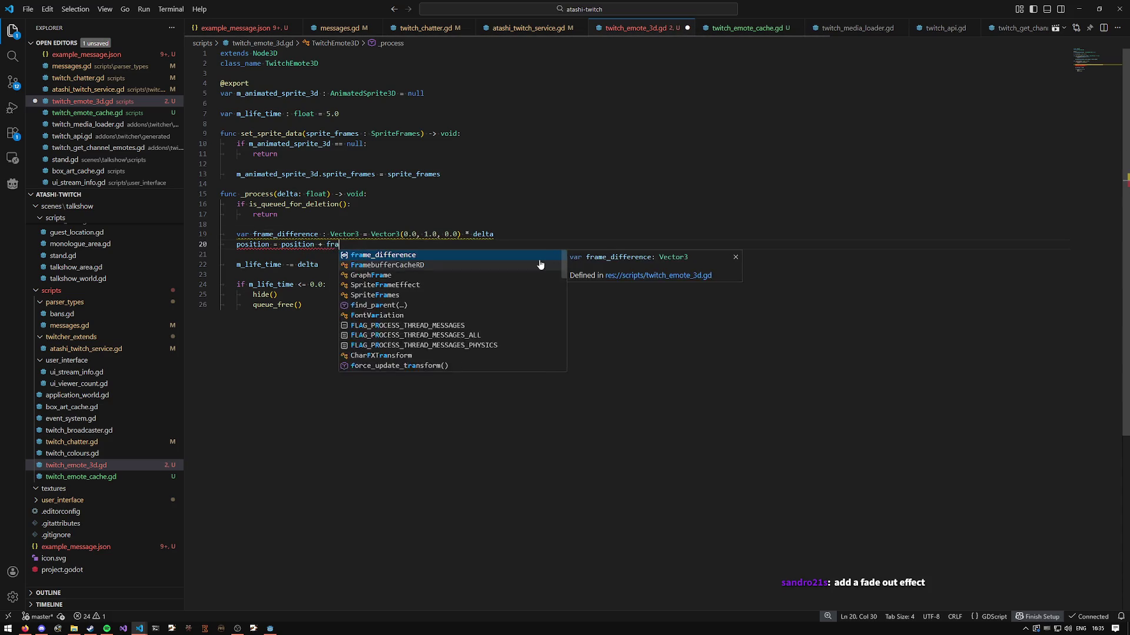
pyautogui.press('Tab')
pyautogui.press('Up')
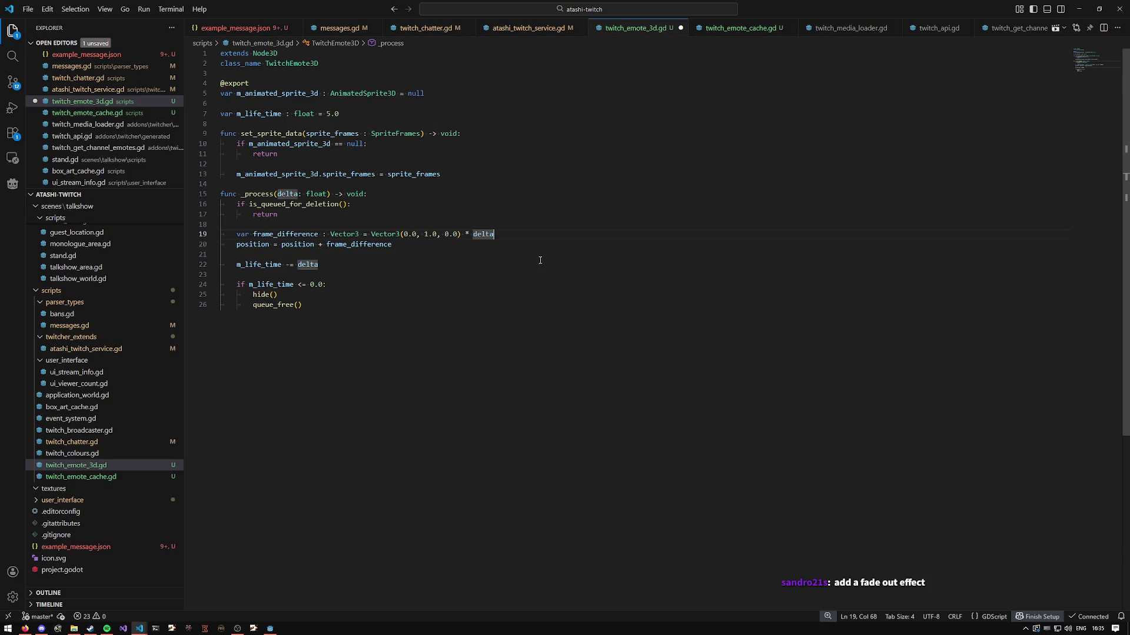
pyautogui.hotkey('ctrl', 'Left')
pyautogui.hotkey('ctrl', 'Left')
pyautogui.hotkey('ctrl', 'Left')
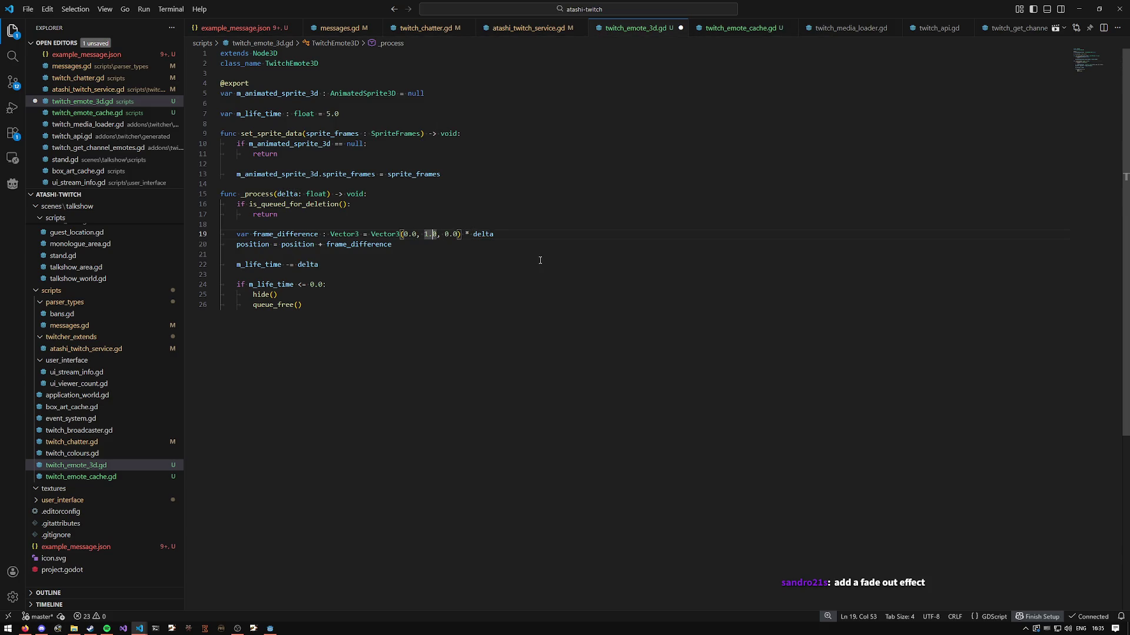
pyautogui.write('(')
pyautogui.press('End')
pyautogui.write(') *')
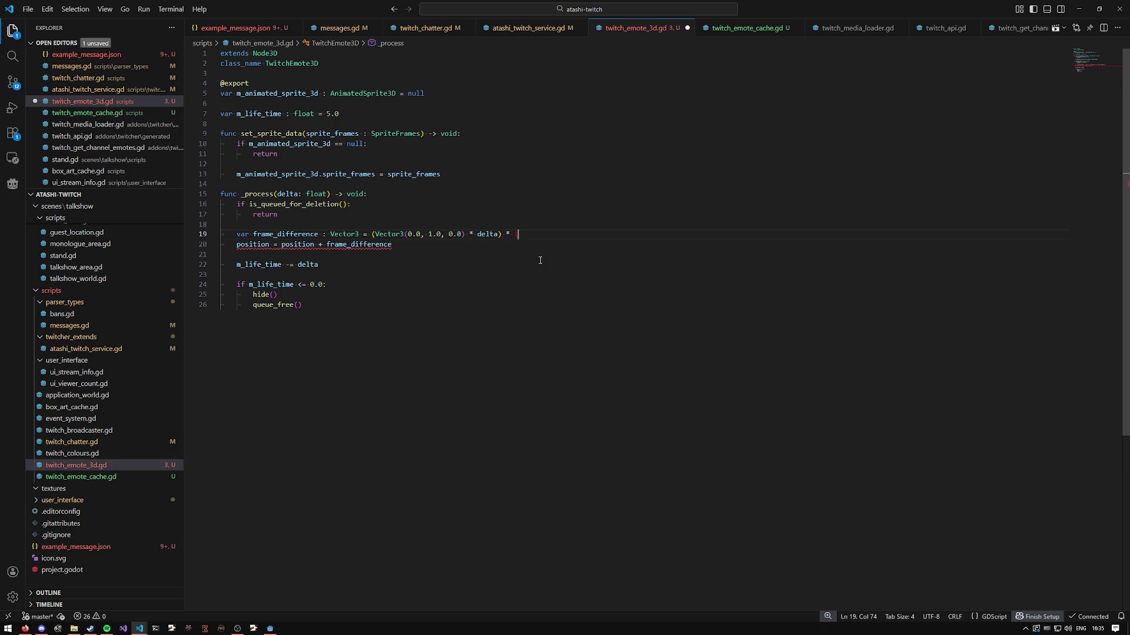
pyautogui.click(409, 116)
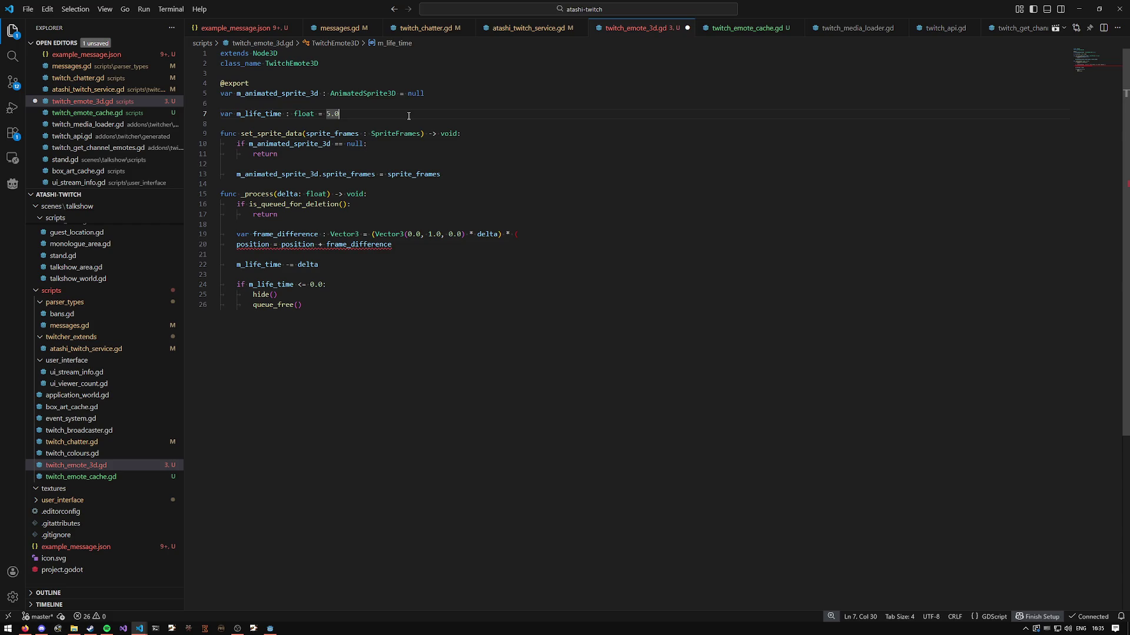
# - Declare m_life_remaining : float = 0.0 and use it for the _process countdown and expiry check
pyautogui.press('Return')
pyautogui.write('var m_life')
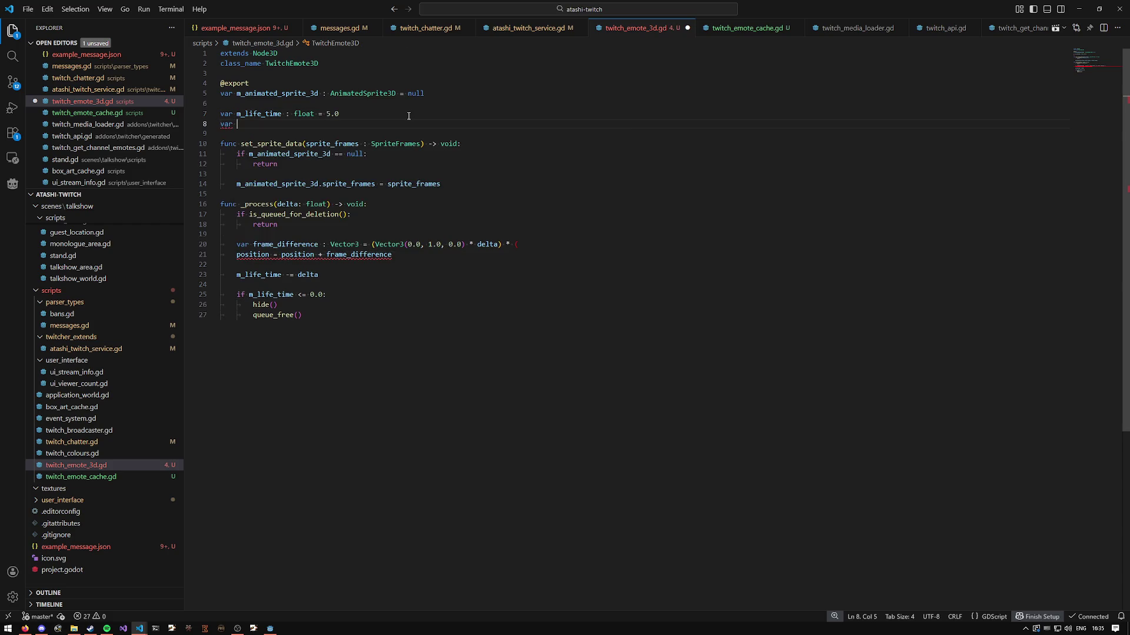
pyautogui.write('_rema')
pyautogui.write('ining : float =')
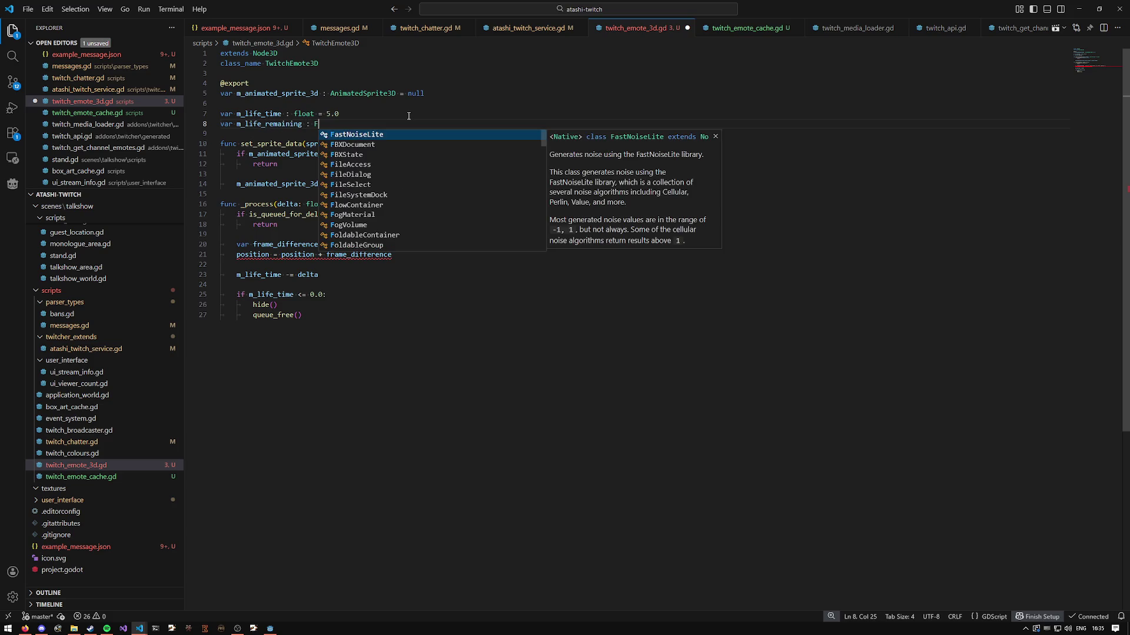
pyautogui.write(' 0.0')
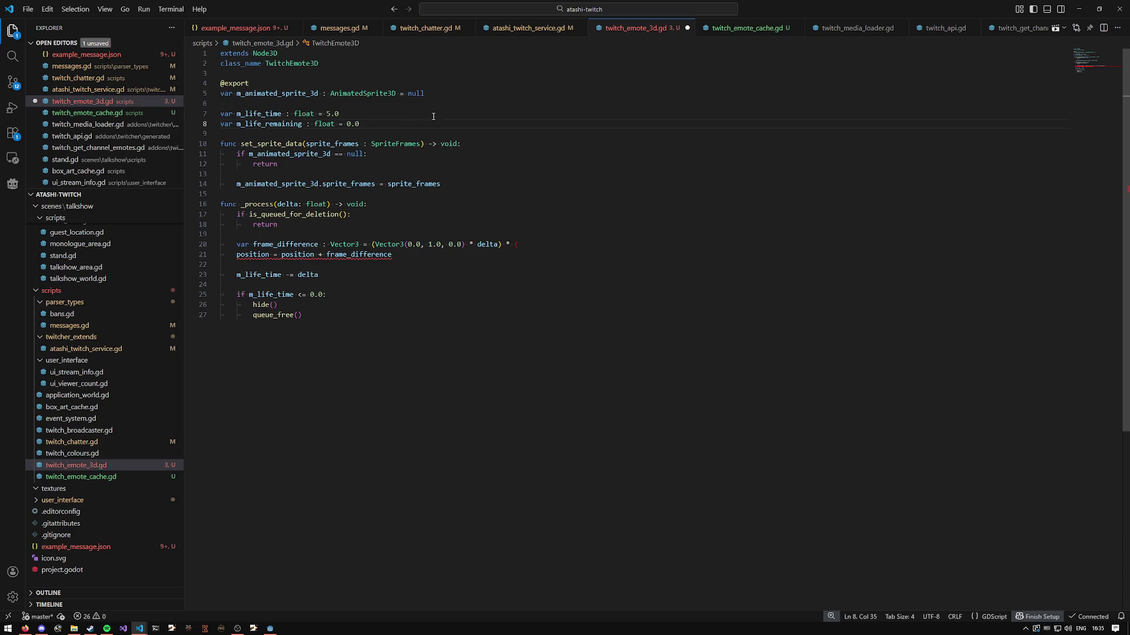
pyautogui.click(262, 275)
pyautogui.doubleClick(262, 275)
pyautogui.write('m_life_remaining')
pyautogui.doubleClick(271, 294)
pyautogui.write('m_life_remaining')
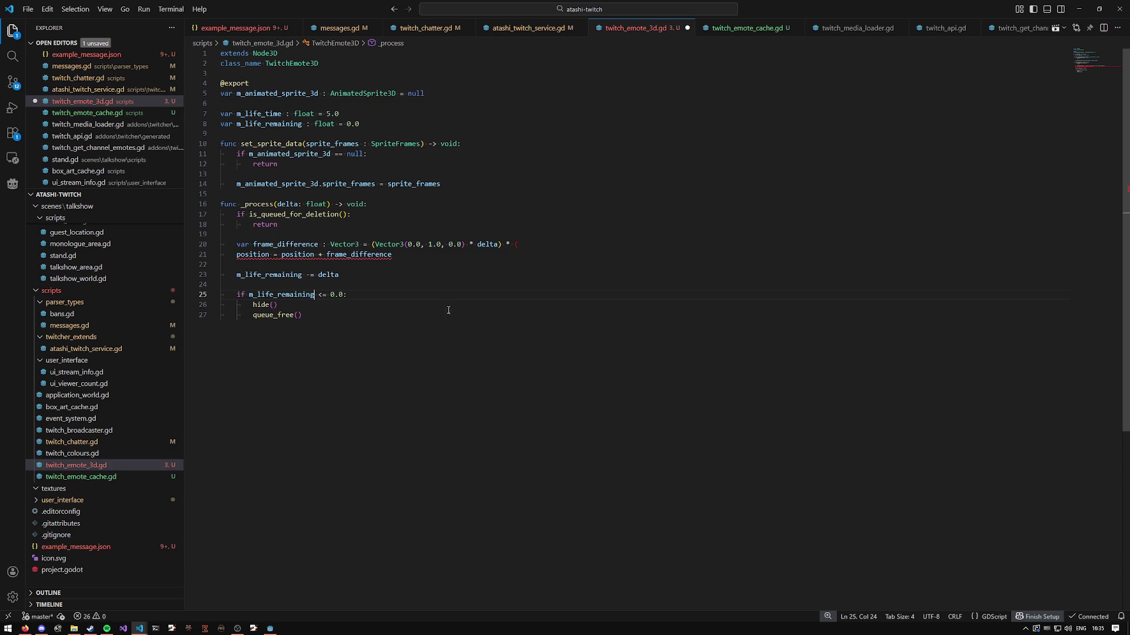
# - Add a _ready() function after set_sprite_data that sets m_life_remaining = m_life_time
pyautogui.click(512, 175)
pyautogui.click(559, 186)
pyautogui.press('Return')
pyautogui.press('Return')
pyautogui.write('func _ready() -> void:')
pyautogui.press('Return')
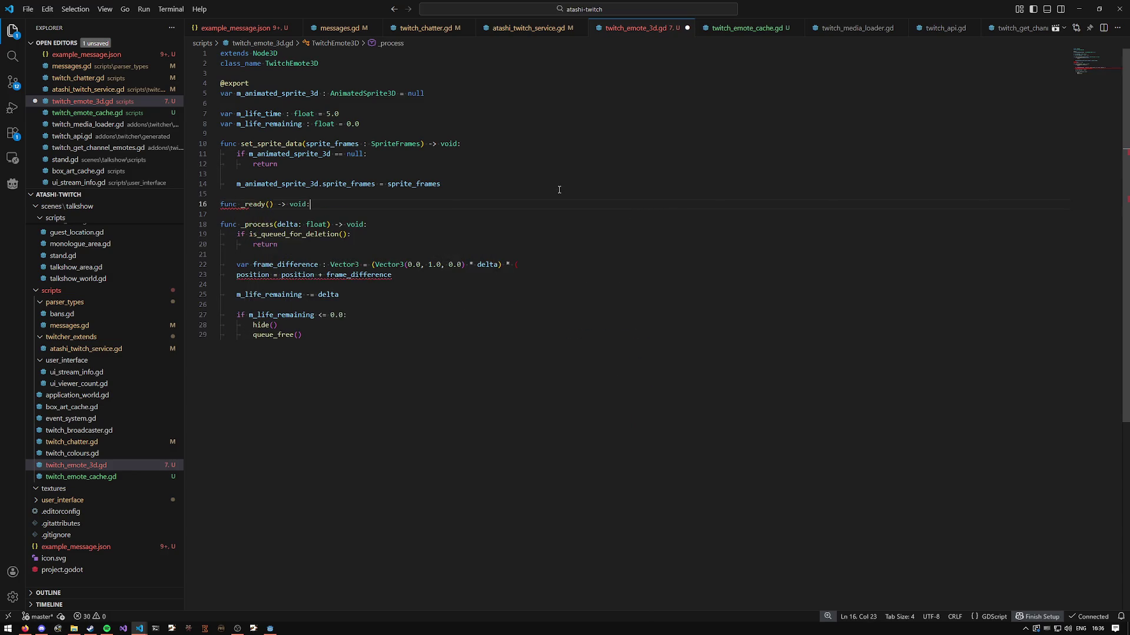
pyautogui.press('Return')
pyautogui.write('m_life_remaining = m_life')
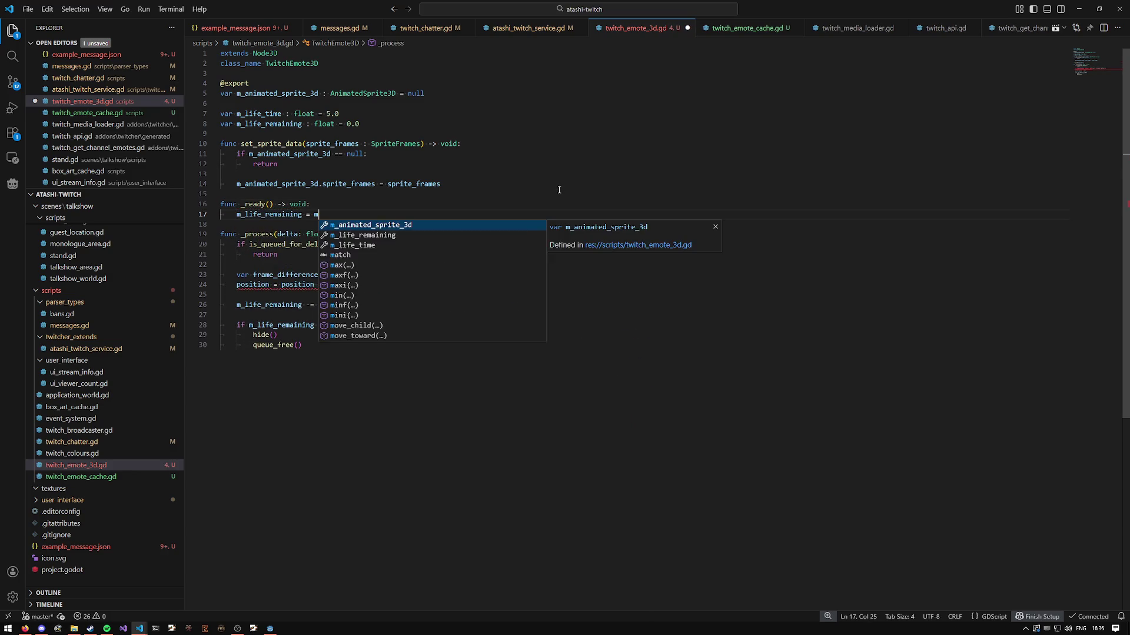
pyautogui.press('Down')
pyautogui.press('Return')
pyautogui.click(558, 186)
pyautogui.click(581, 287)
pyautogui.press('Up')
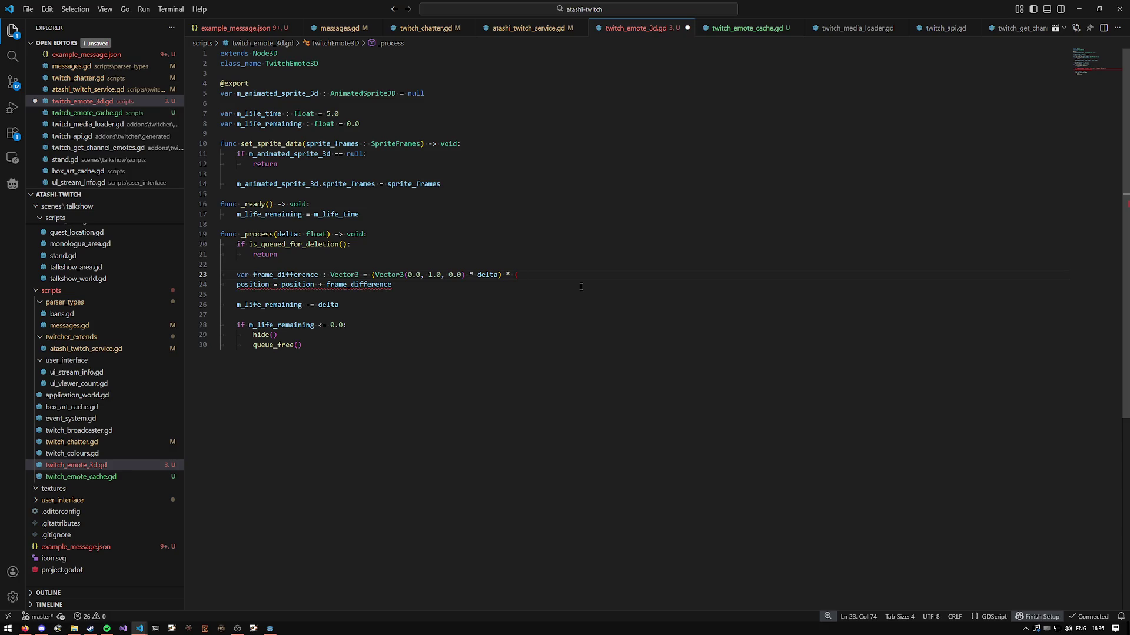
# - Multiply frame_difference on line 23 by -(m_life_remaining / m_life_time)
pyautogui.write('m_life')
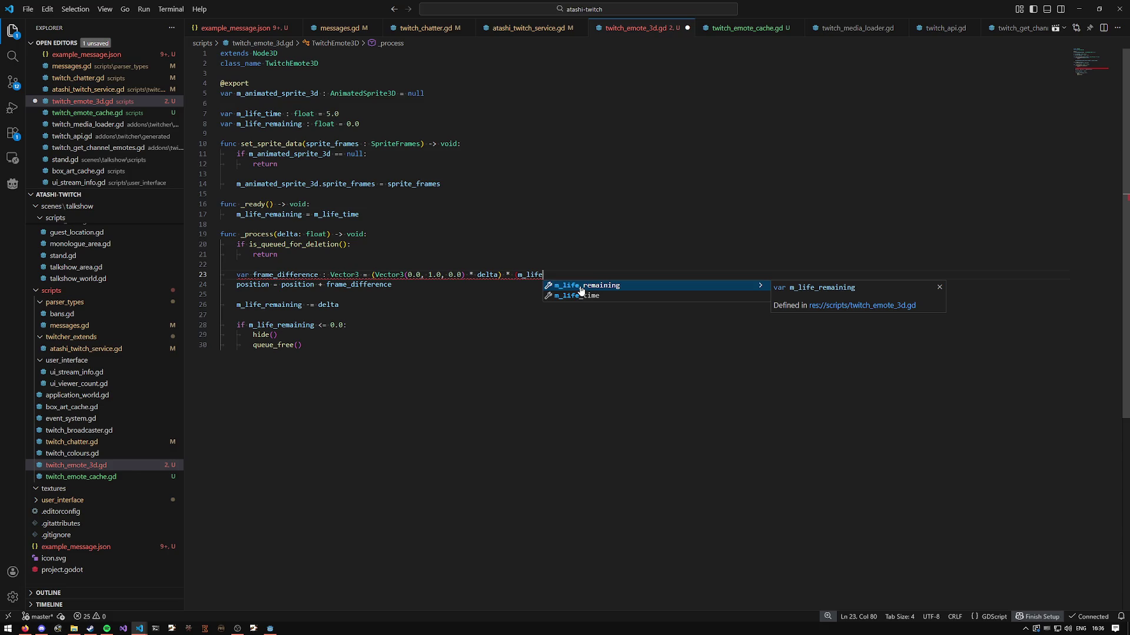
pyautogui.click(581, 289)
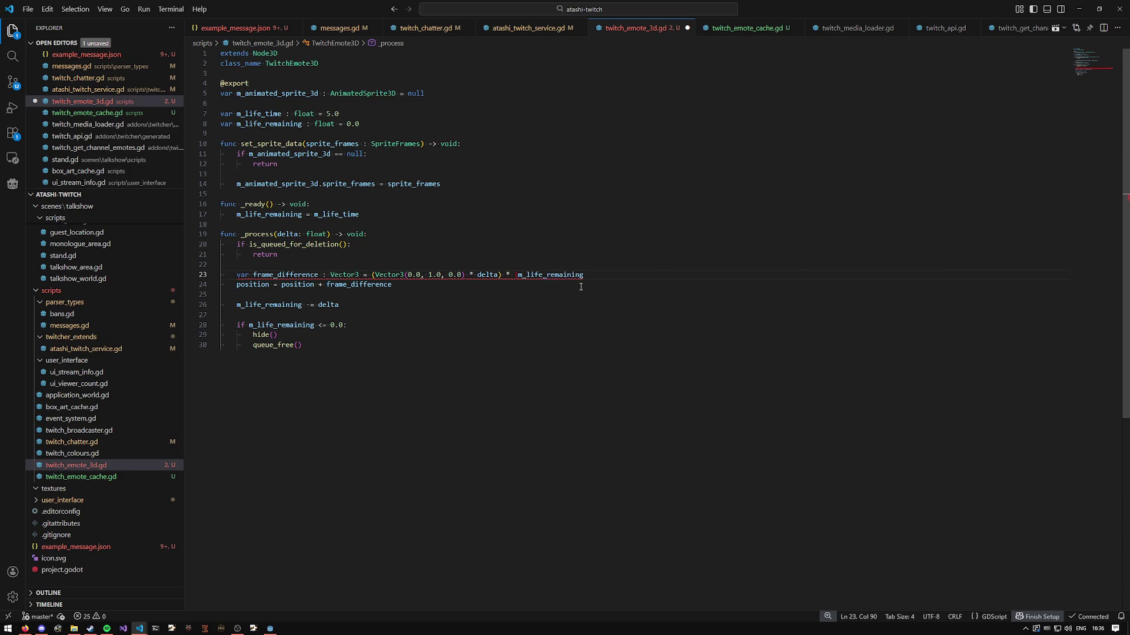
pyautogui.hotkey('ctrl', 'Left')
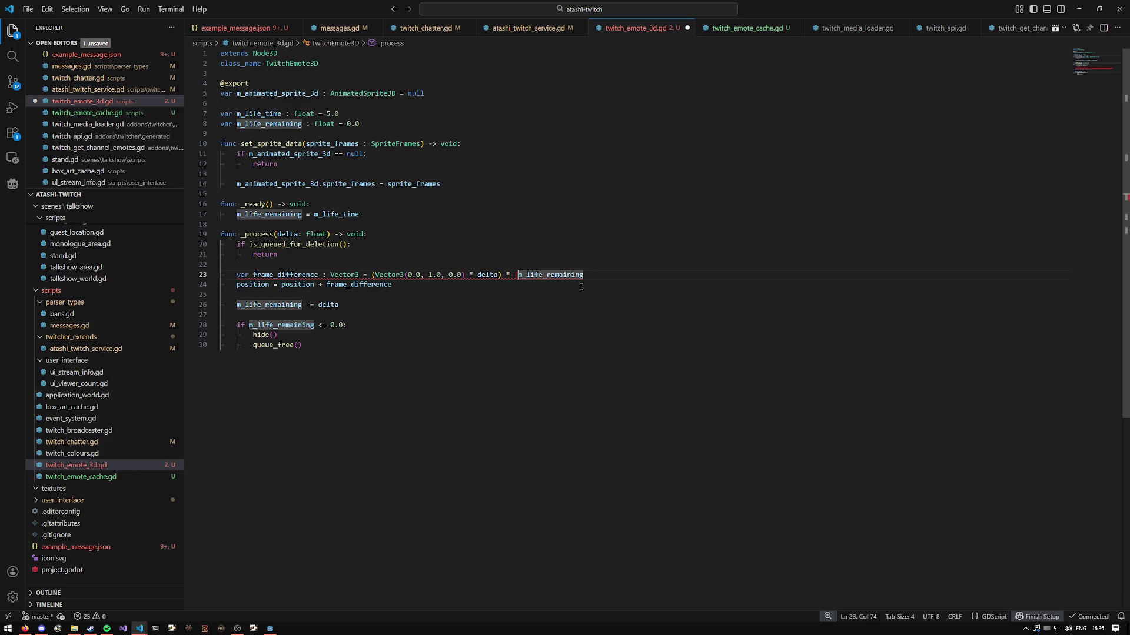
pyautogui.write('/ m_life')
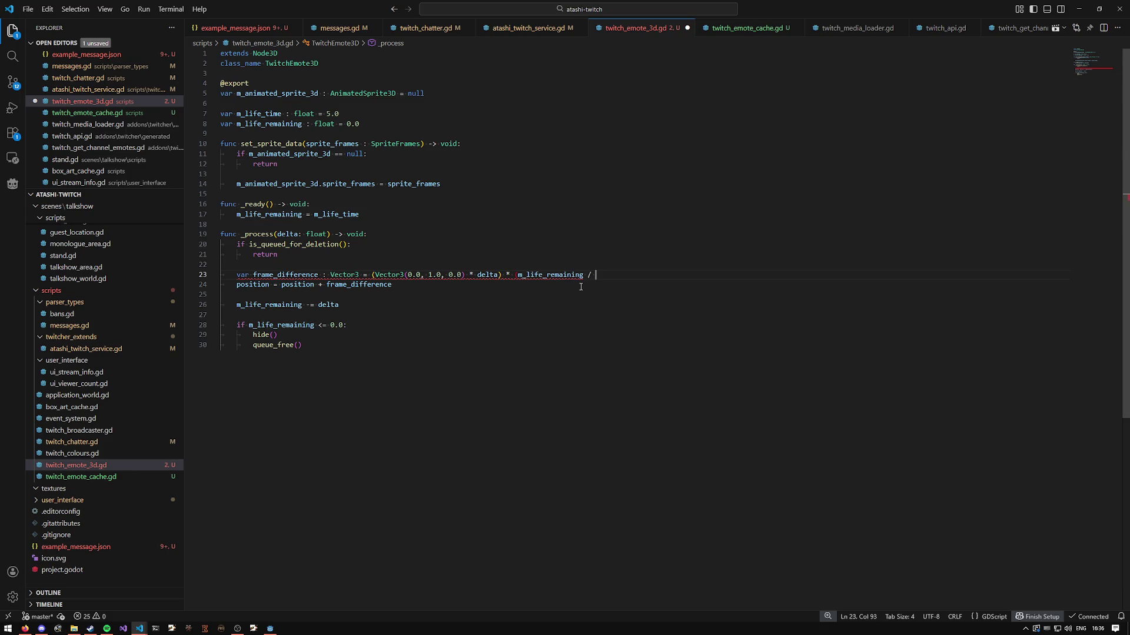
pyautogui.press('Down')
pyautogui.press('Return')
pyautogui.write(')')
pyautogui.hotkey('ctrl', 'Left')
pyautogui.hotkey('ctrl', 'Left')
pyautogui.hotkey('ctrl', 'Left')
pyautogui.press('Right')
pyautogui.write('-')
pyautogui.press('Escape')
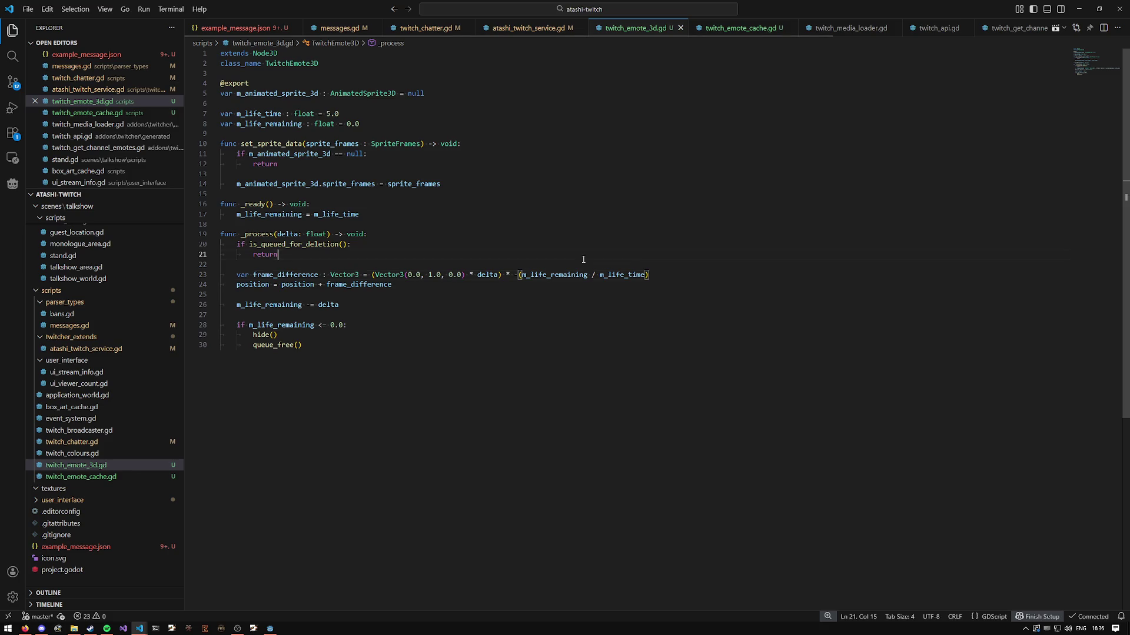
pyautogui.hotkey('alt', 'Tab')
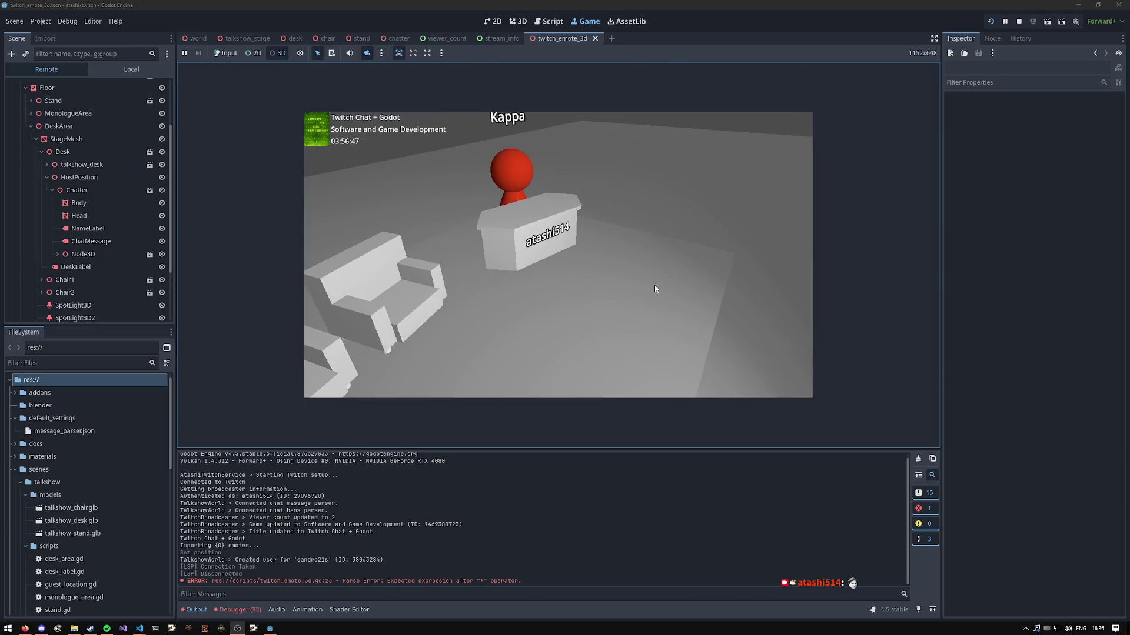
# - Cycle windows from the running Godot game back to twitch_emote_3d.gd in the code editor
pyautogui.hotkey('alt', 'Tab')
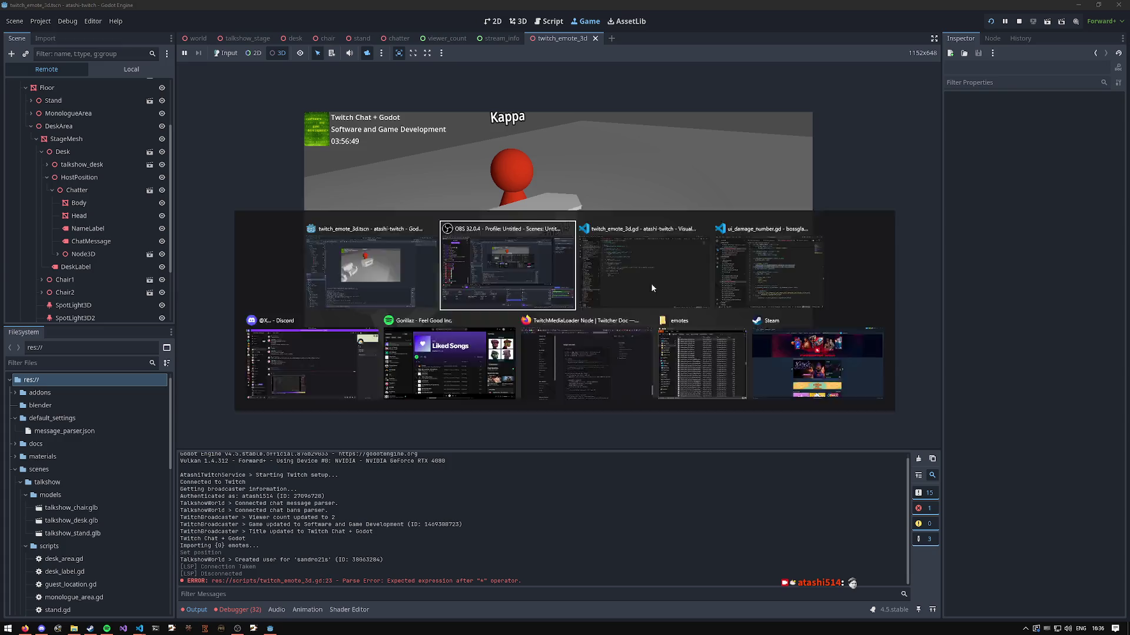
pyautogui.press('Tab')
pyautogui.press('Tab')
pyautogui.hotkey('alt', 'Tab')
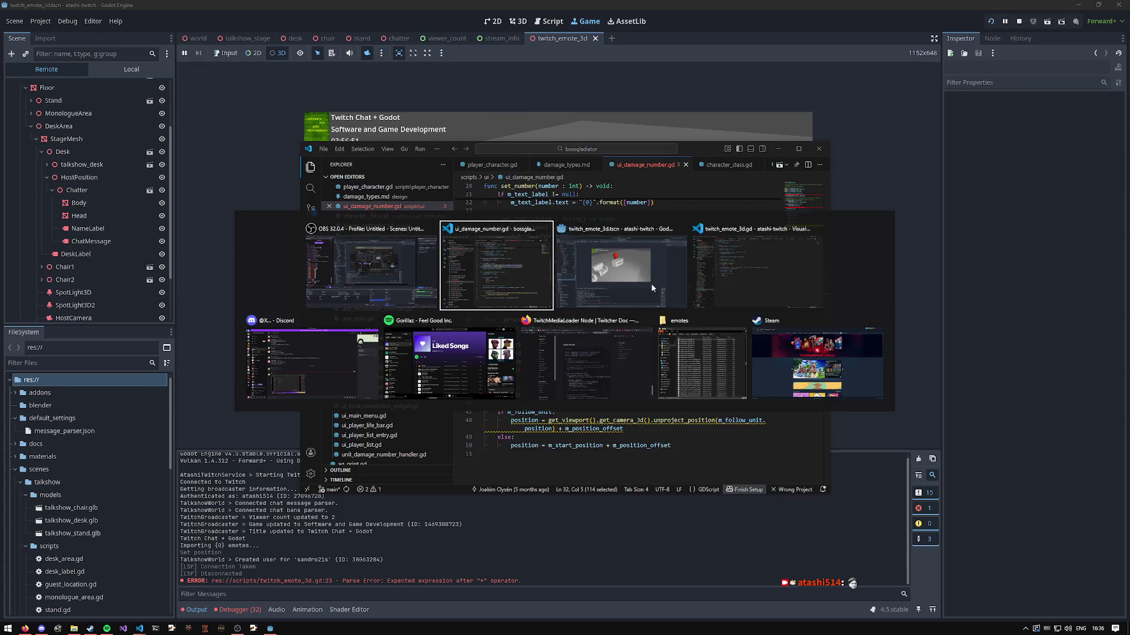
pyautogui.hotkey('alt', 'Tab')
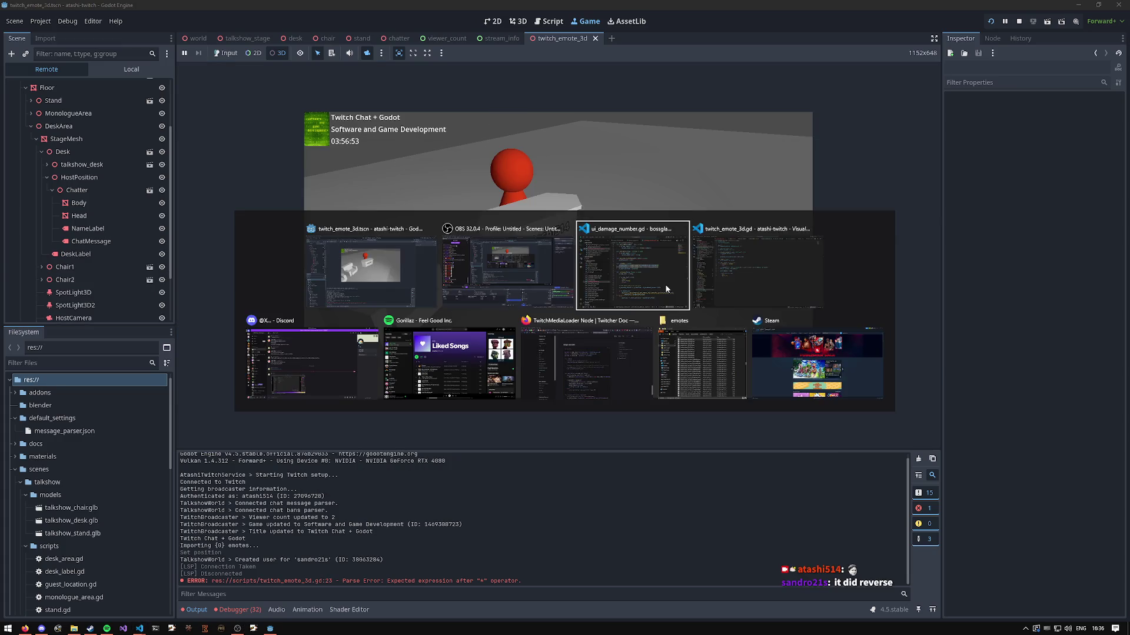
pyautogui.press('Tab')
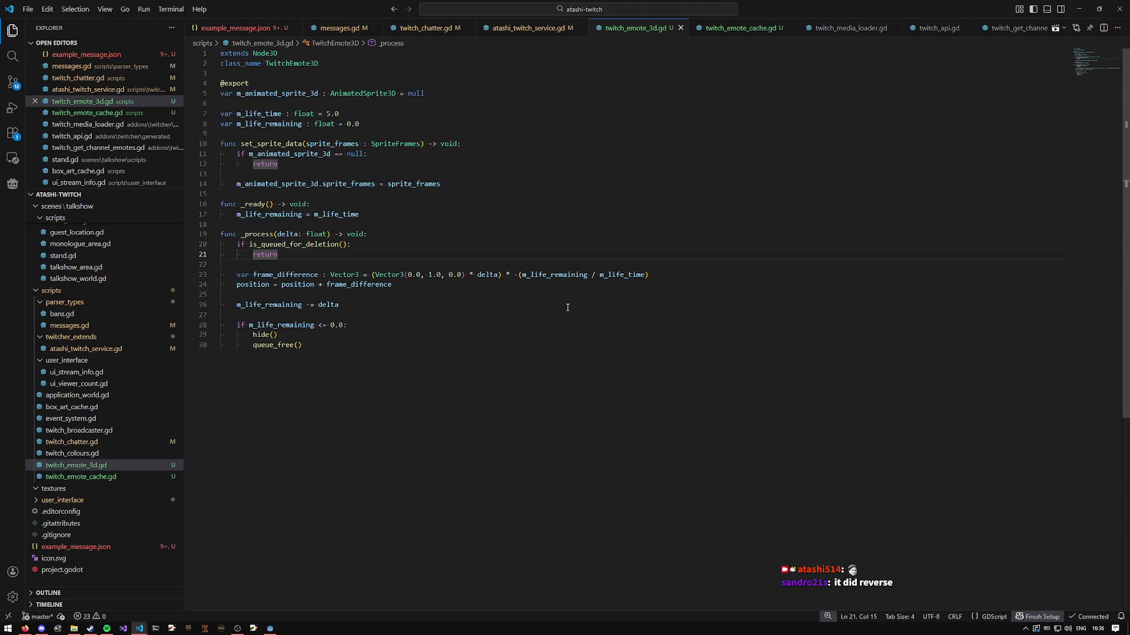
# - Remove the negation, insert 'm_life_time -' inside the fraction, save, and test in Godot
pyautogui.click(518, 275)
pyautogui.press('Left')
pyautogui.press('BackSpace')
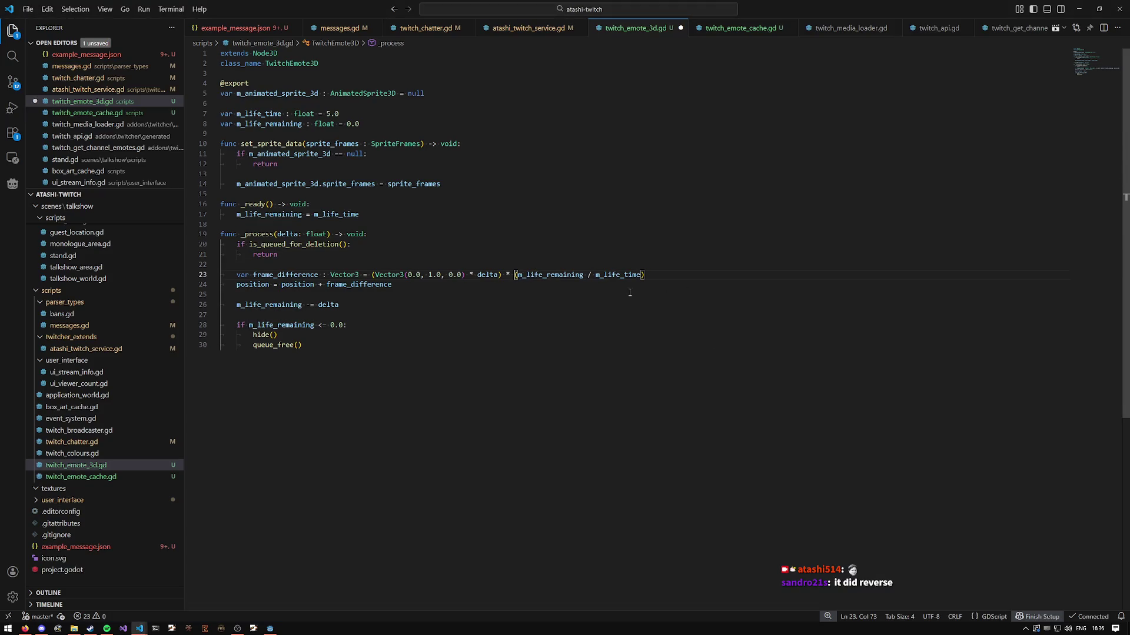
pyautogui.press('Right')
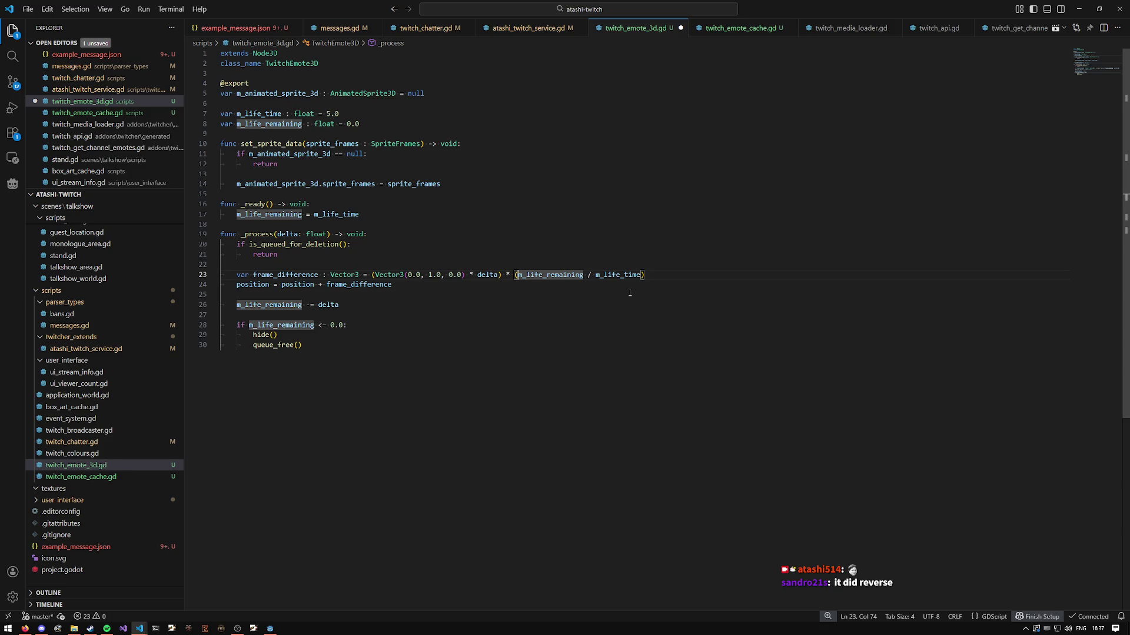
pyautogui.write('m_life_time ')
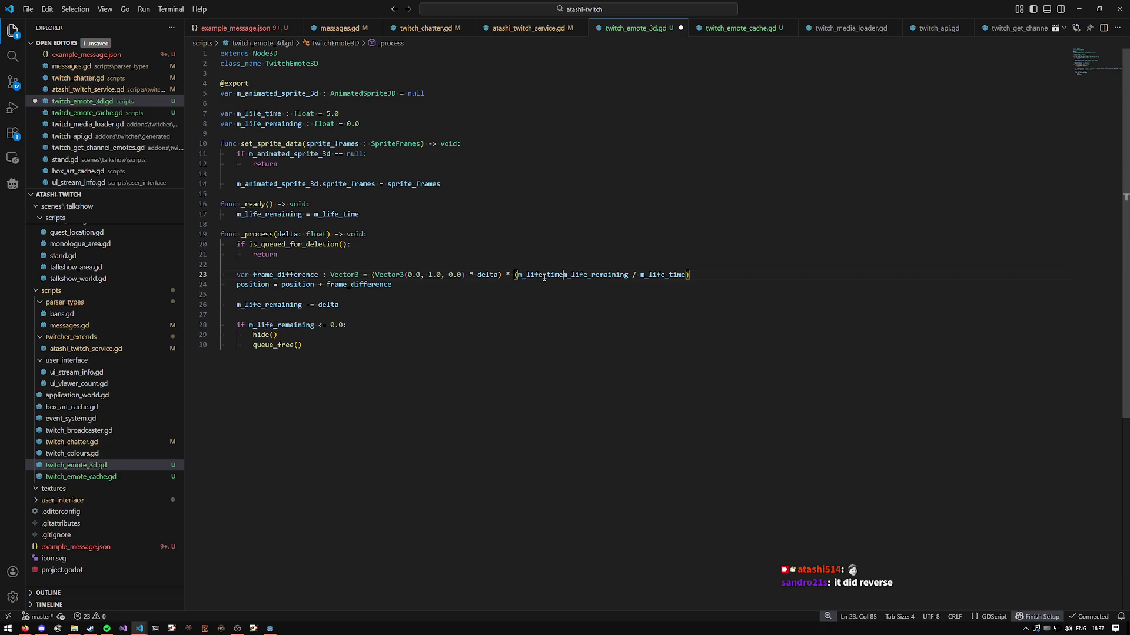
pyautogui.write('-')
pyautogui.hotkey('ctrl', 'Right')
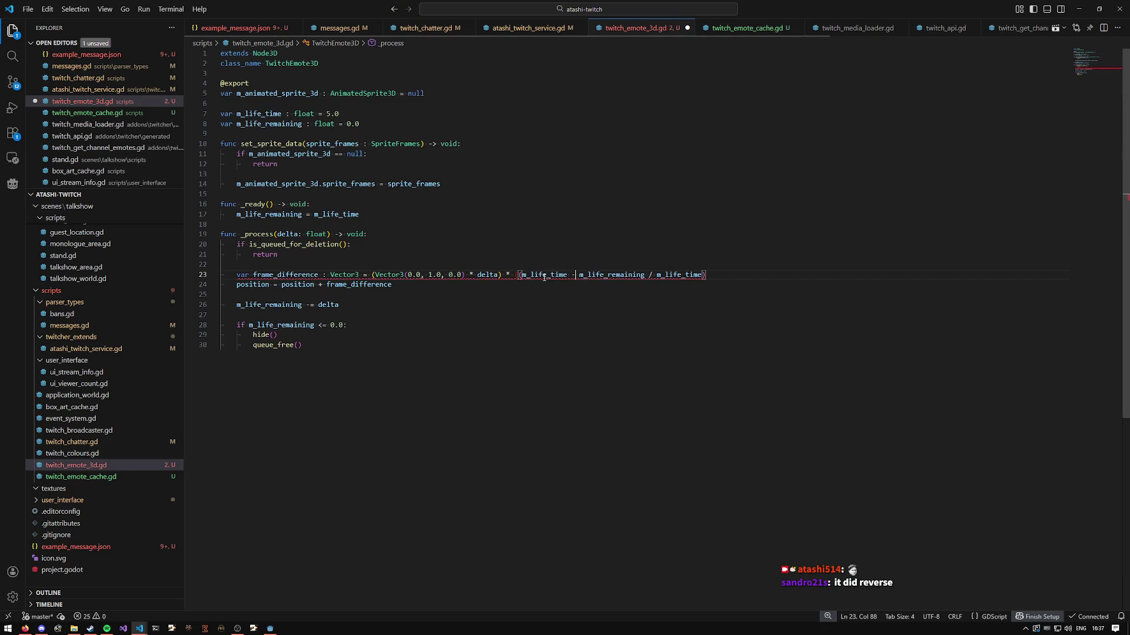
pyautogui.hotkey('ctrl', 's')
pyautogui.hotkey('alt', 'Tab')
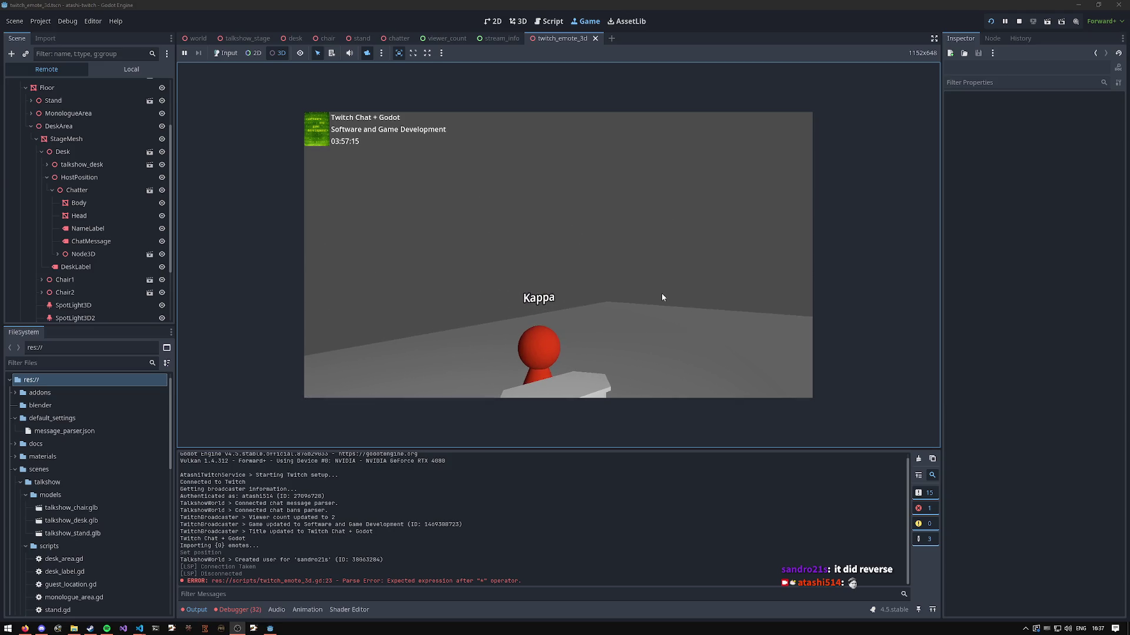
# - Rearrange the multiplier with m_life_time as numerator over a parenthesised term, save, and retest
pyautogui.hotkey('alt', 'Tab')
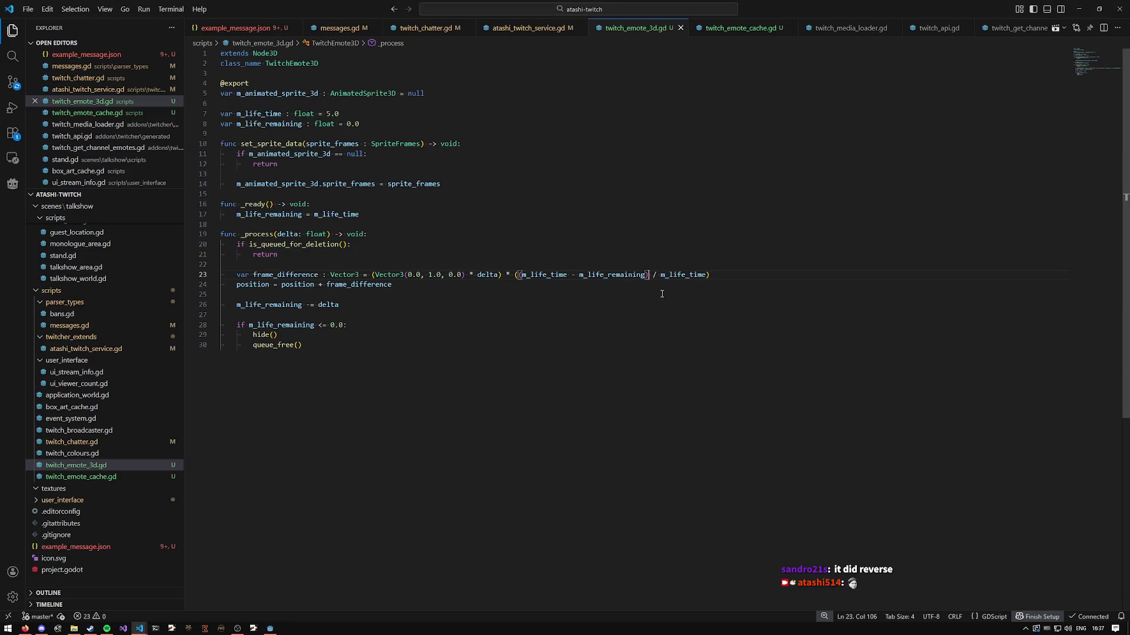
pyautogui.press('Left')
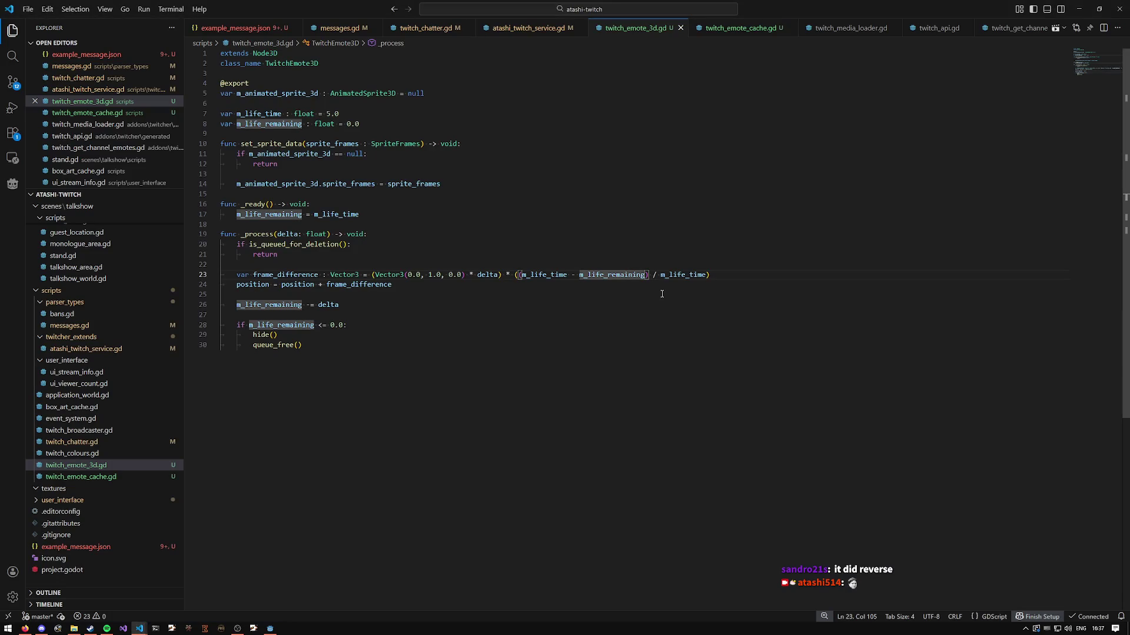
pyautogui.press('Right')
pyautogui.press('Right')
pyautogui.press('Right')
pyautogui.hotkey('ctrl', 'shift', 'Right')
pyautogui.hotkey('ctrl', 'c')
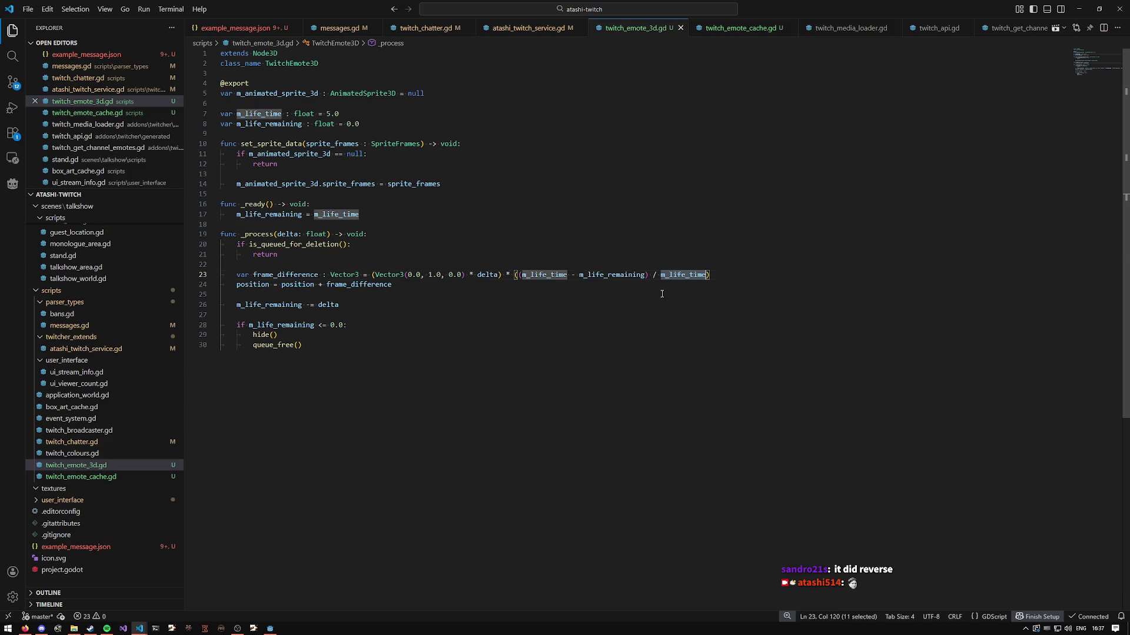
pyautogui.press('Delete')
pyautogui.press('BackSpace')
pyautogui.press('BackSpace')
pyautogui.hotkey('ctrl', 'Left')
pyautogui.hotkey('ctrl', 'Left')
pyautogui.hotkey('ctrl', 'Left')
pyautogui.press('Left')
pyautogui.hotkey('ctrl', 'v')
pyautogui.write('/ (')
pyautogui.hotkey('ctrl', 's')
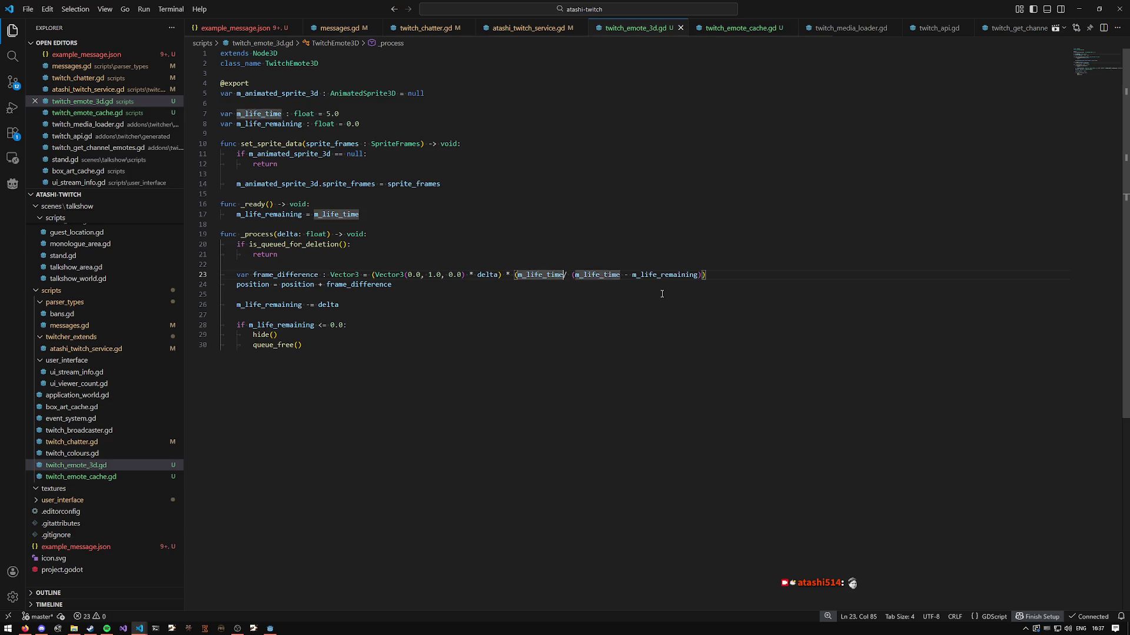
pyautogui.hotkey('alt', 'Tab')
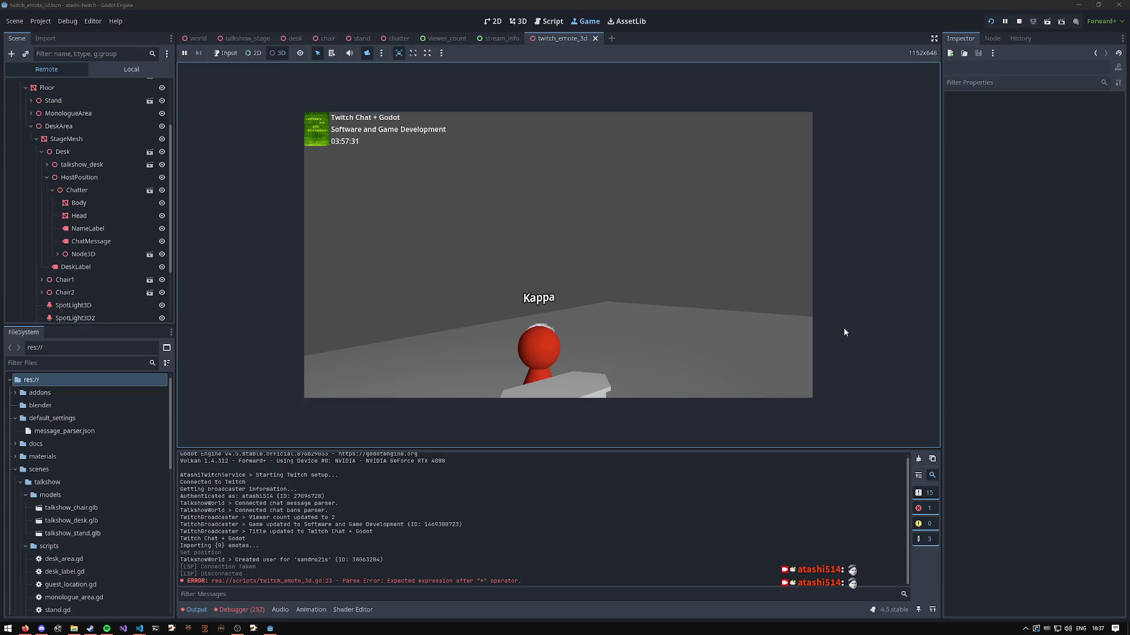
# - Finalize the multiplier as ((m_life_remaining - m_life_time) / m_life_time), save, and check it in Godot
pyautogui.hotkey('alt', 'Tab')
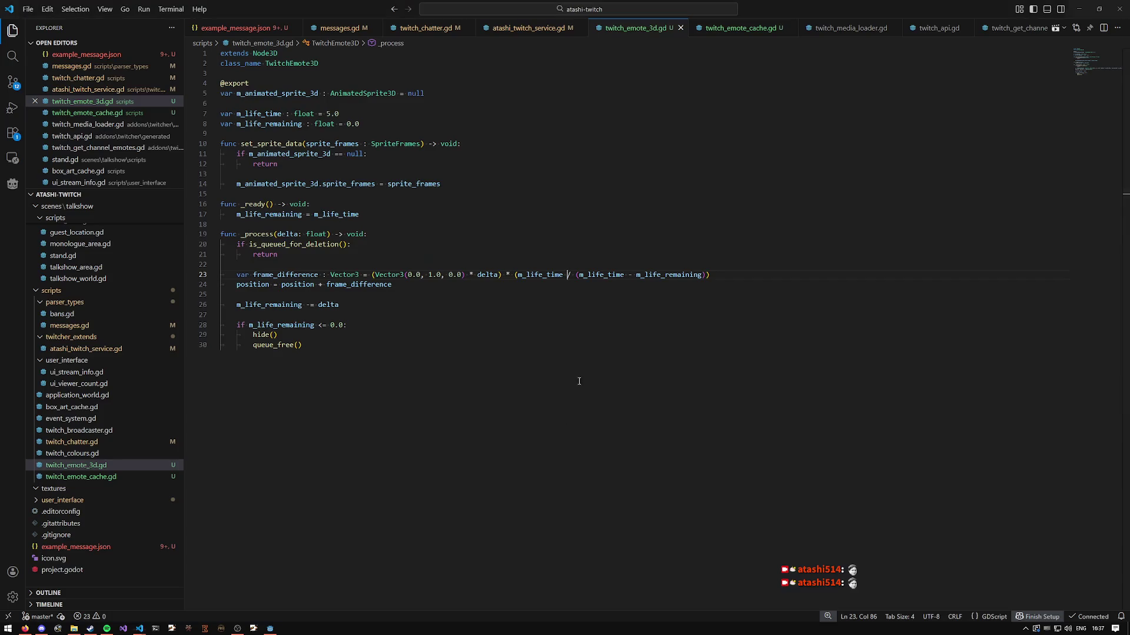
pyautogui.write('(')
pyautogui.press('End')
pyautogui.press('Left')
pyautogui.write('/ m_life_time')
pyautogui.hotkey('ctrl', 'shift', 'Left')
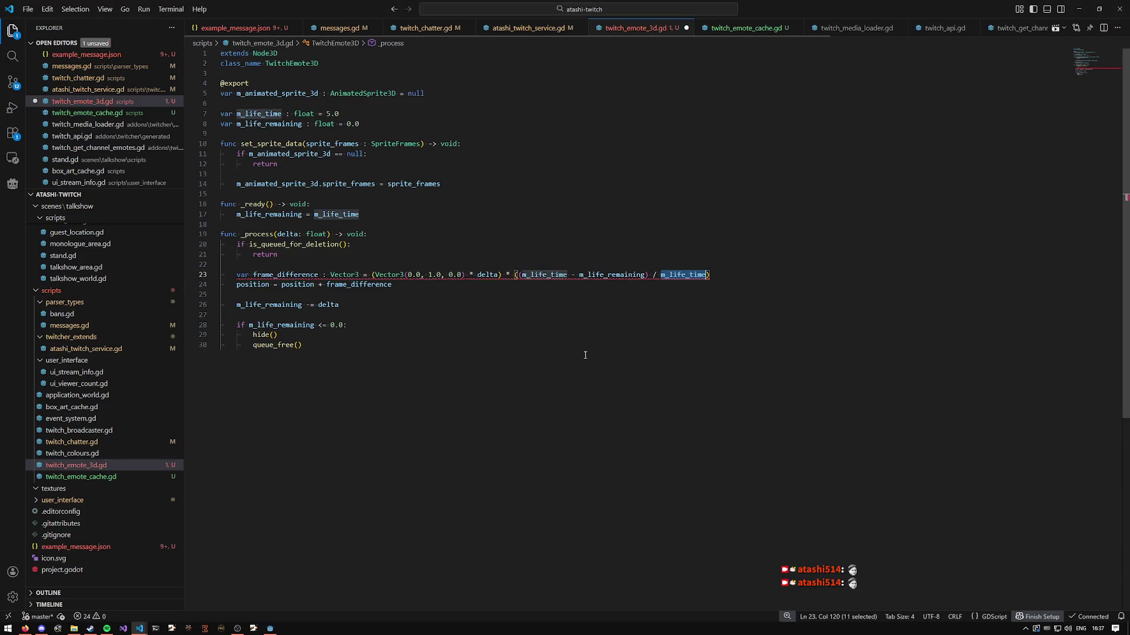
pyautogui.doubleClick(613, 274)
pyautogui.hotkey('ctrl', 'x')
pyautogui.press('BackSpace')
pyautogui.press('BackSpace')
pyautogui.press('BackSpace')
pyautogui.hotkey('ctrl', 'Left')
pyautogui.hotkey('ctrl', 'v')
pyautogui.write('-')
pyautogui.hotkey('ctrl', 's')
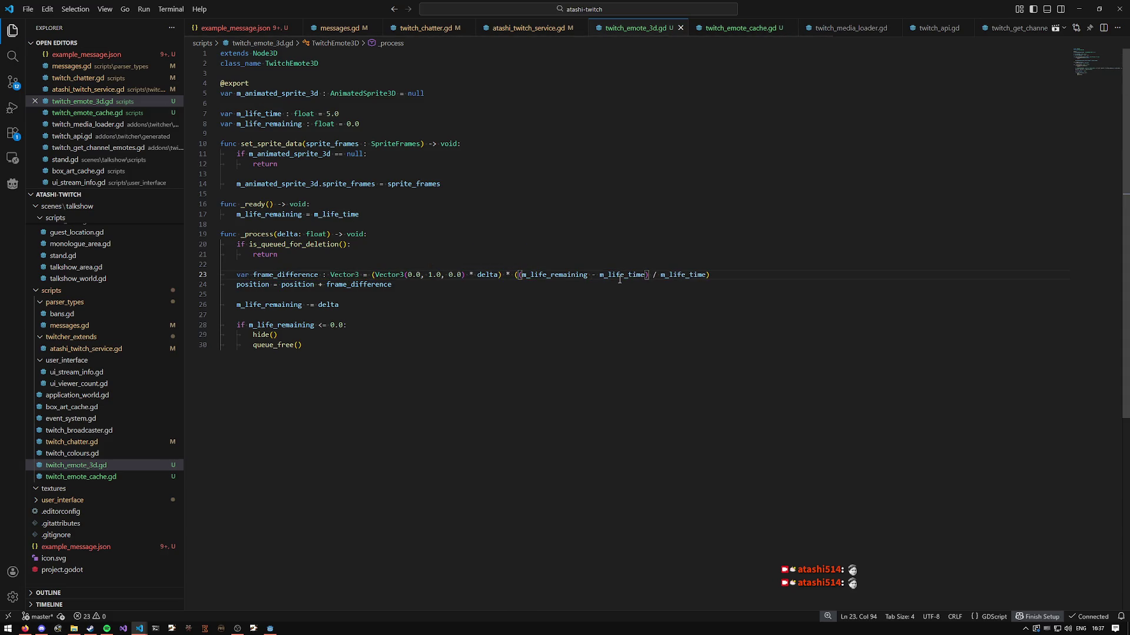
pyautogui.hotkey('alt', 'Tab')
pyautogui.hotkey('alt', 'Tab')
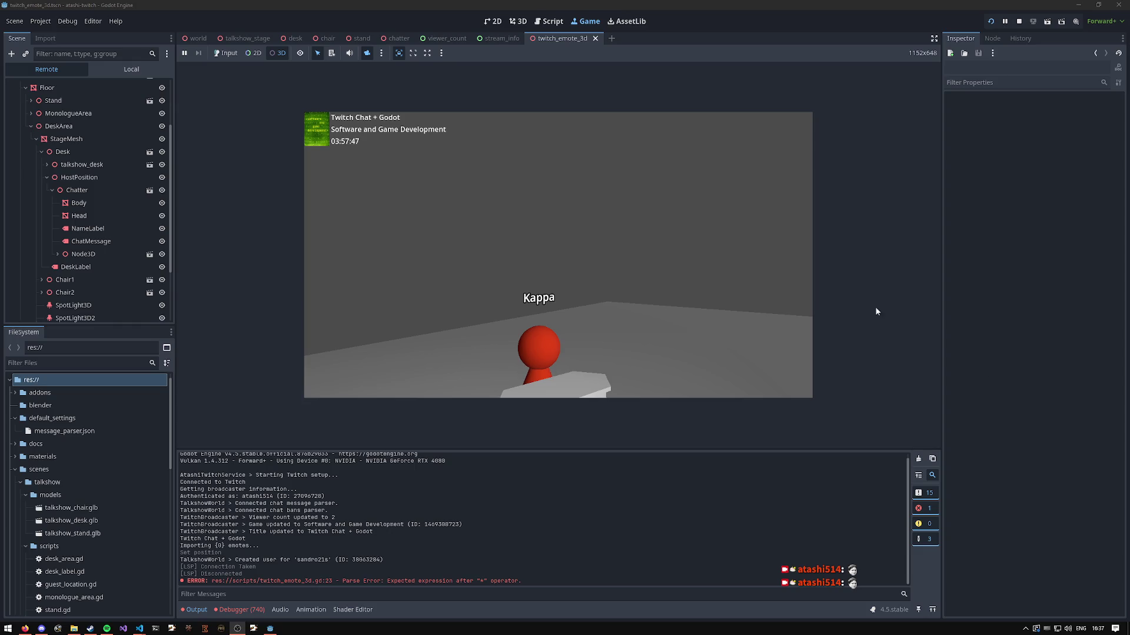
# - Switch from Godot back to twitch_emote_3d.gd in VS Code
pyautogui.hotkey('alt', 'Tab')
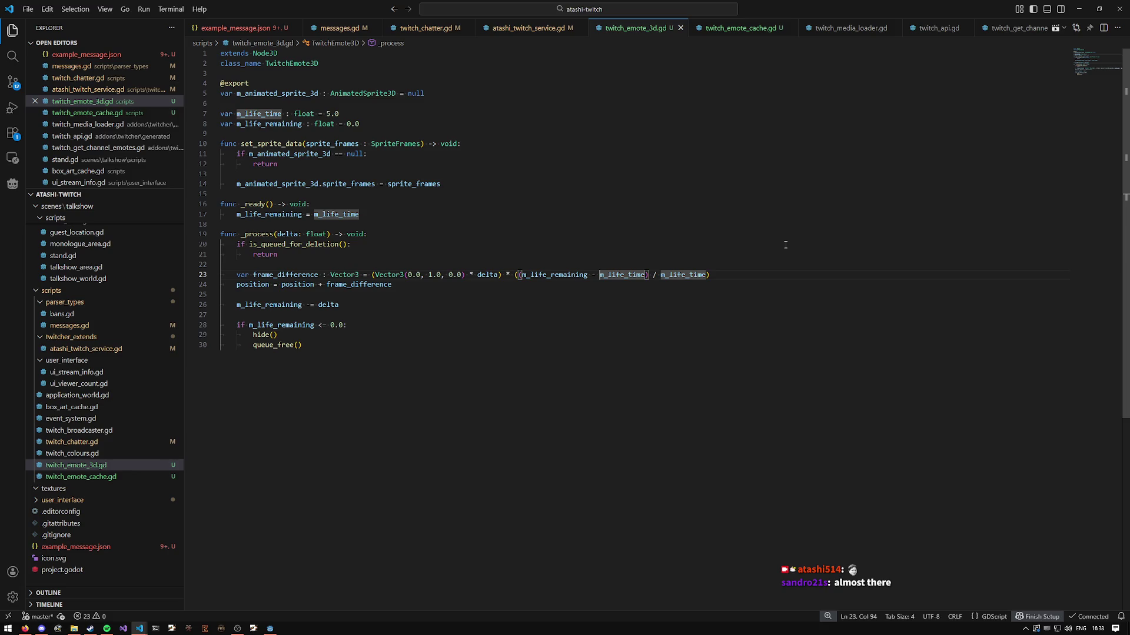
pyautogui.hotkey('ctrl', 'Left')
pyautogui.hotkey('ctrl', 'Left')
# - Rename m_life_remaining to m_lived_for everywhere in the script
pyautogui.press('F12')
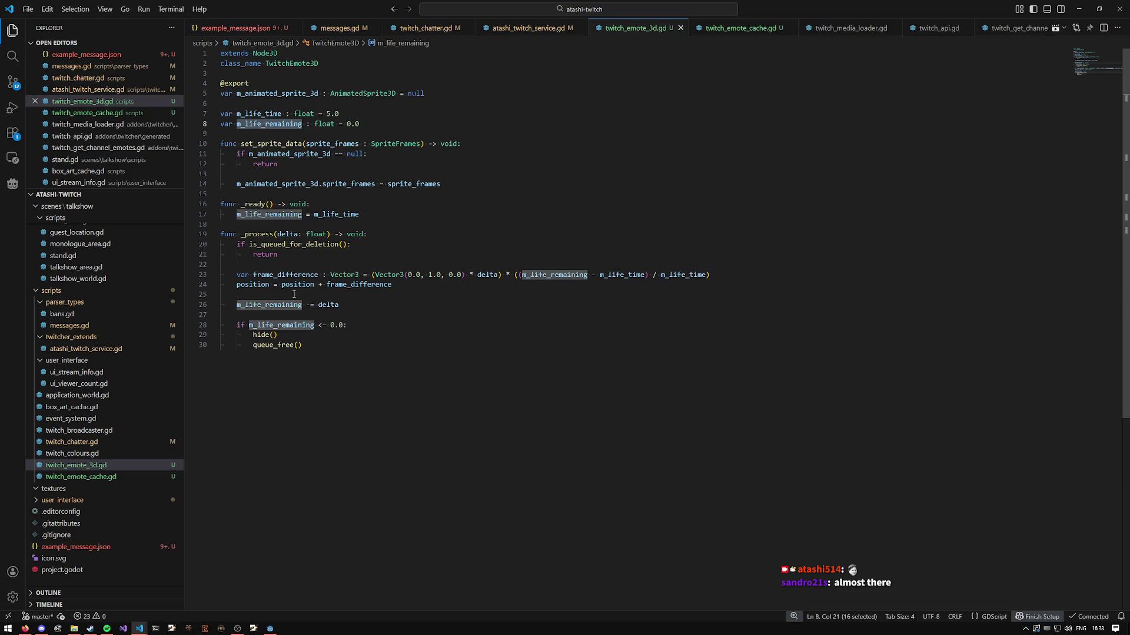
pyautogui.click(364, 307)
pyautogui.click(266, 304)
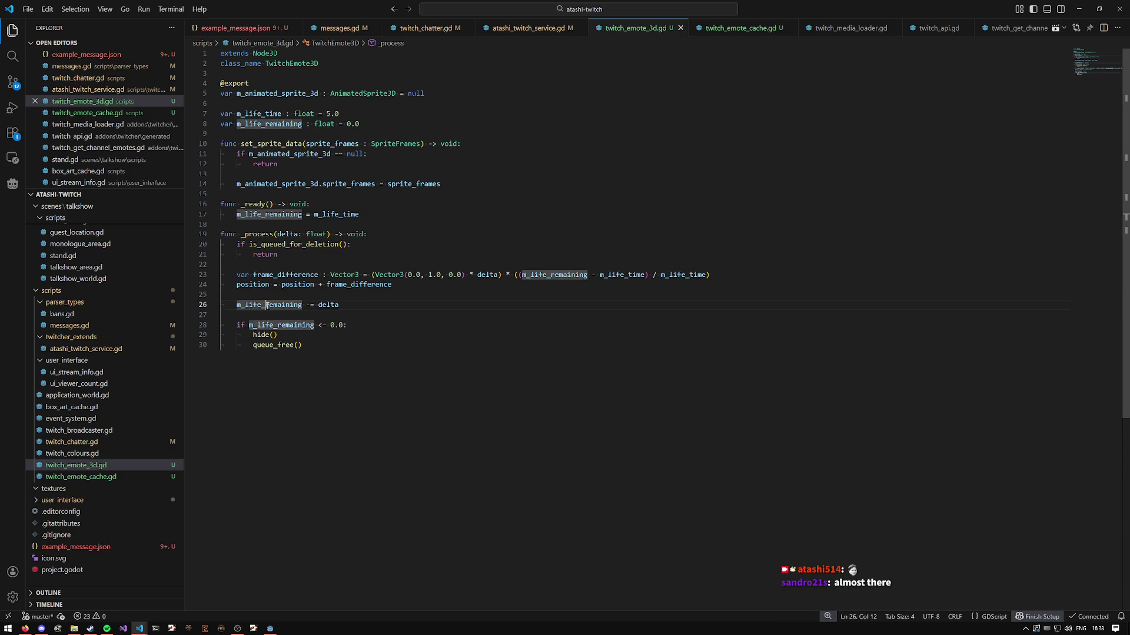
pyautogui.press('F2')
pyautogui.write('m_lived_for')
pyautogui.press('Return')
# - Make m_lived_for count up with += and free the emote when it is >= m_life_time
pyautogui.click(287, 305)
pyautogui.press('Delete')
pyautogui.write('+')
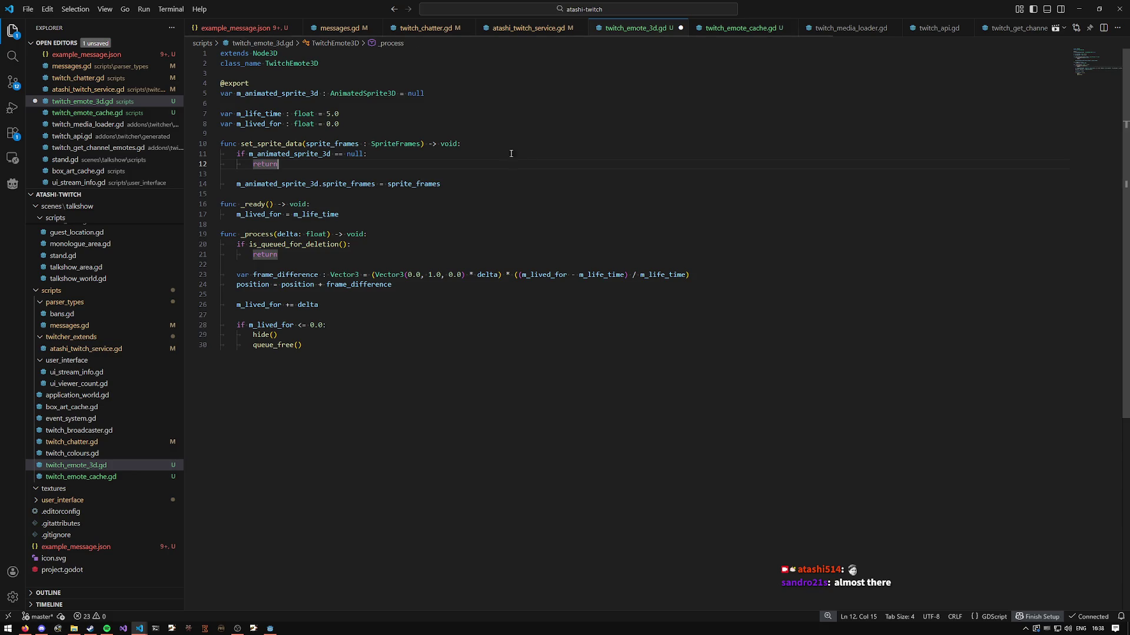
pyautogui.click(300, 325)
pyautogui.press('BackSpace')
pyautogui.write('>')
pyautogui.press('Right')
pyautogui.press('Right')
pyautogui.hotkey('shift', 'Right')
pyautogui.press('BackSpace')
pyautogui.press('Delete')
pyautogui.press('Delete')
pyautogui.write('m_life_time')
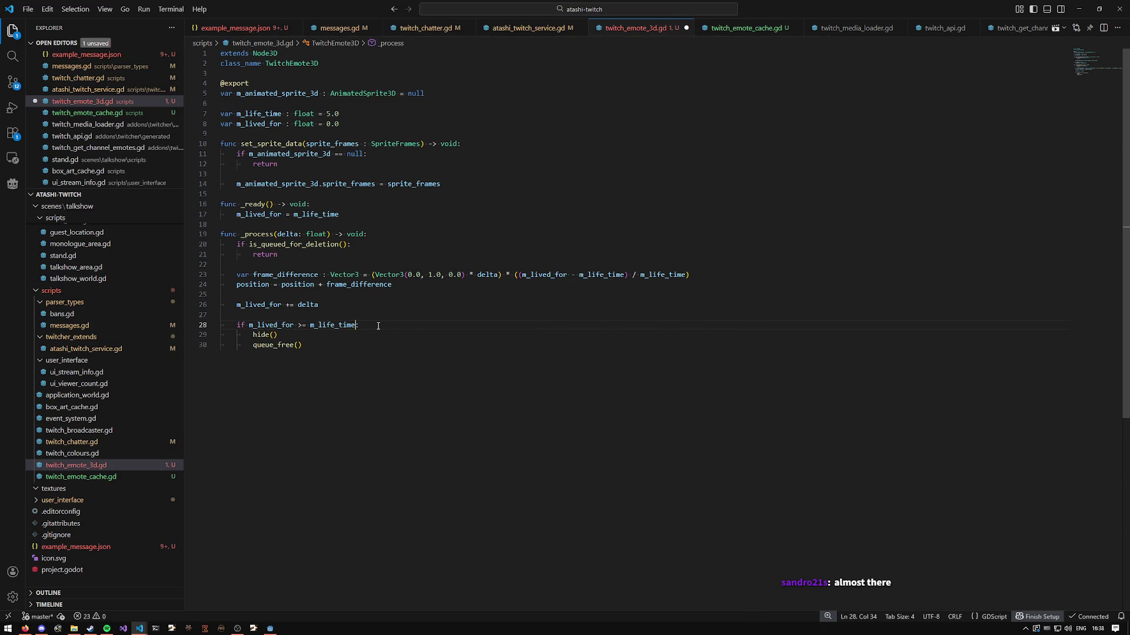
# - Simplify line 23's multiplier to m_lived_for / m_life_time and save the script
pyautogui.click(635, 275)
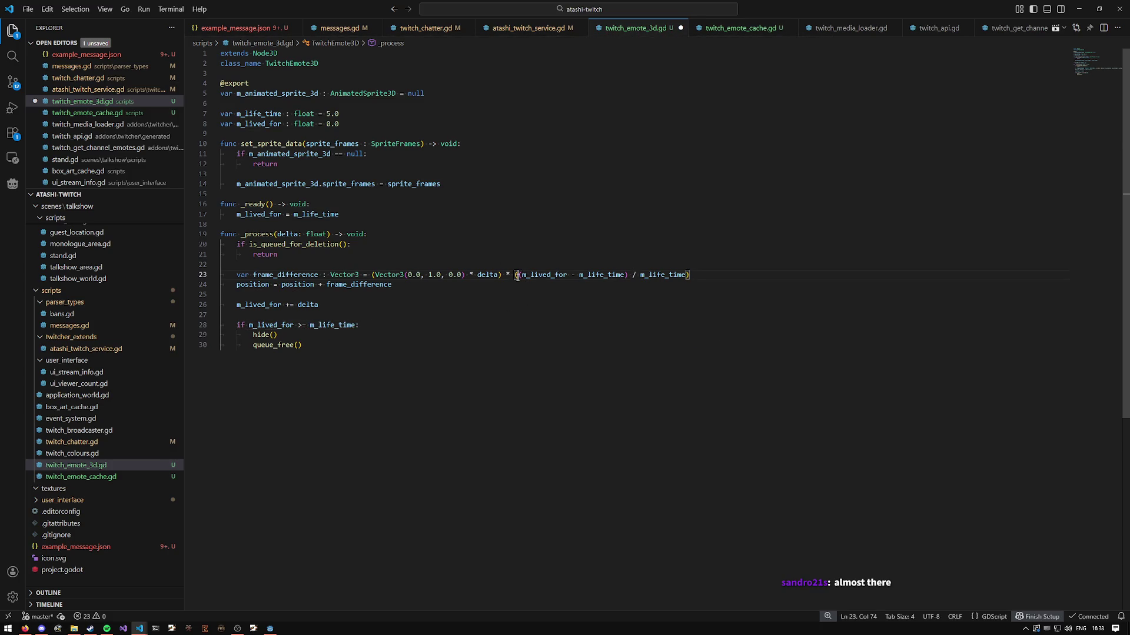
pyautogui.moveTo(579, 275); pyautogui.dragTo(632, 274)
pyautogui.press('BackSpace')
pyautogui.press('BackSpace')
pyautogui.press('BackSpace')
pyautogui.hotkey('ctrl', 'Left')
pyautogui.hotkey('ctrl', 'Left')
pyautogui.press('BackSpace')
pyautogui.hotkey('ctrl', 's')
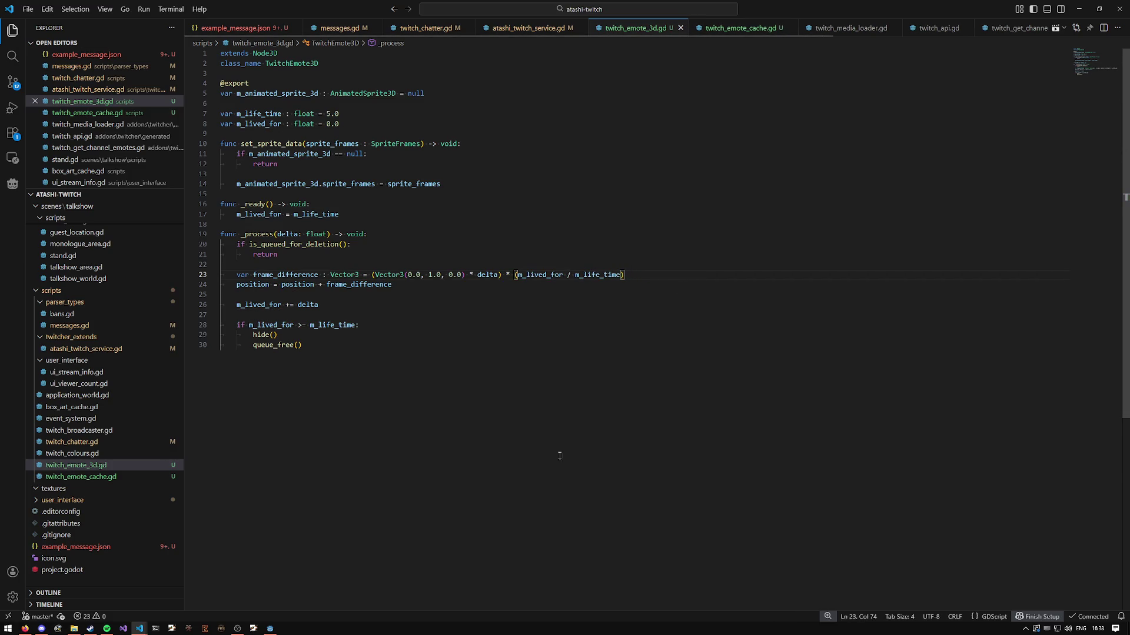
pyautogui.click(270, 628)
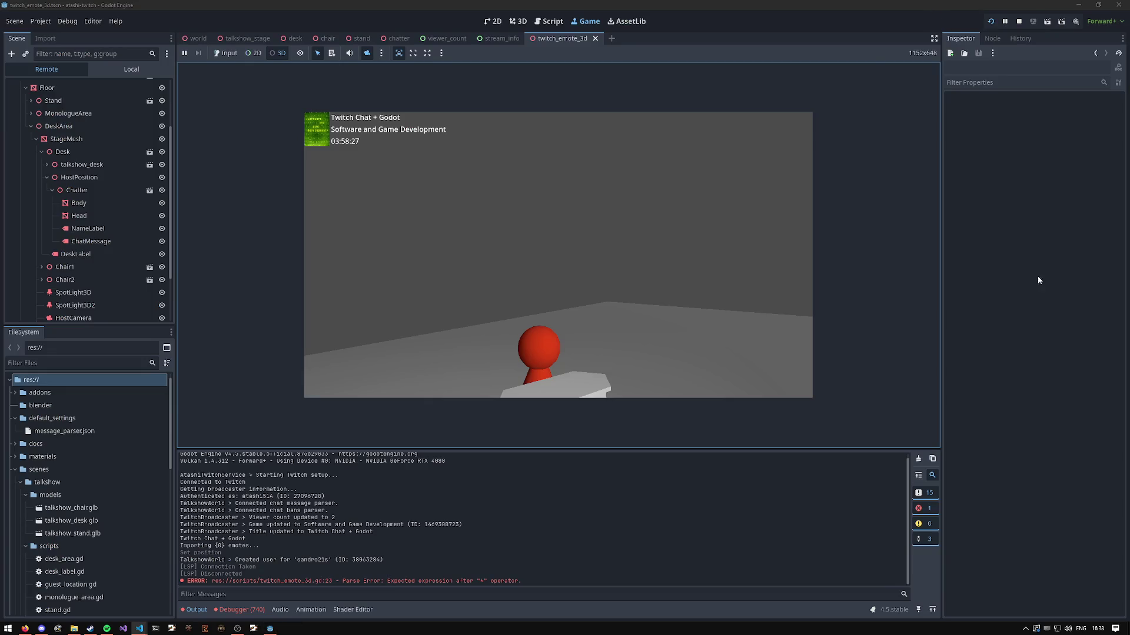
# - Check the running game and review twitch_chatter.gd before returning to twitch_emote_3d.gd
pyautogui.hotkey('alt', 'Tab')
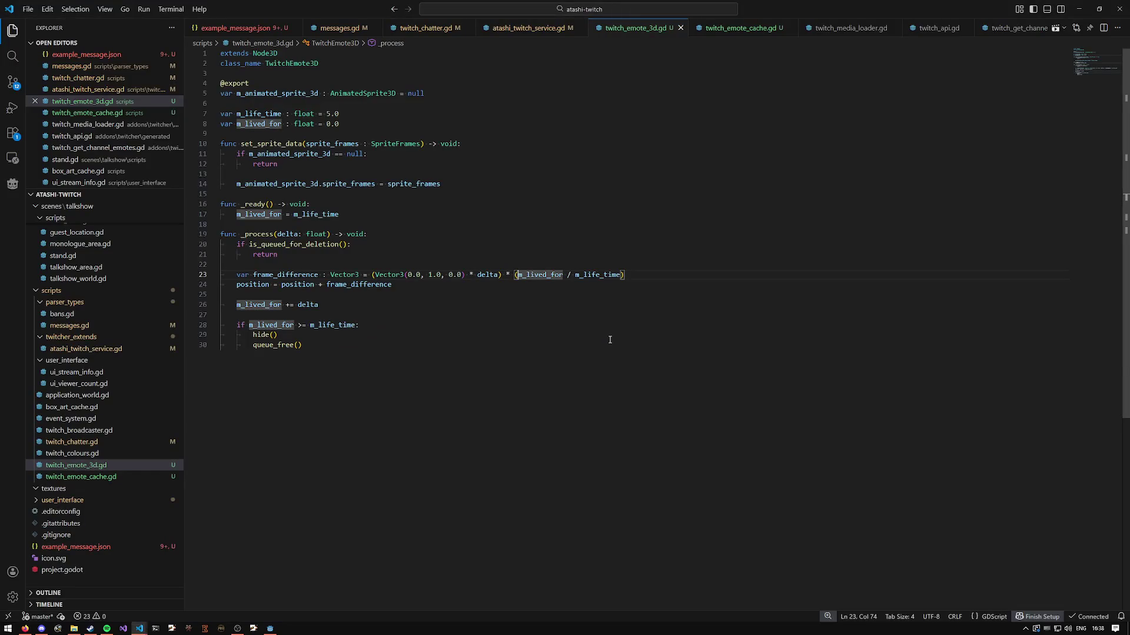
pyautogui.hotkey('alt', 'Tab')
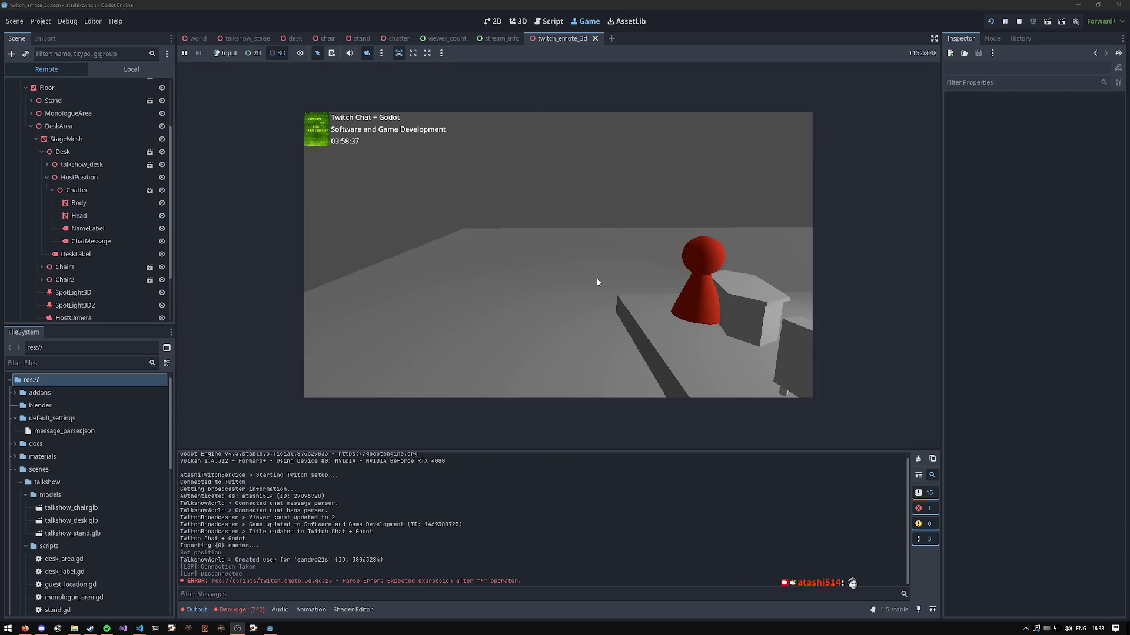
pyautogui.hotkey('alt', 'Tab')
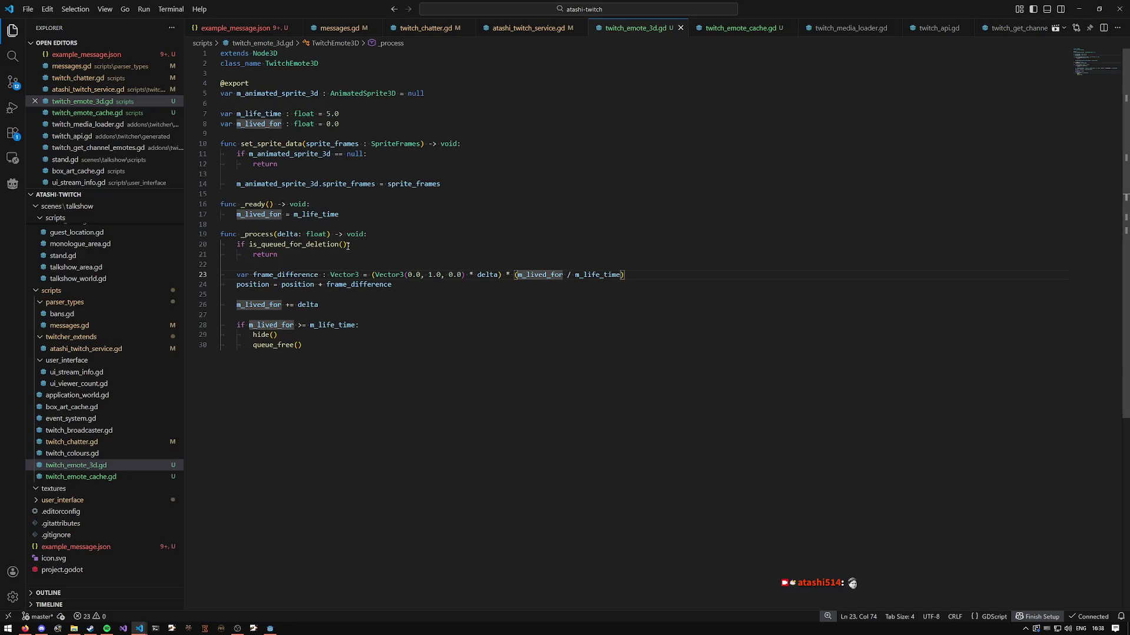
pyautogui.hotkey('ctrl', 'Tab')
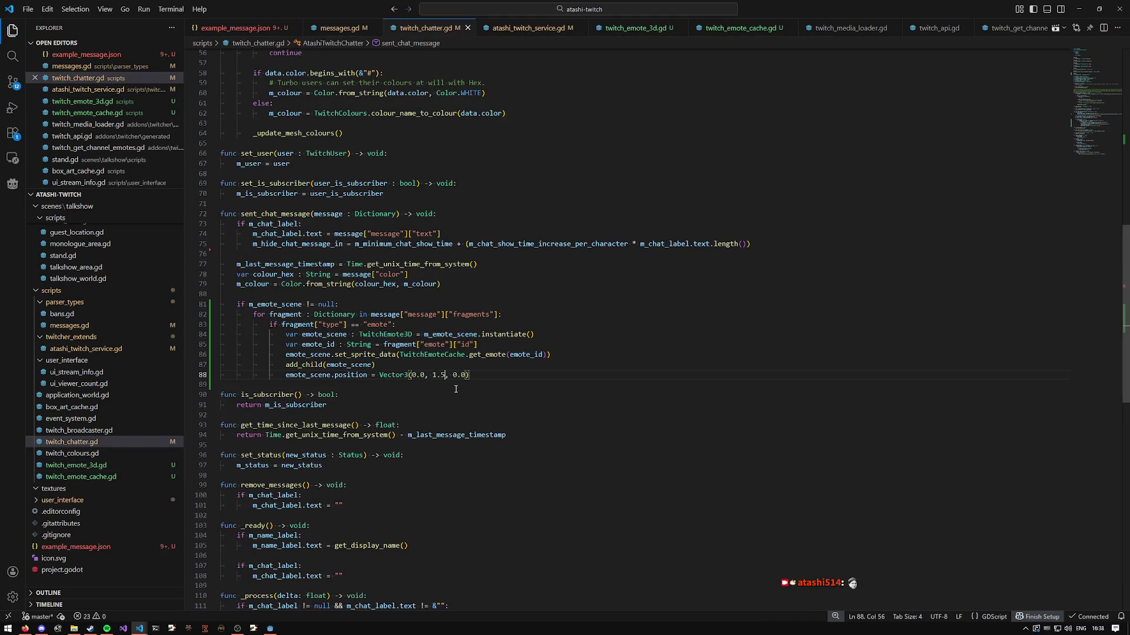
pyautogui.hotkey('alt', 'Tab')
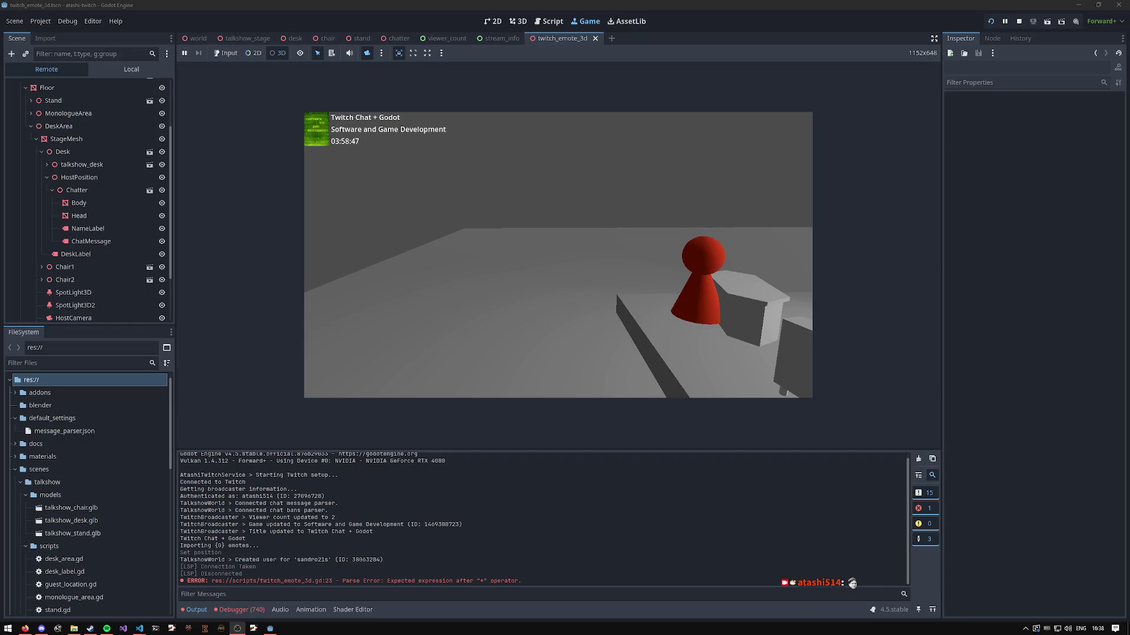
pyautogui.hotkey('alt', 'Tab')
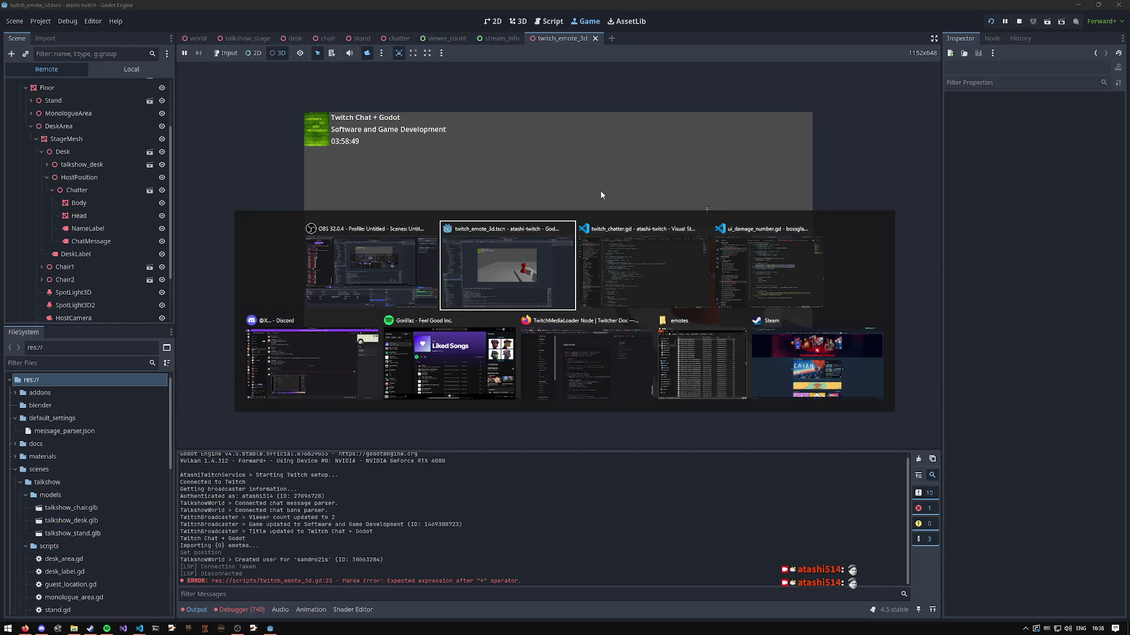
pyautogui.hotkey('alt', 'Tab')
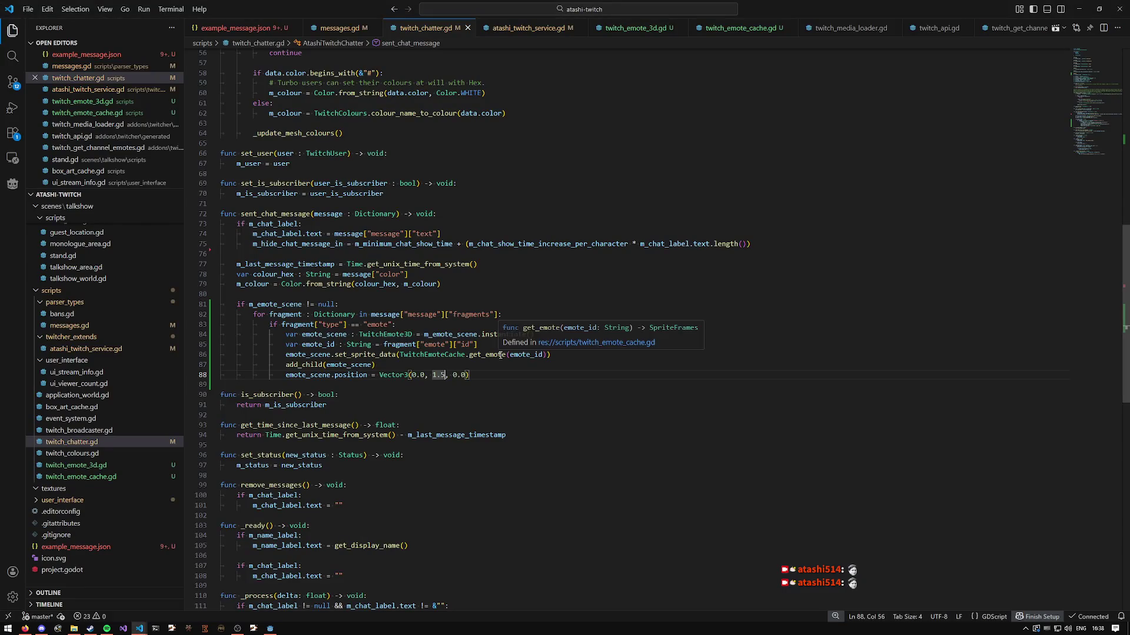
pyautogui.hotkey('ctrl', 'Tab')
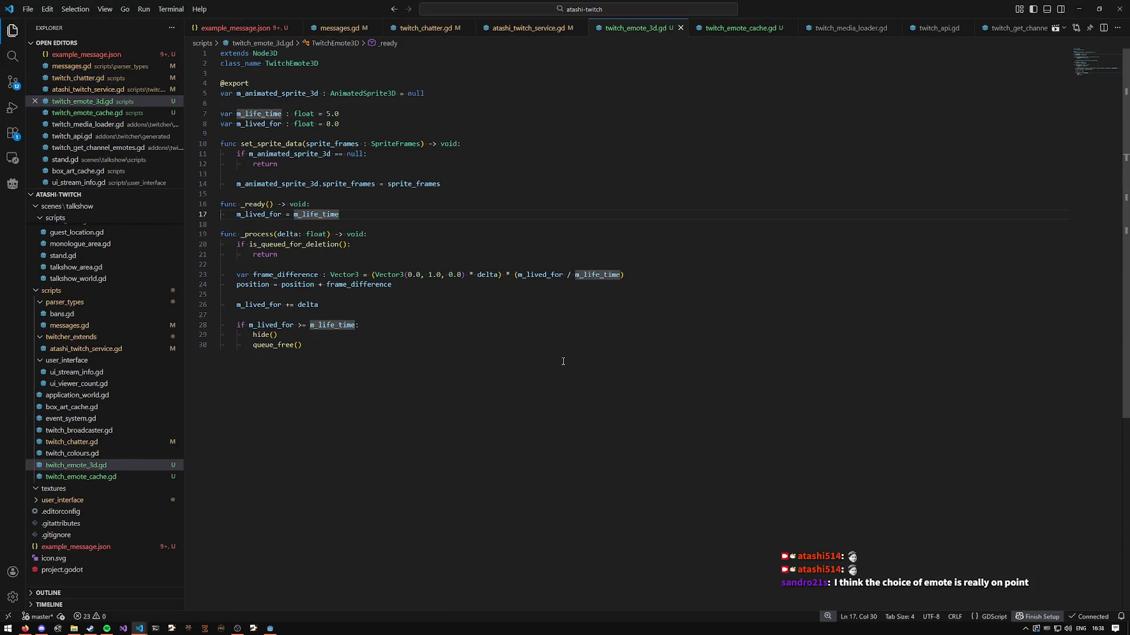
# - Delete the _ready() function and watch the Kappa emote rise in the running game
pyautogui.moveTo(537, 277)
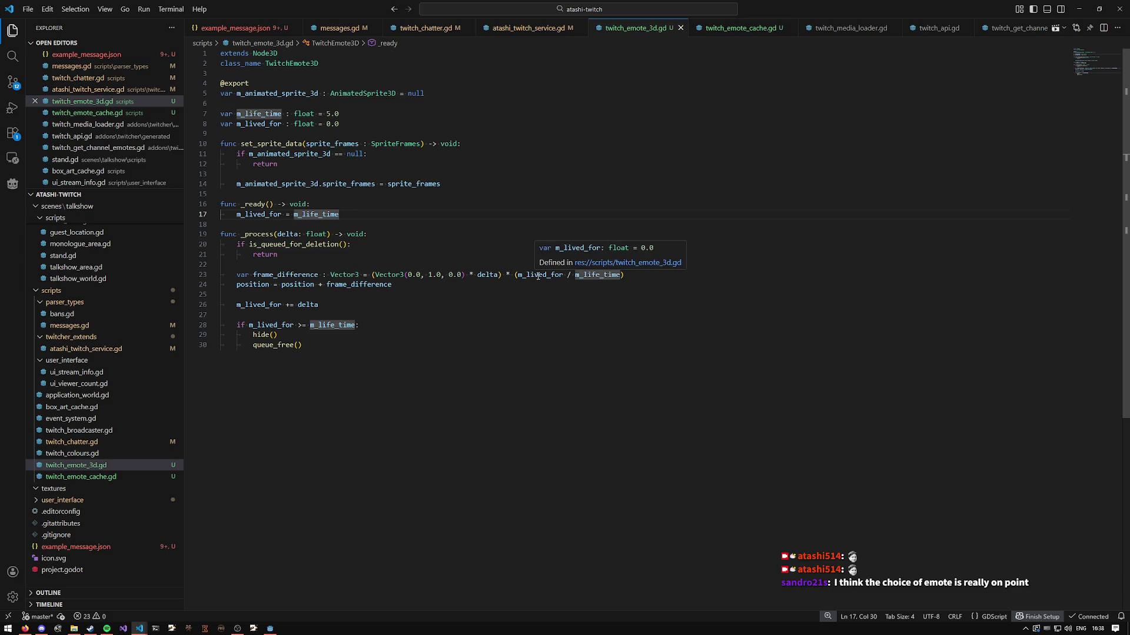
pyautogui.click(538, 275)
pyautogui.click(392, 224)
pyautogui.press('Up')
pyautogui.hotkey('ctrl', 'shift', 'k')
pyautogui.hotkey('ctrl', 'shift', 'k')
pyautogui.press('Up')
pyautogui.hotkey('ctrl', 'shift', 'k')
pyautogui.hotkey('alt', 'Tab')
pyautogui.press('Tab')
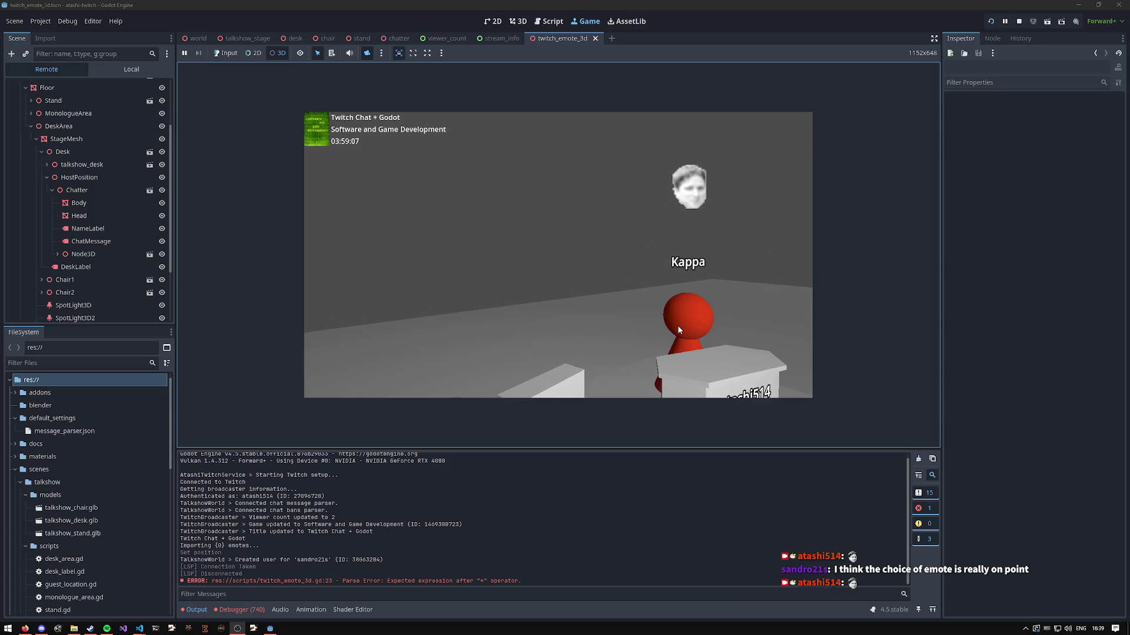
pyautogui.hotkey('alt', 'Tab')
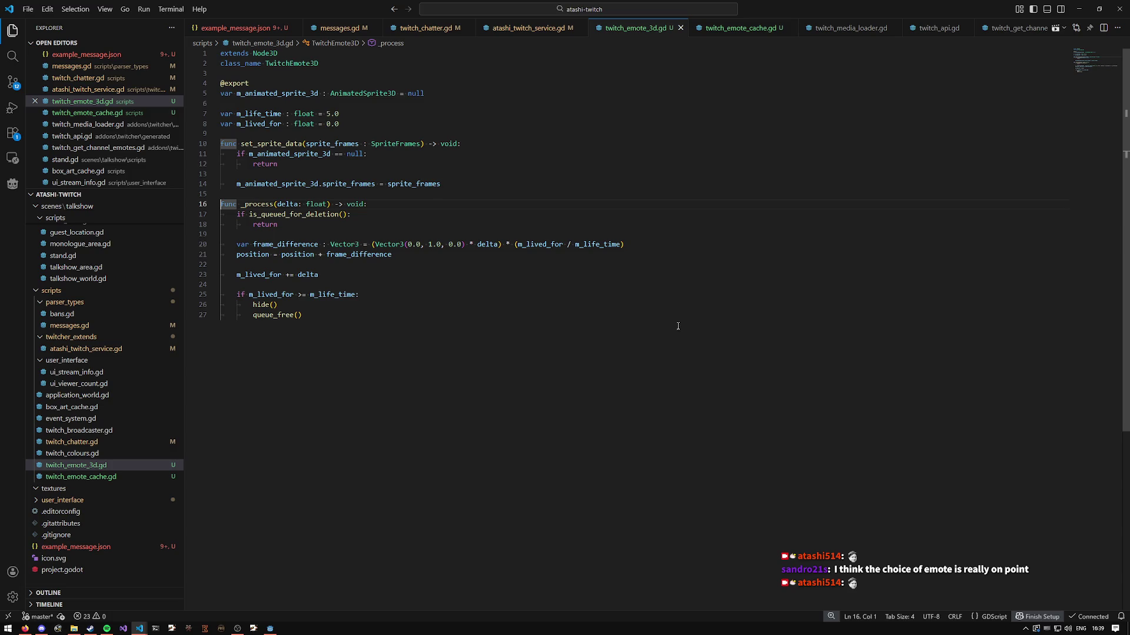
pyautogui.click(514, 245)
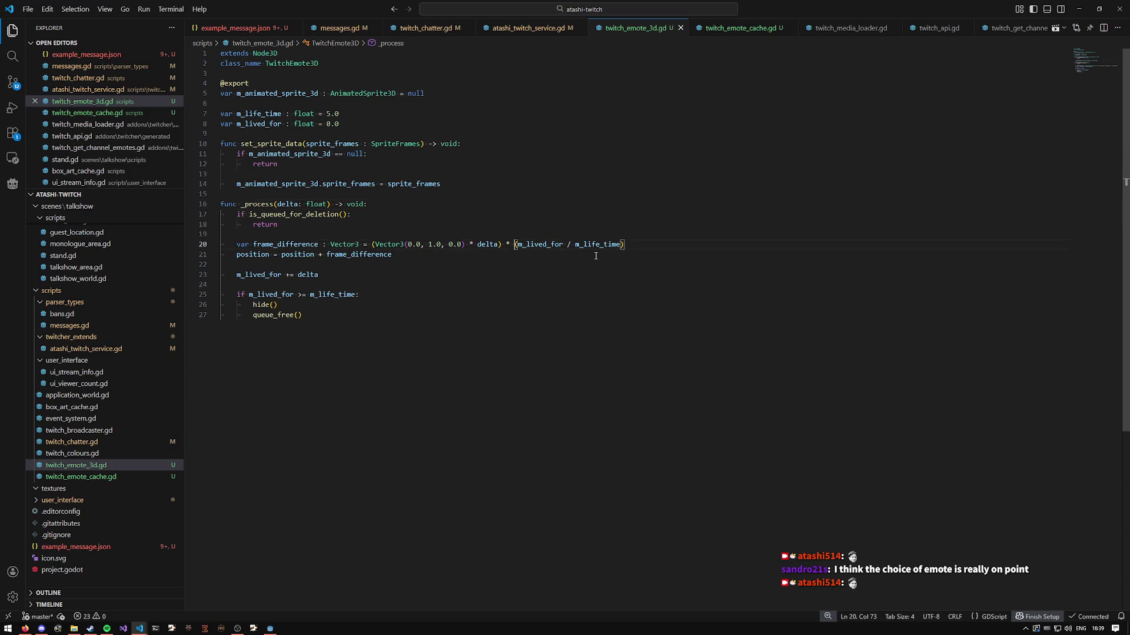
# - Change the multiplier to 1.0 - (m_lived_for / m_life_time), save, and test in Godot
pyautogui.write('1.0 -')
pyautogui.press('Left')
pyautogui.press('Left')
pyautogui.press('Left')
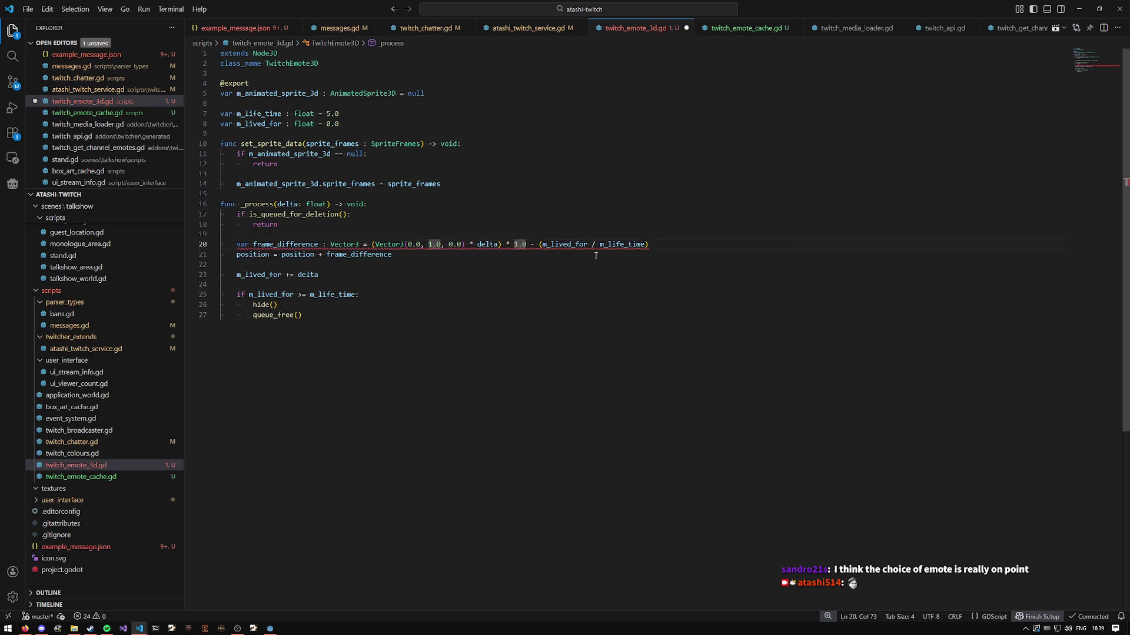
pyautogui.hotkey('ctrl', 's')
pyautogui.hotkey('alt', 'Tab')
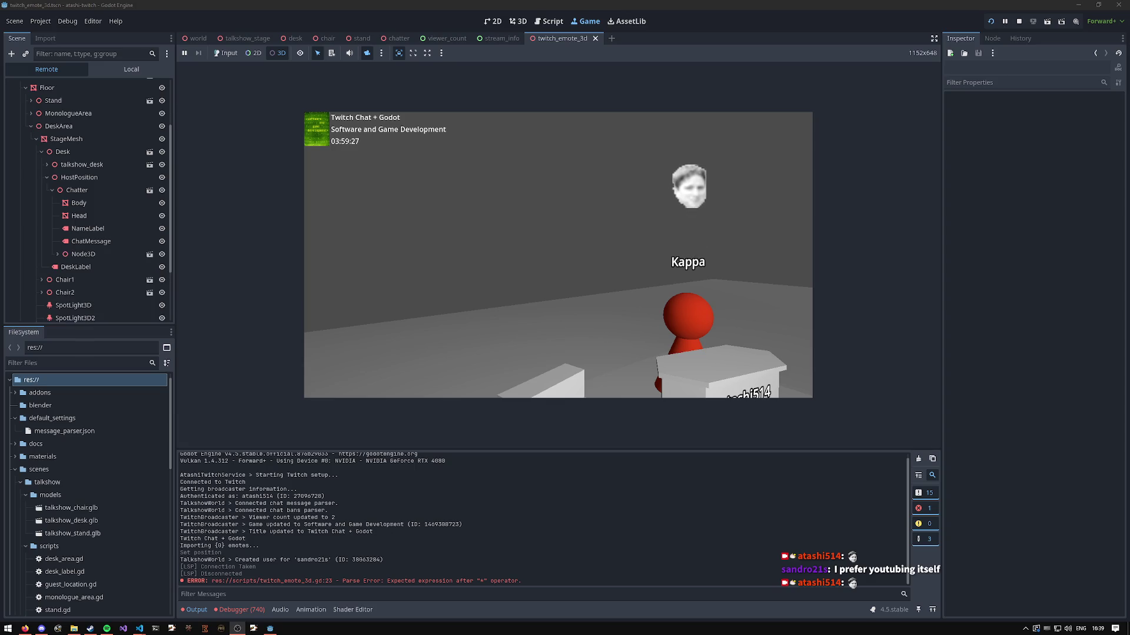
pyautogui.click(741, 259)
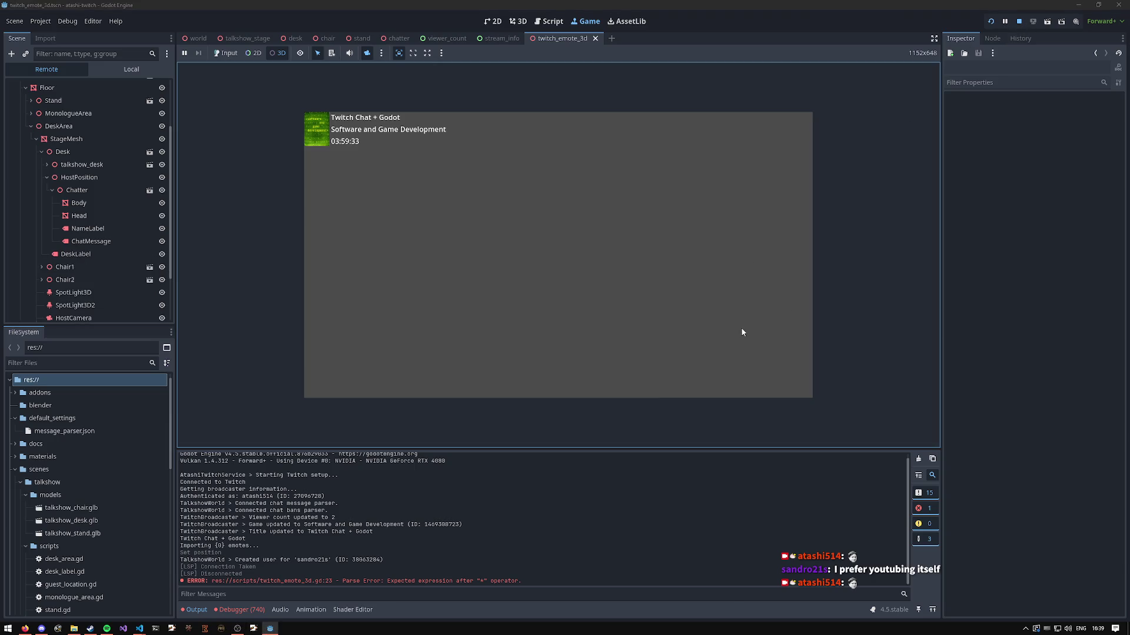
pyautogui.hotkey('alt', 'Tab')
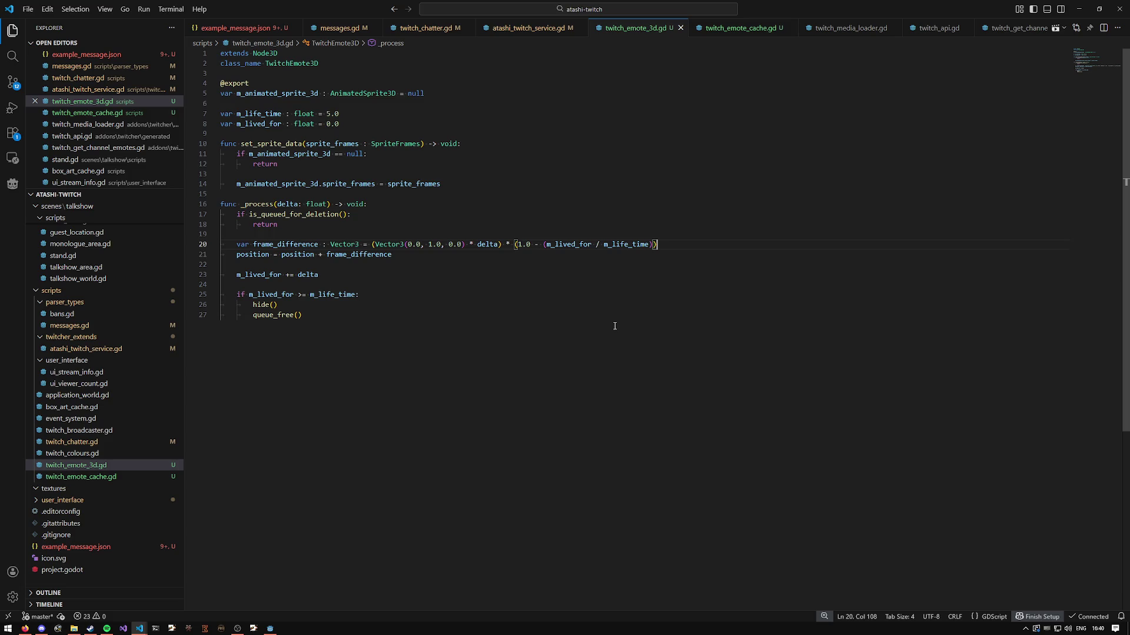
# - Launch Paint from the Start search
pyautogui.press('super')
pyautogui.write('paint')
pyautogui.press('Return')
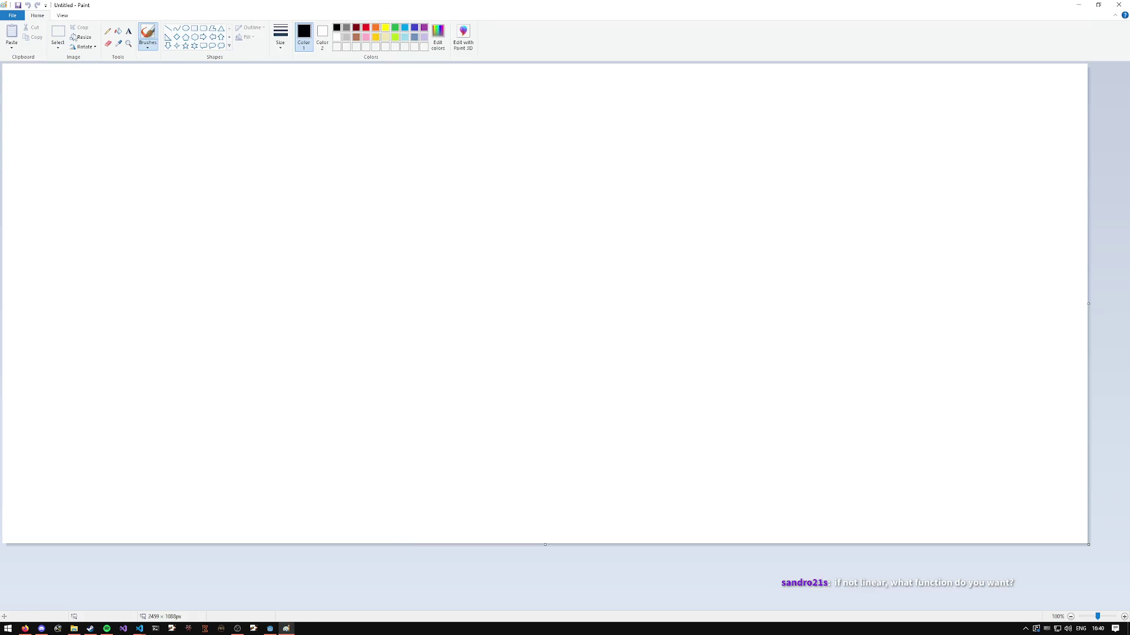
# - Fill the canvas black and draw a yellow curve falling steeply then flattening
pyautogui.click(118, 30)
pyautogui.click(325, 181)
pyautogui.click(385, 27)
pyautogui.click(148, 33)
pyautogui.moveTo(412, 162)
pyautogui.mouseDown()
pyautogui.moveTo(379, 358)
pyautogui.moveTo(533, 377)
pyautogui.mouseUp()
pyautogui.hotkey('ctrl', 'z')
pyautogui.moveTo(355, 139); pyautogui.dragTo(677, 323)
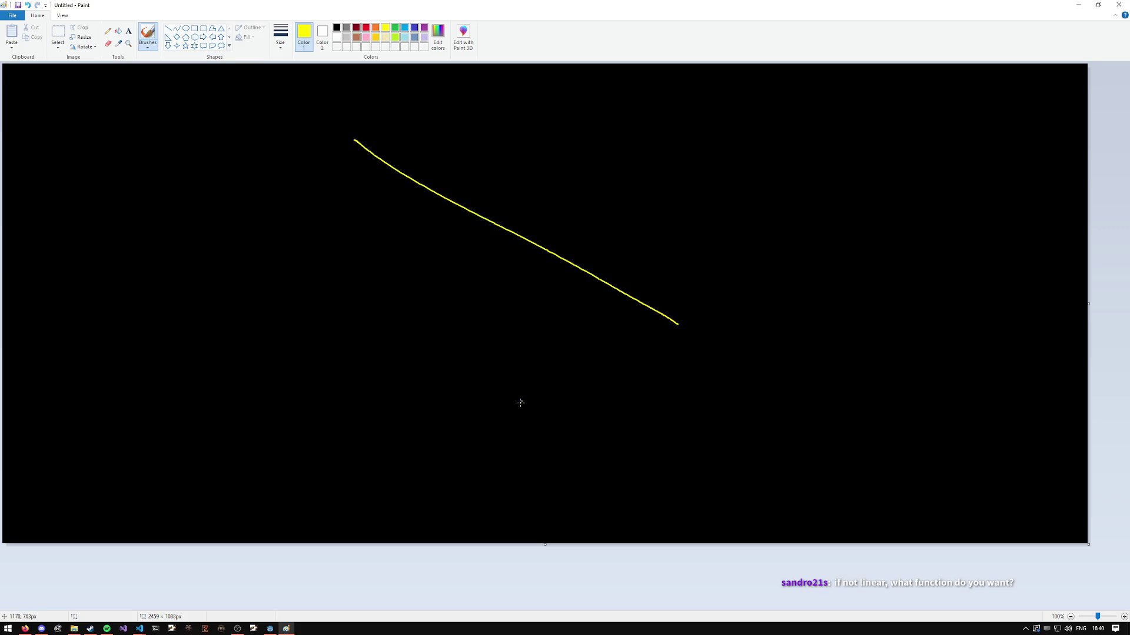
pyautogui.moveTo(344, 285)
pyautogui.mouseDown()
pyautogui.moveTo(517, 484)
pyautogui.moveTo(553, 483)
pyautogui.mouseUp()
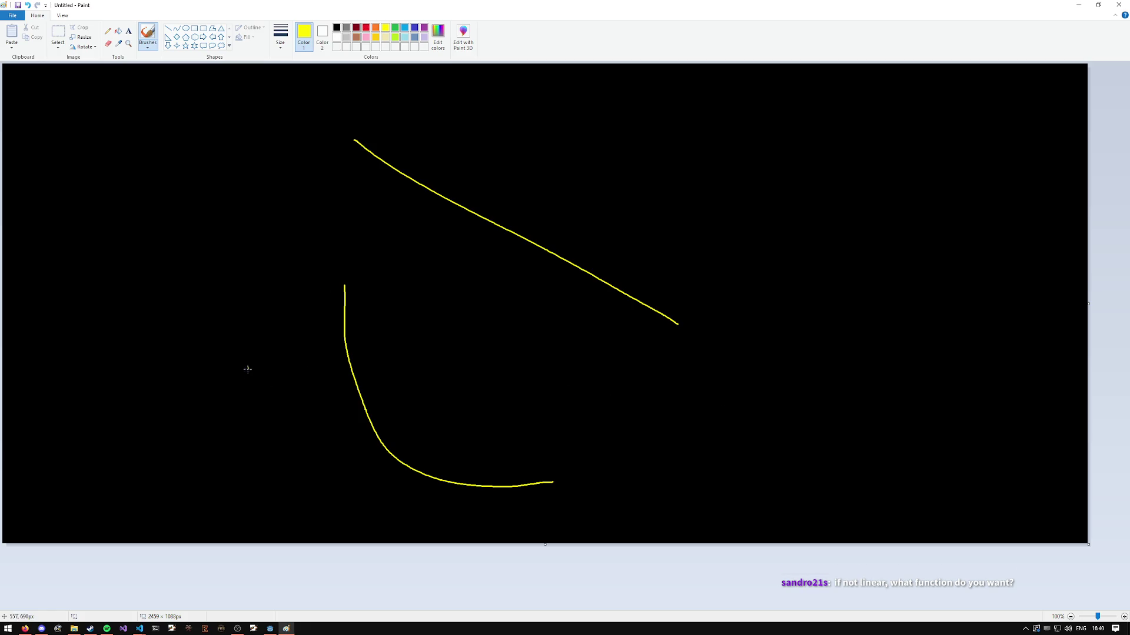
# - Label the graph 'Speed' and 'Time' and draw the horizontal time and vertical speed axes
pyautogui.moveTo(281, 356)
pyautogui.mouseDown()
pyautogui.moveTo(266, 356)
pyautogui.moveTo(286, 397)
pyautogui.moveTo(315, 377)
pyautogui.moveTo(340, 385)
pyautogui.mouseUp()
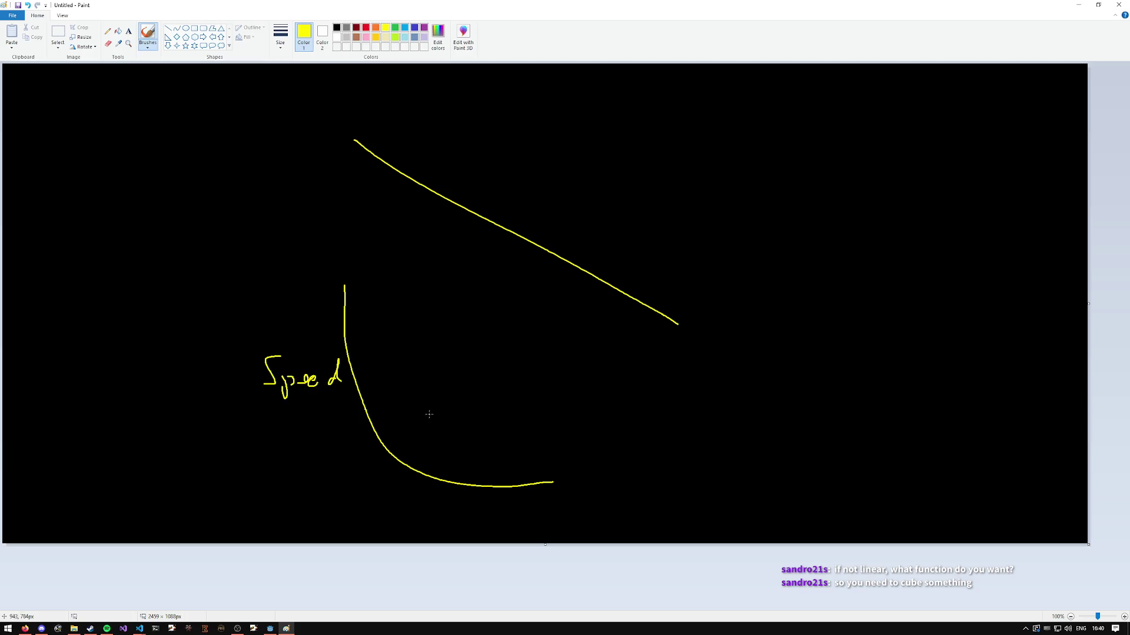
pyautogui.moveTo(410, 514)
pyautogui.mouseDown()
pyautogui.moveTo(411, 535)
pyautogui.moveTo(473, 519)
pyautogui.moveTo(478, 532)
pyautogui.mouseUp()
pyautogui.moveTo(276, 487); pyautogui.dragTo(612, 505)
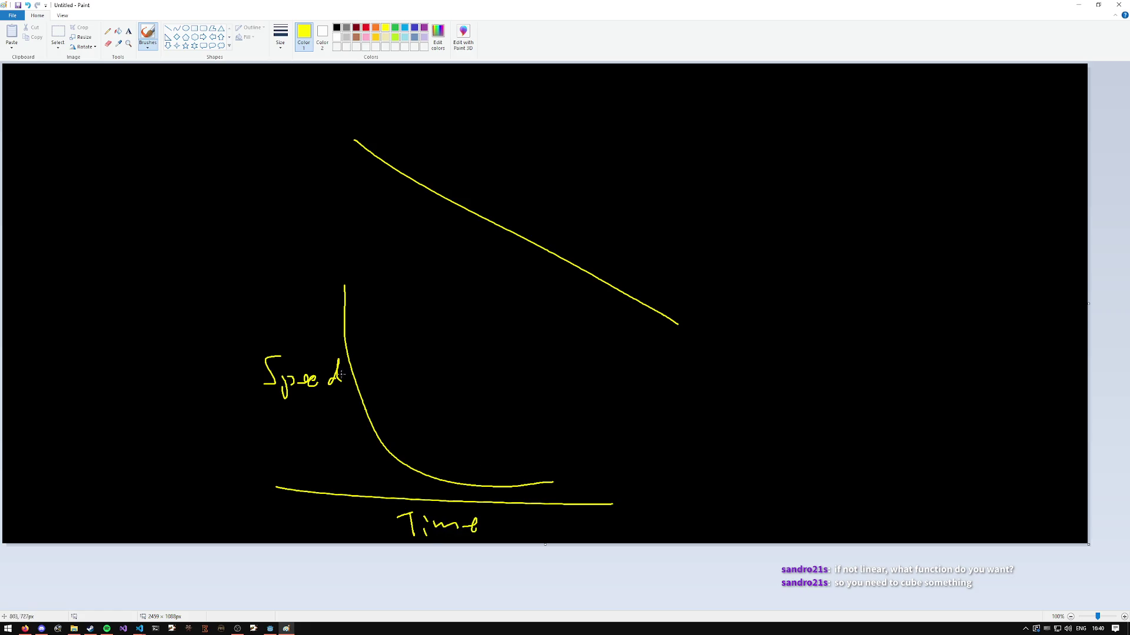
pyautogui.moveTo(337, 238); pyautogui.dragTo(324, 540)
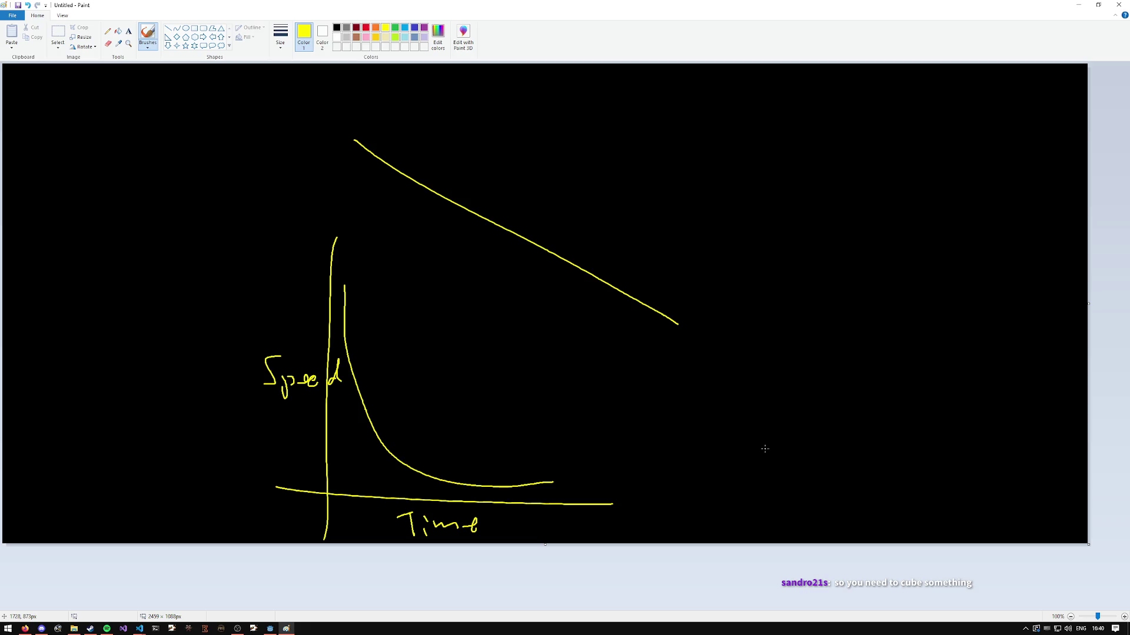
pyautogui.hotkey('alt', 'Tab')
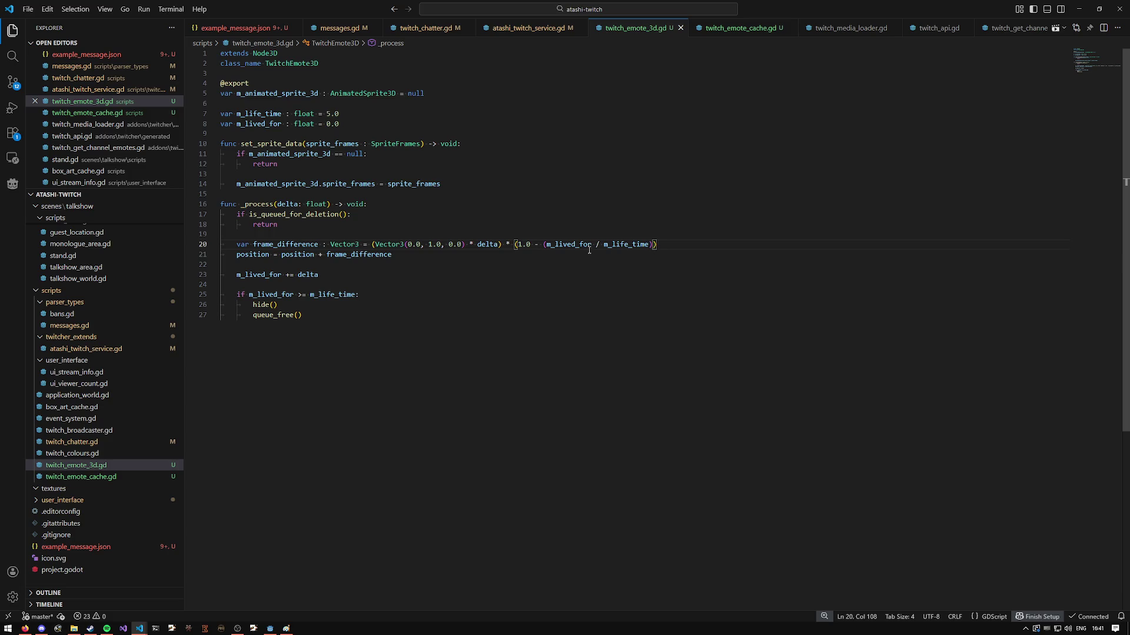
# - Declare var progress : float = 1.0 - (m_lived_for / m_life_time) on a new line 20
pyautogui.click(682, 286)
pyautogui.moveTo(516, 244); pyautogui.dragTo(652, 243)
pyautogui.hotkey('ctrl', 'shift', 'Return')
pyautogui.write('var ')
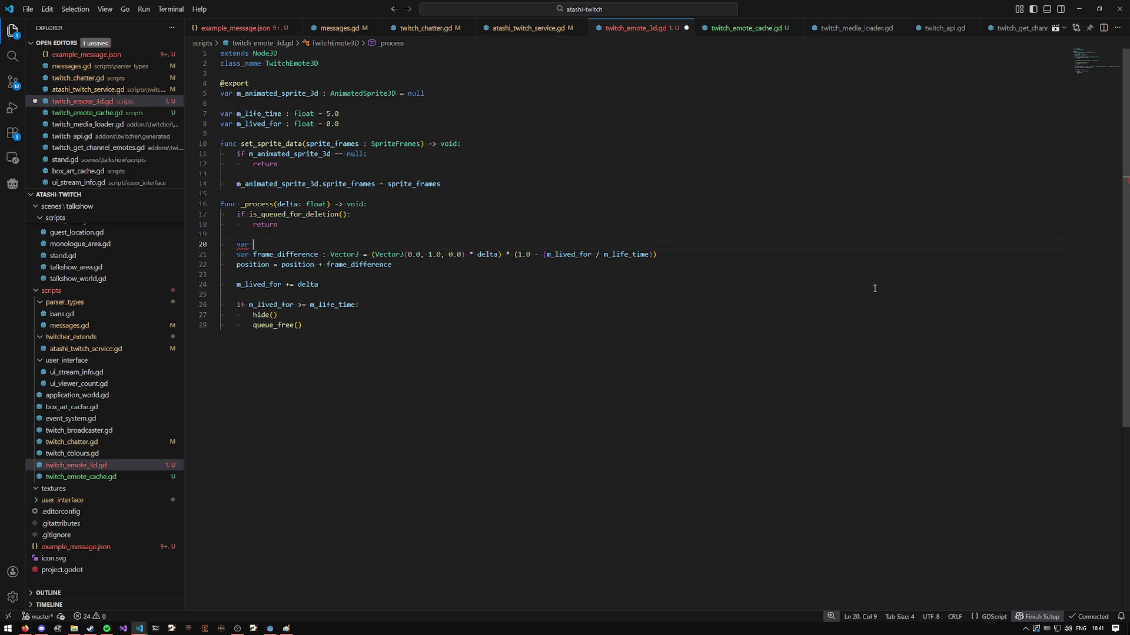
pyautogui.write('progress :')
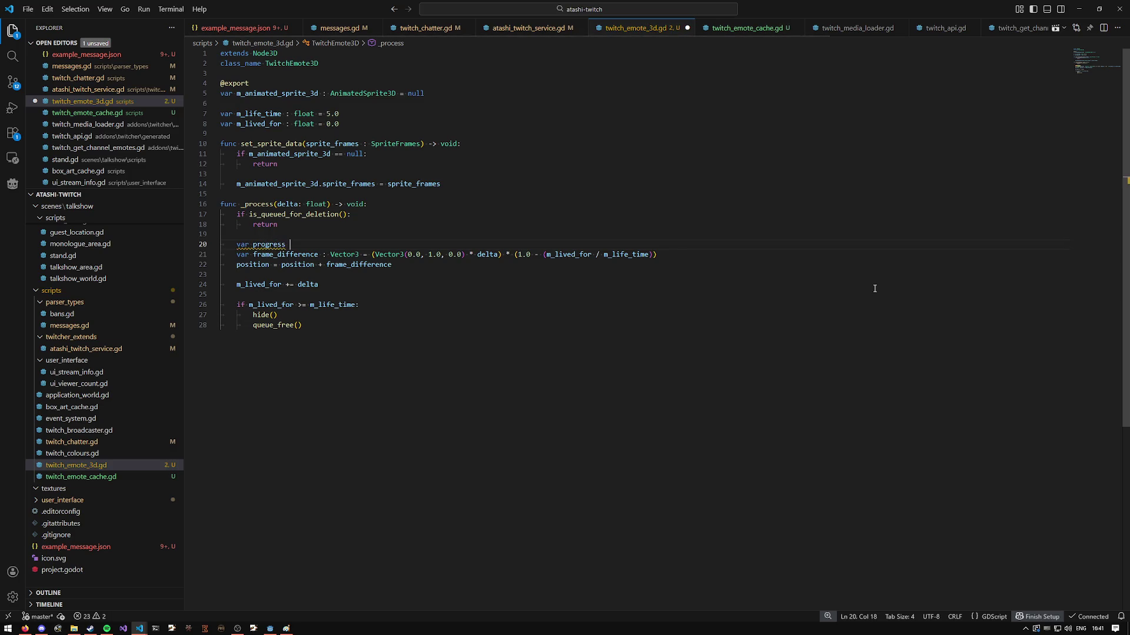
pyautogui.write('loat = (1.0 - (m_lived_for / m_life_time)')
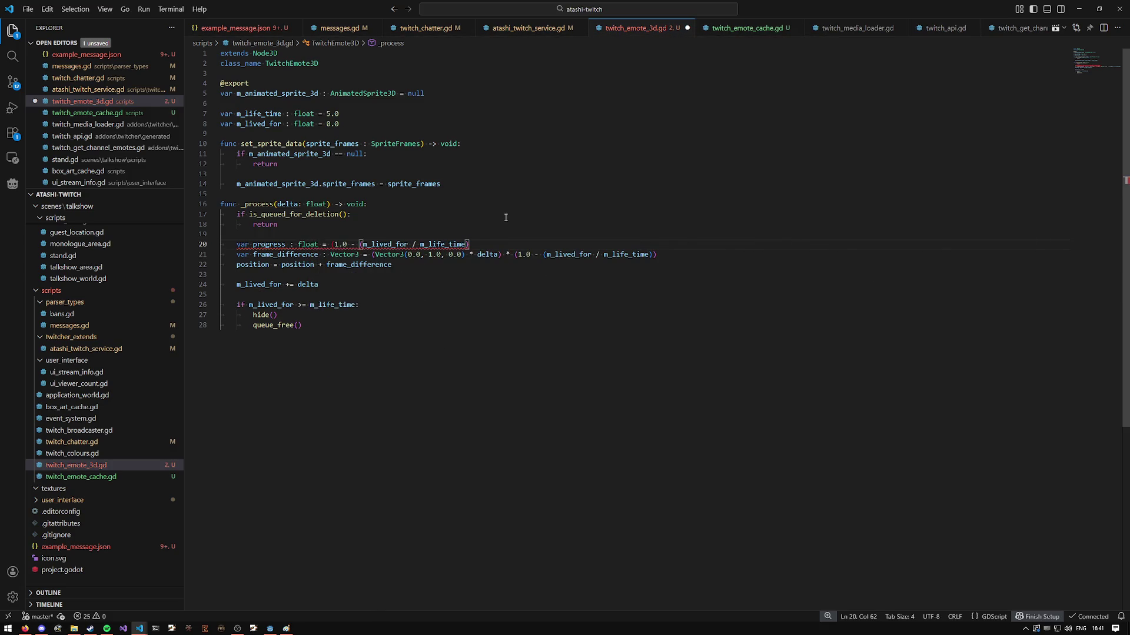
pyautogui.hotkey('ctrl', 'Left')
pyautogui.hotkey('ctrl', 'Left')
pyautogui.hotkey('ctrl', 'Left')
pyautogui.press('BackSpace')
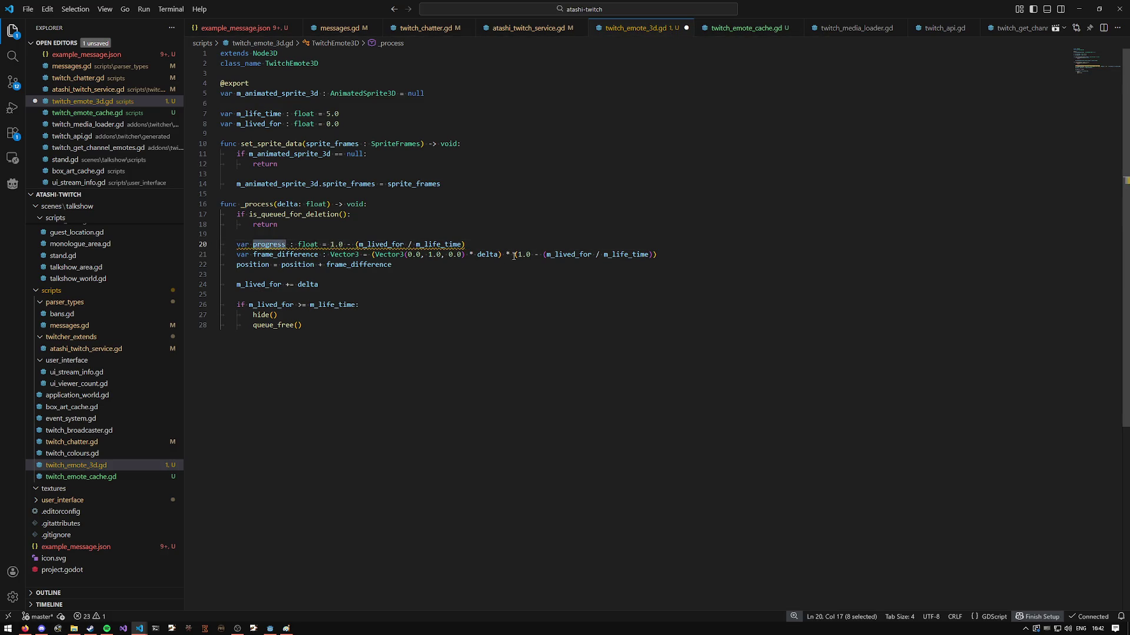
# - Replace line 21's life-fraction expression with progress * progress, save, and check the running game
pyautogui.moveTo(515, 255); pyautogui.dragTo(653, 254)
pyautogui.write('progress')
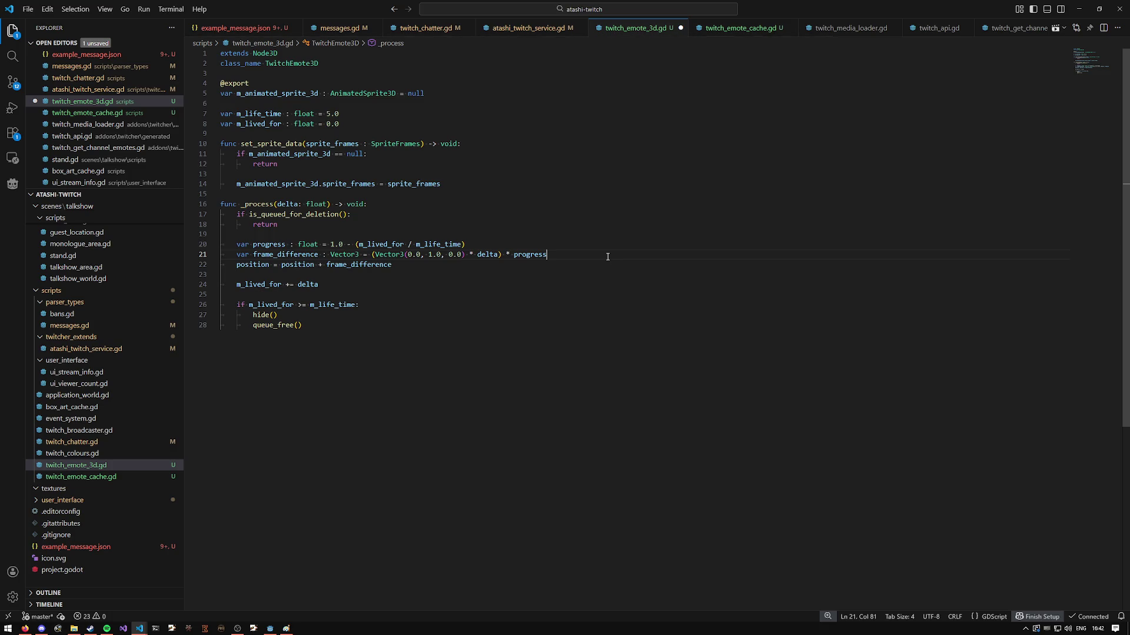
pyautogui.write('* progress')
pyautogui.hotkey('ctrl', 's')
pyautogui.hotkey('alt', 'Tab')
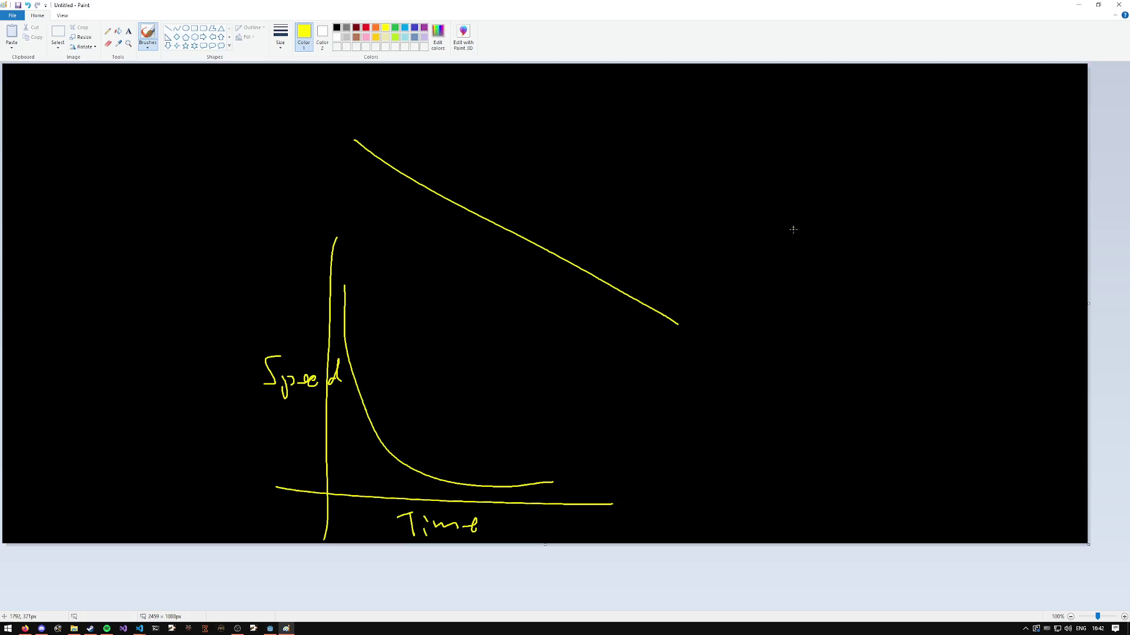
pyautogui.hotkey('alt', 'Tab')
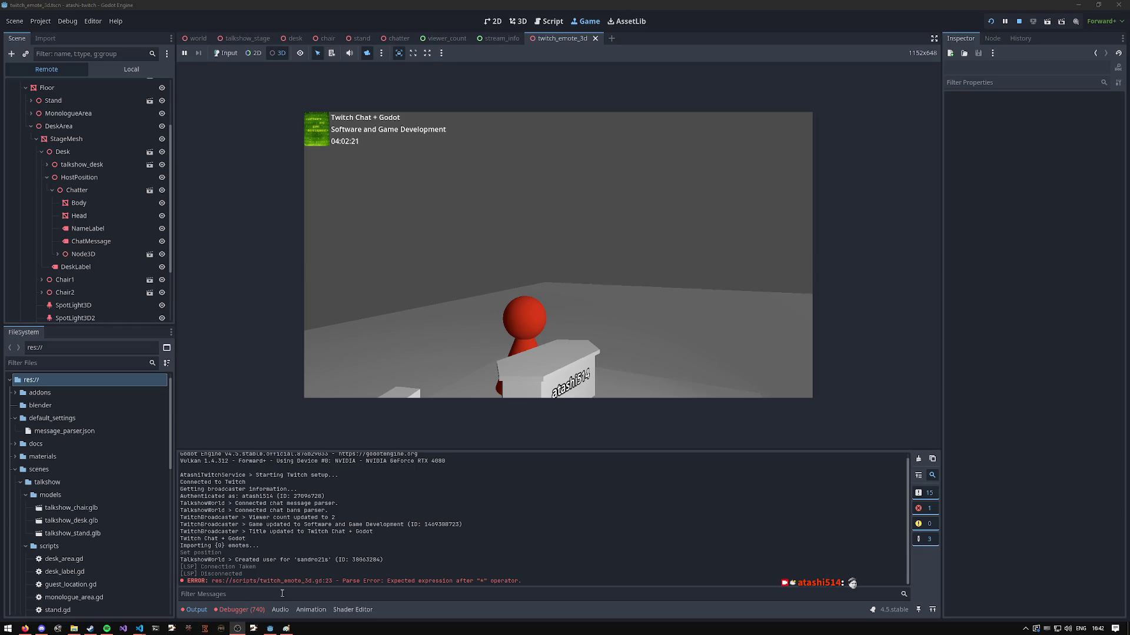
# - Back in the script, change line 21's movement scale to (progress * 2.0) and save
pyautogui.moveTo(139, 628)
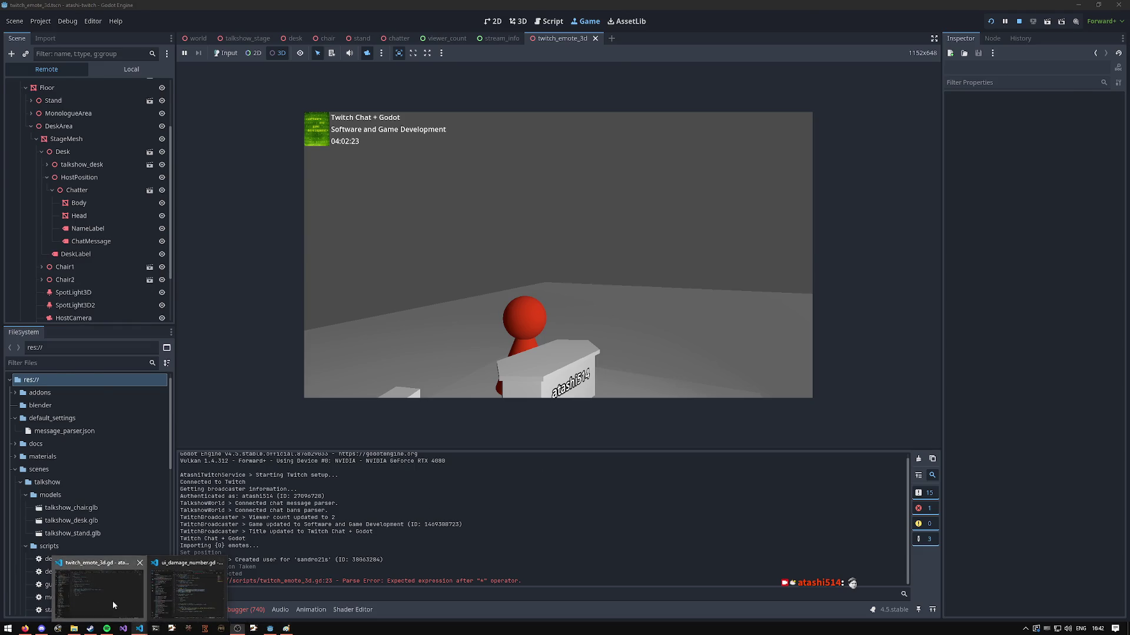
pyautogui.click(111, 601)
pyautogui.click(575, 368)
pyautogui.click(608, 257)
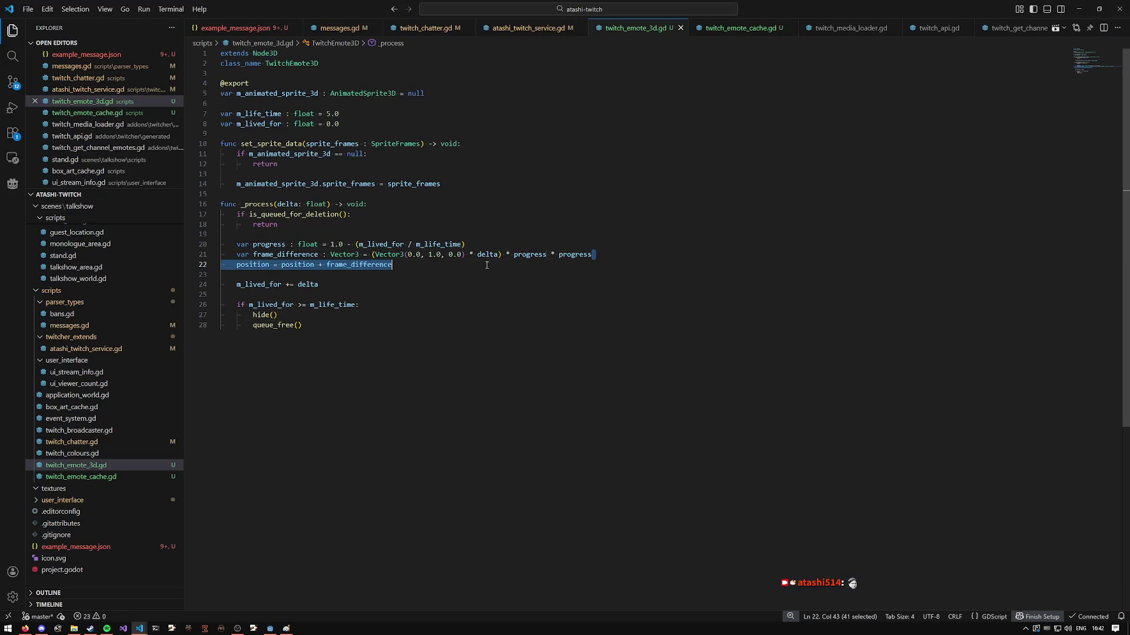
pyautogui.hotkey('ctrl', 'BackSpace')
pyautogui.write('2.0')
pyautogui.click(514, 254)
pyautogui.write('(')
pyautogui.press('End')
pyautogui.write(')')
pyautogui.hotkey('ctrl', 's')
# - Undo line 21 back to progress * progress and save the script
pyautogui.click(715, 248)
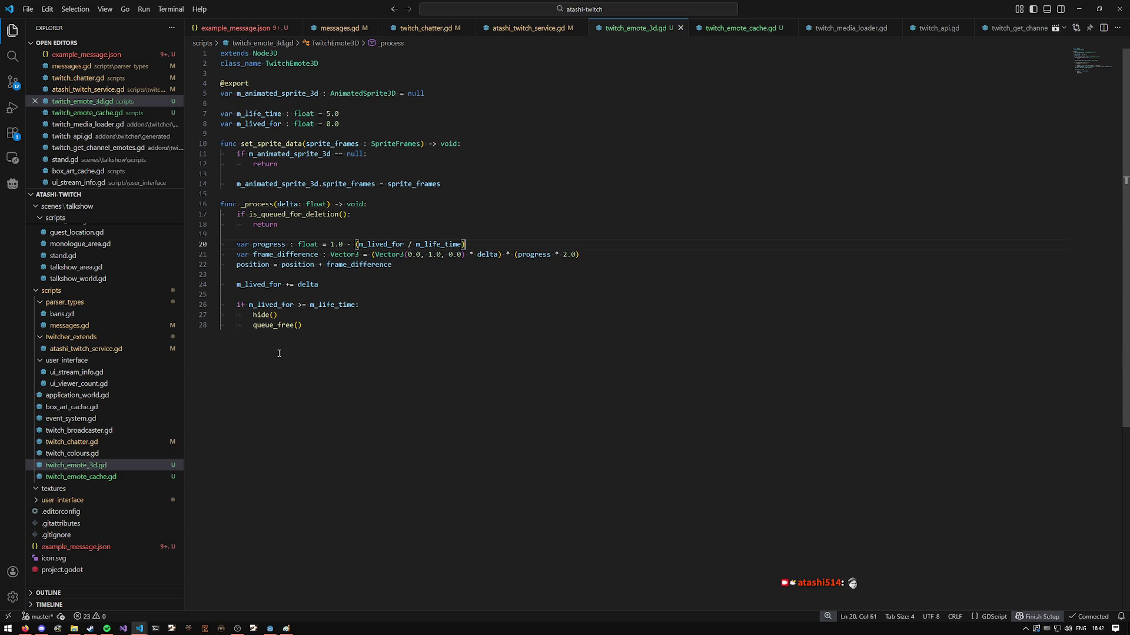
pyautogui.hotkey('ctrl', 'z')
pyautogui.hotkey('ctrl', 'z')
pyautogui.hotkey('ctrl', 'z')
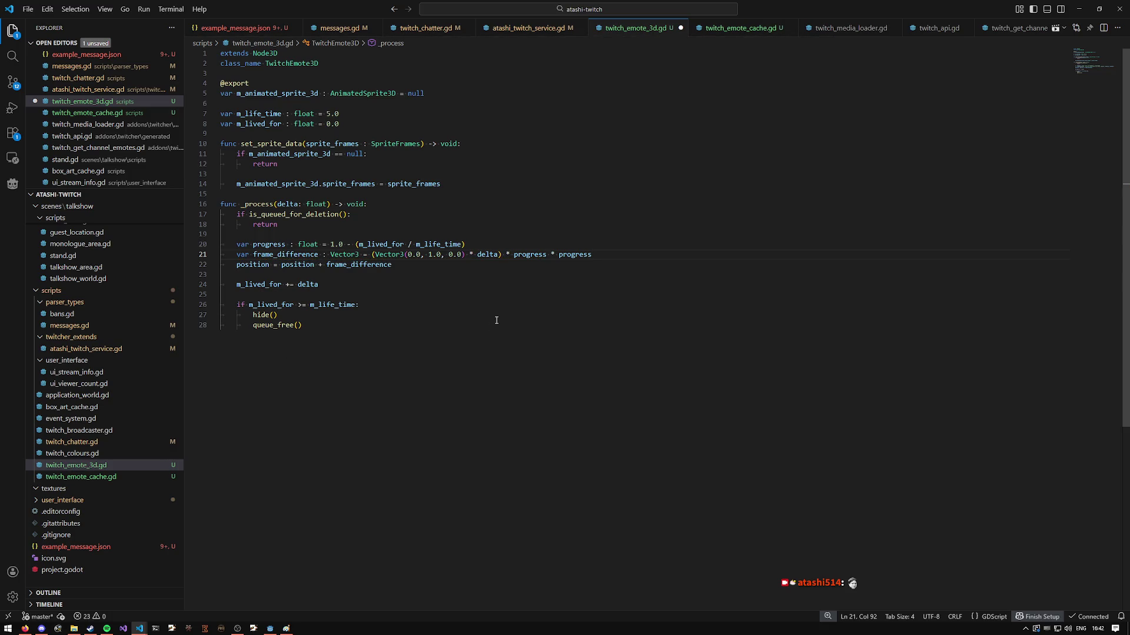
pyautogui.moveTo(513, 254); pyautogui.dragTo(618, 257)
pyautogui.hotkey('ctrl', 's')
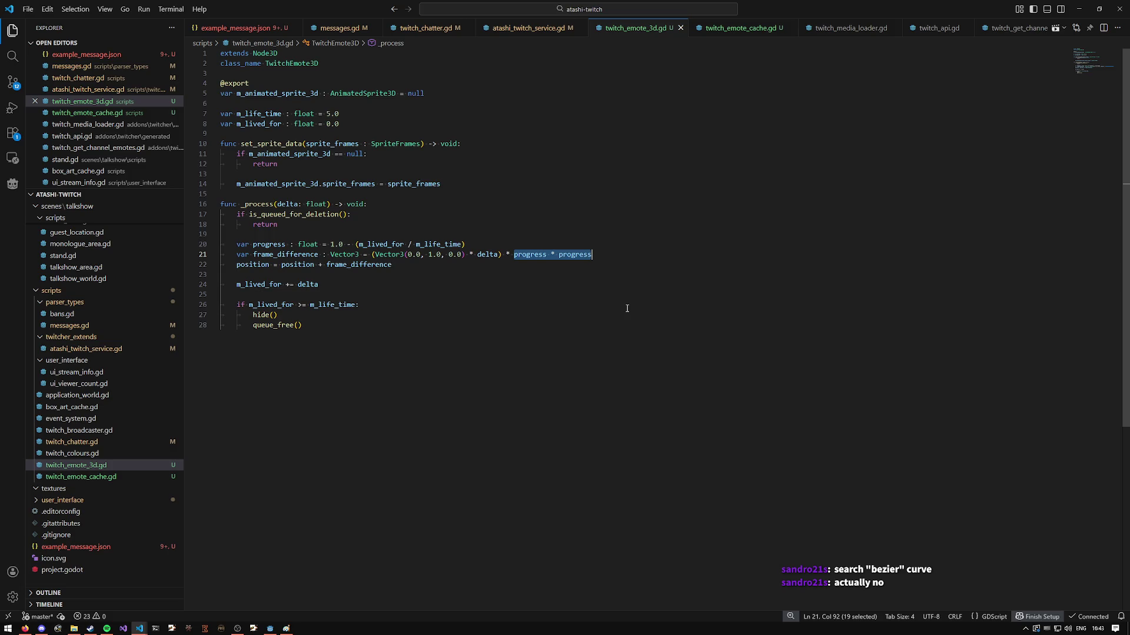
pyautogui.click(626, 308)
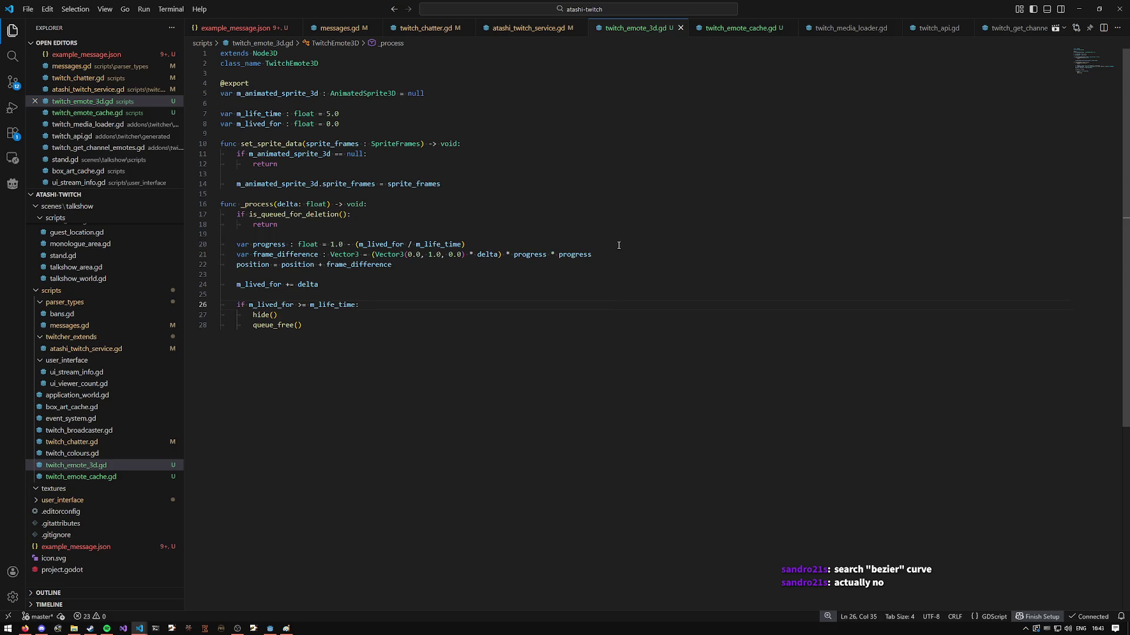
pyautogui.moveTo(514, 254); pyautogui.dragTo(591, 254)
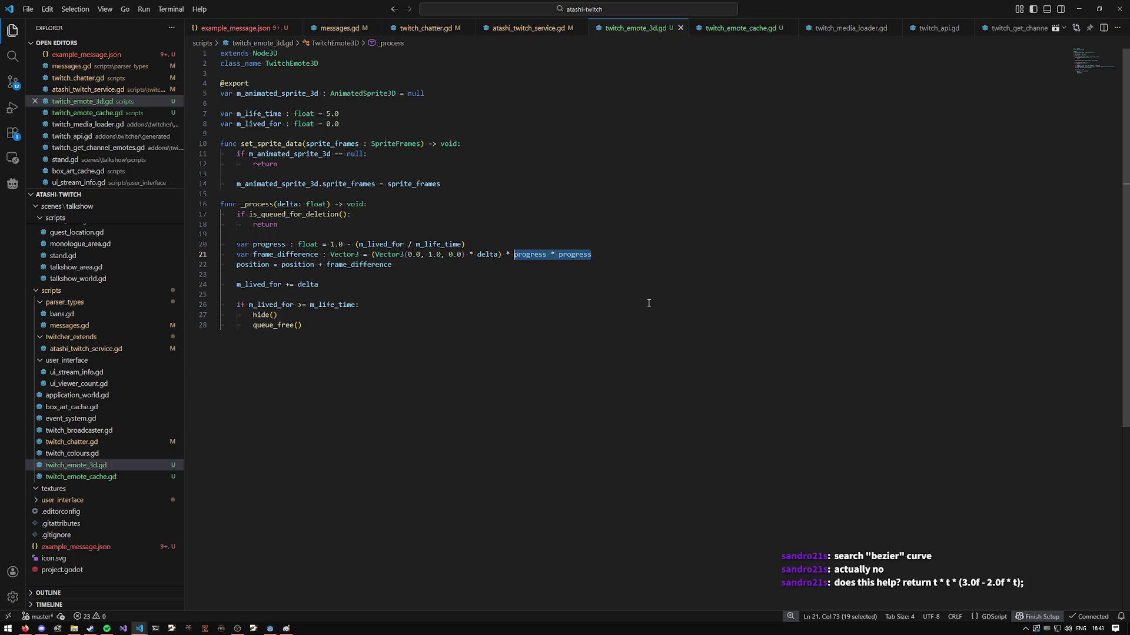
# - Replace progress * progress on line 21 with pow(progress, 2.0) and save
pyautogui.press('Left')
pyautogui.hotkey('ctrl', 'Right')
pyautogui.hotkey('ctrl', 'Right')
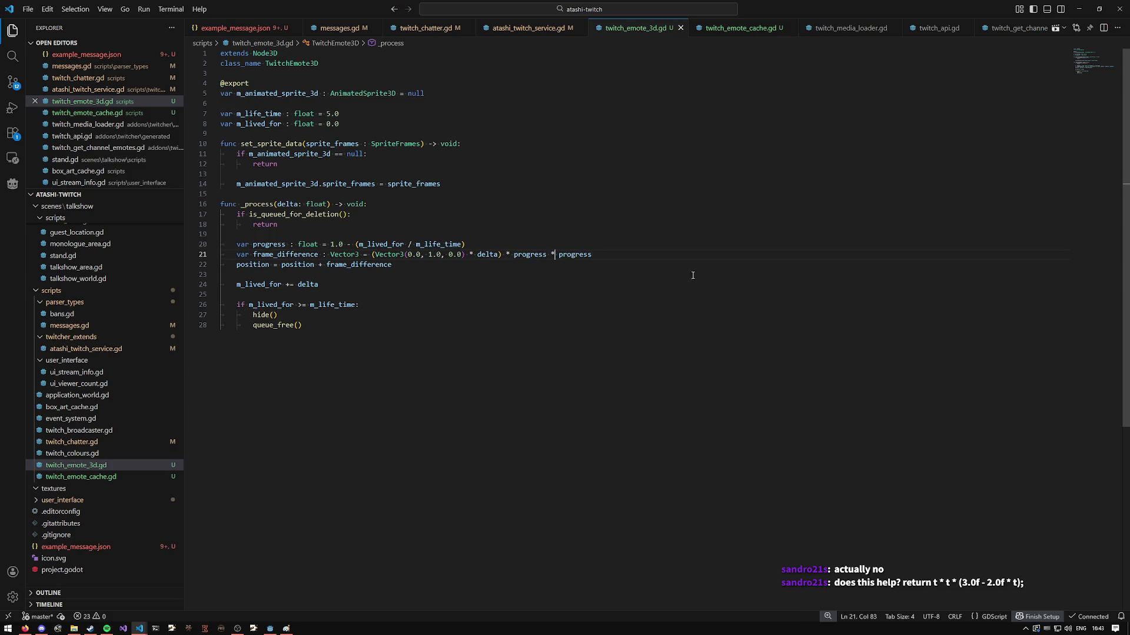
pyautogui.click(542, 254)
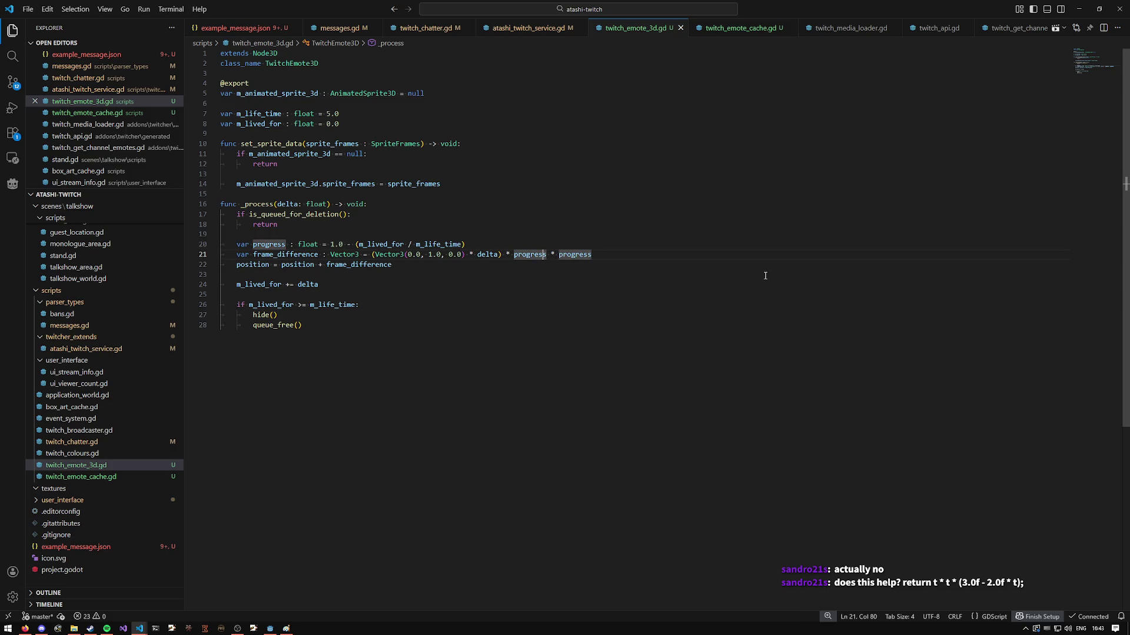
pyautogui.write('po')
pyautogui.press('Escape')
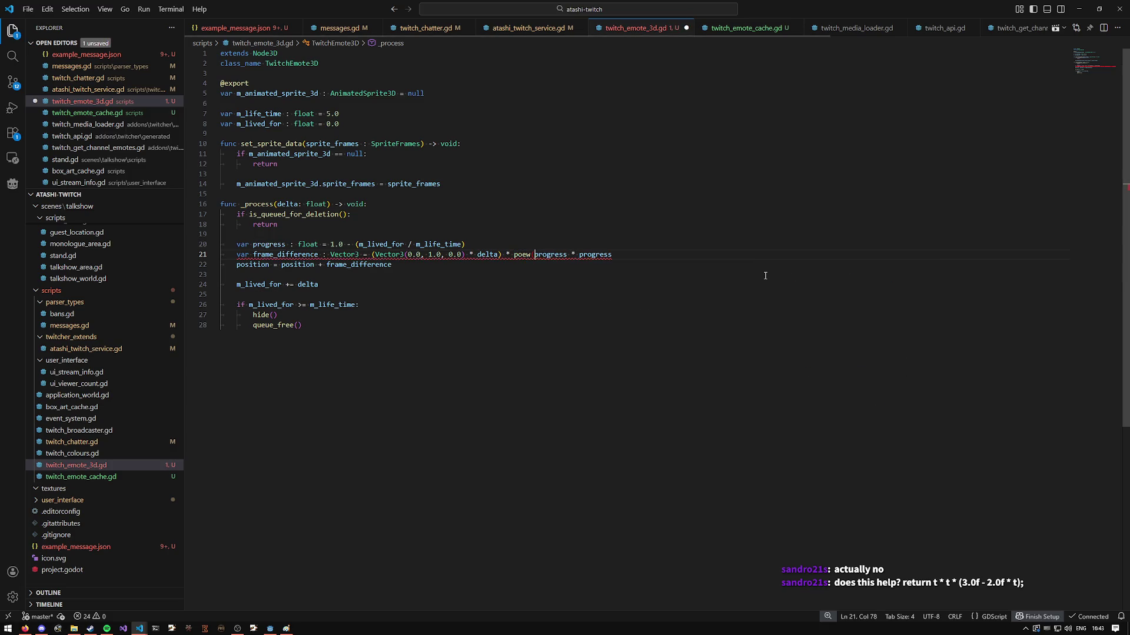
pyautogui.write('w')
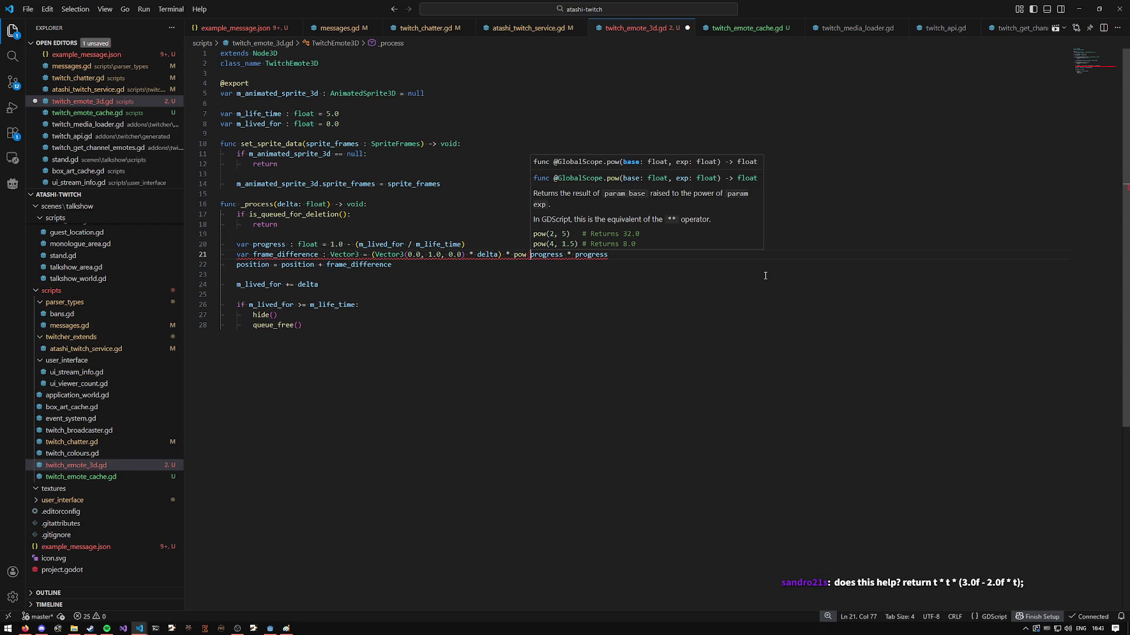
pyautogui.hotkey('ctrl', 'Right')
pyautogui.hotkey('shift', 'End')
pyautogui.write(', 2.0')
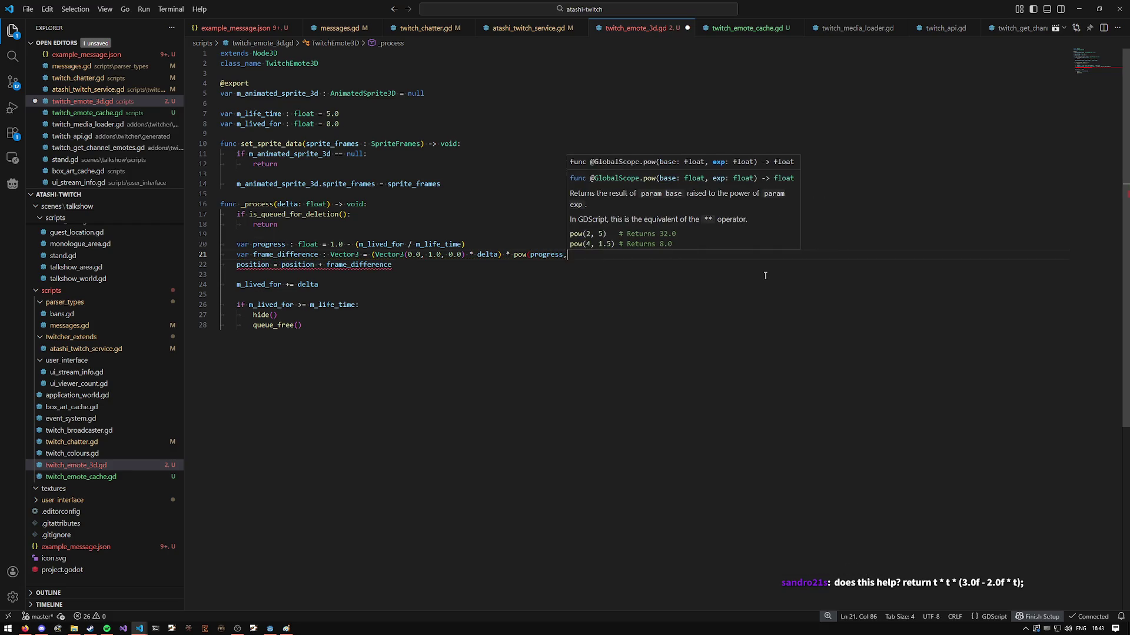
pyautogui.write(')')
pyautogui.hotkey('ctrl', 's')
# - Switch to the Godot editor and open the chatter scene
pyautogui.hotkey('alt', 'Tab')
pyautogui.hotkey('alt', 'Tab')
pyautogui.click(716, 192)
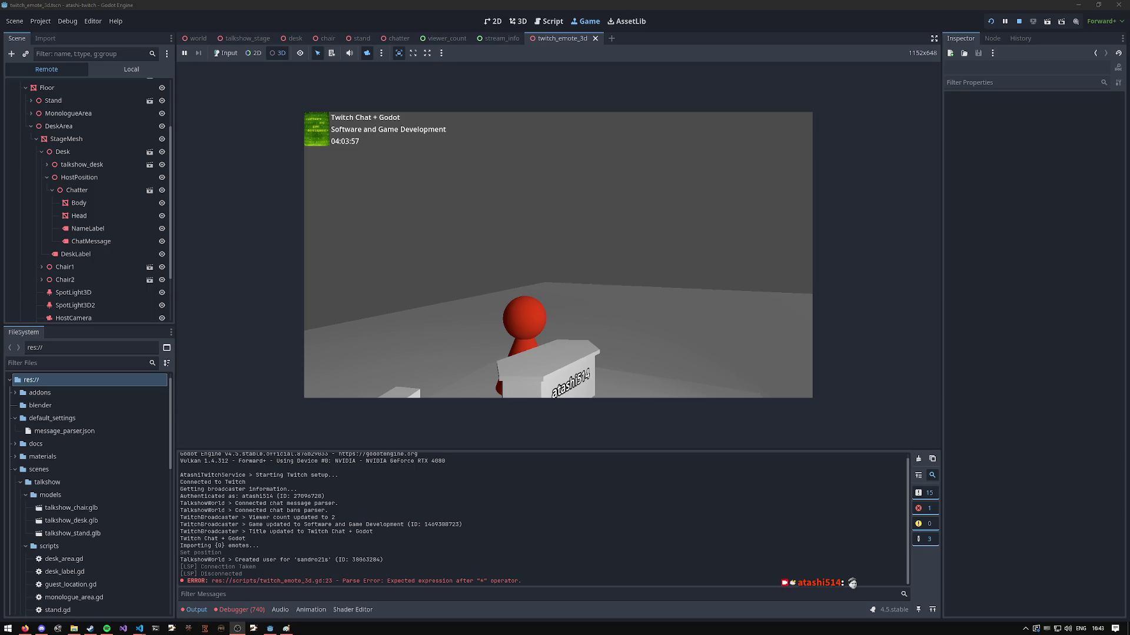
pyautogui.hotkey('alt', 'Tab')
pyautogui.click(681, 272)
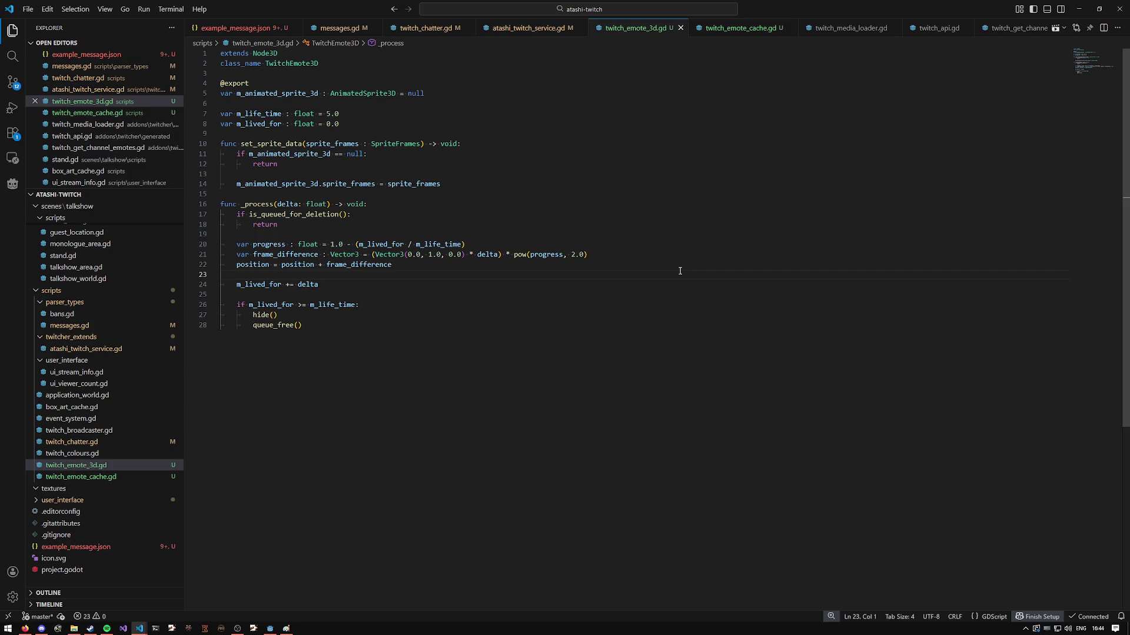
pyautogui.hotkey('alt', 'Tab')
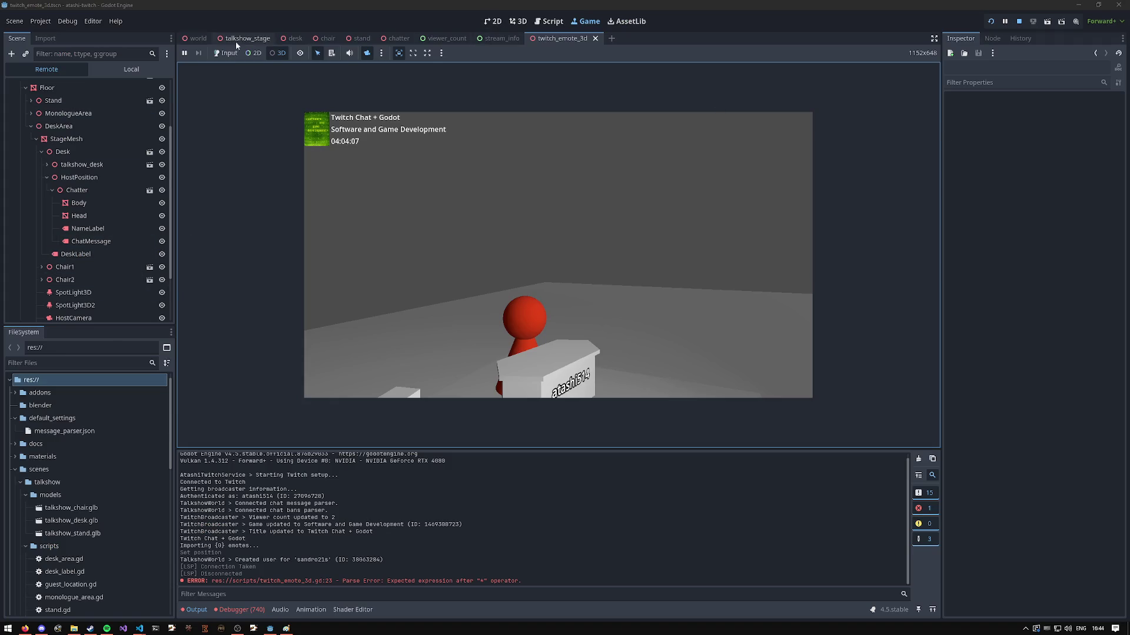
pyautogui.click(398, 39)
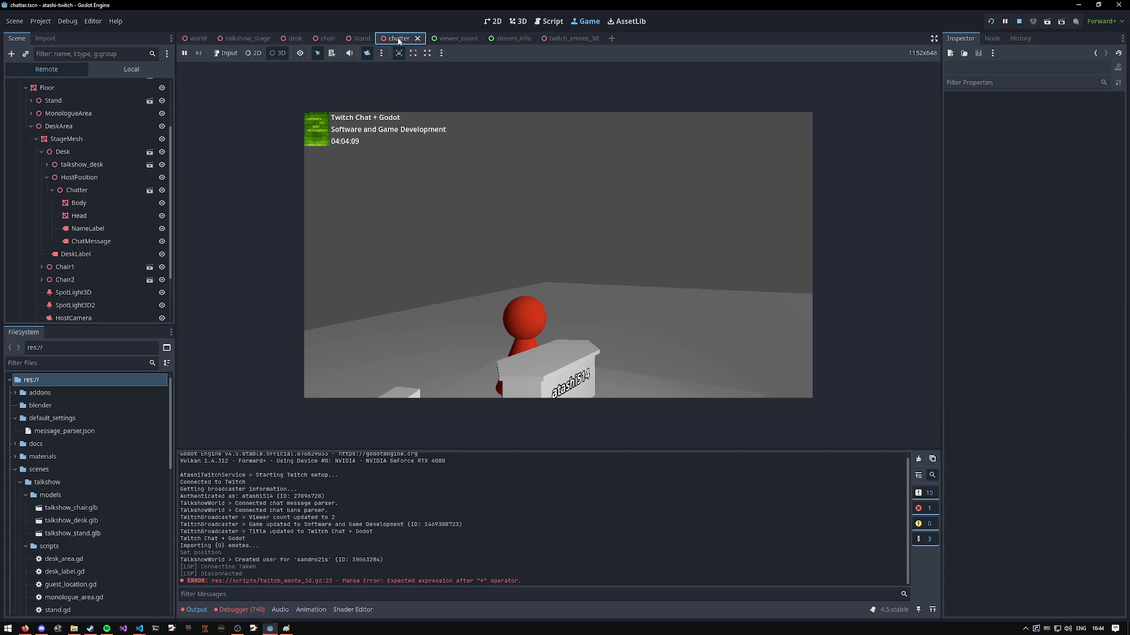
# - Open the twitch_emote_3d scene in 3D and inspect its AnimatedSprite3D's Modulate colour
pyautogui.click(517, 21)
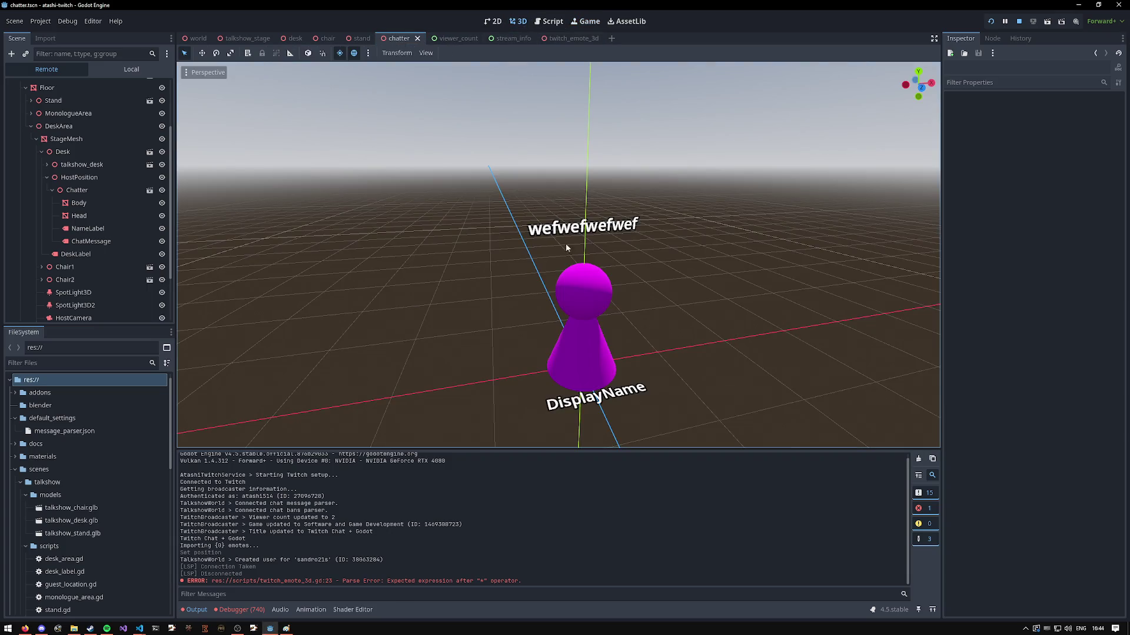
pyautogui.click(568, 38)
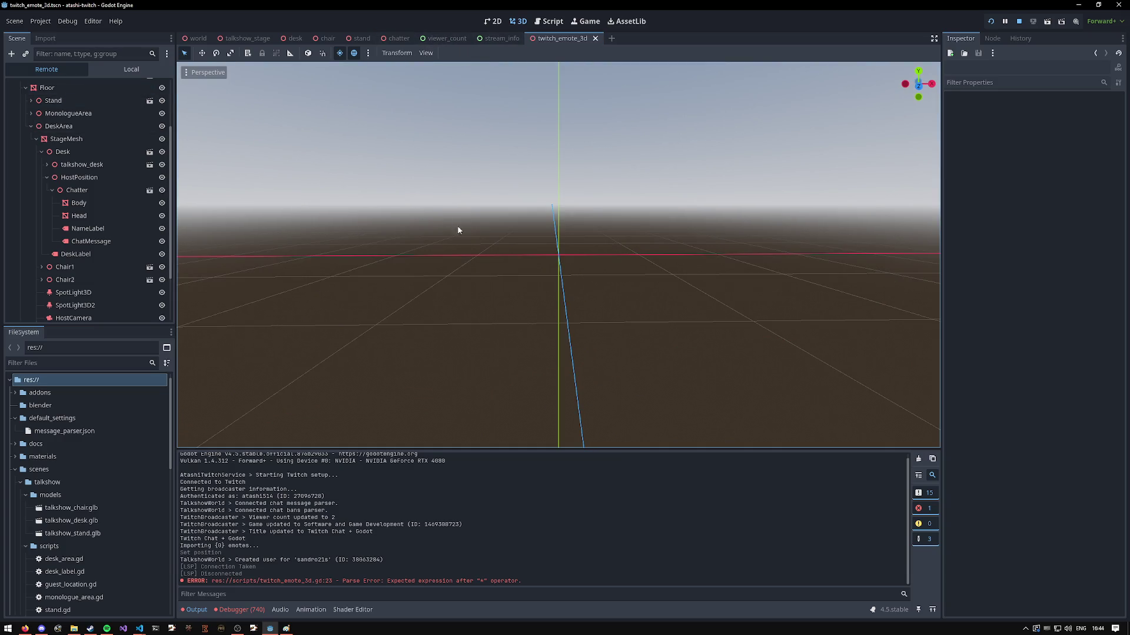
pyautogui.click(128, 69)
pyautogui.click(54, 98)
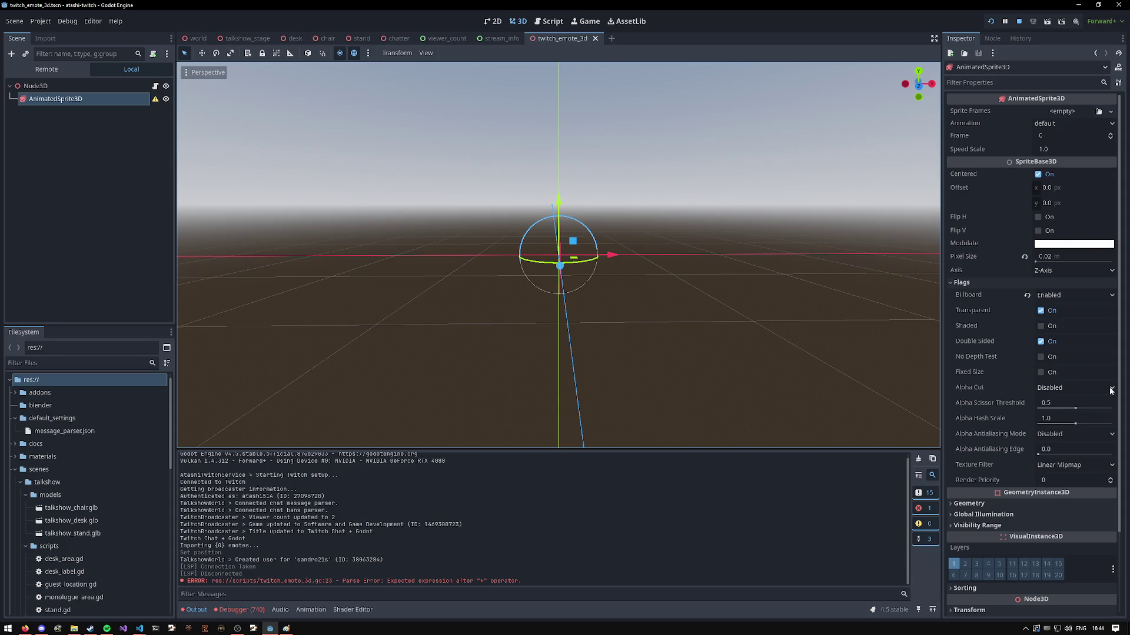
pyautogui.click(1082, 243)
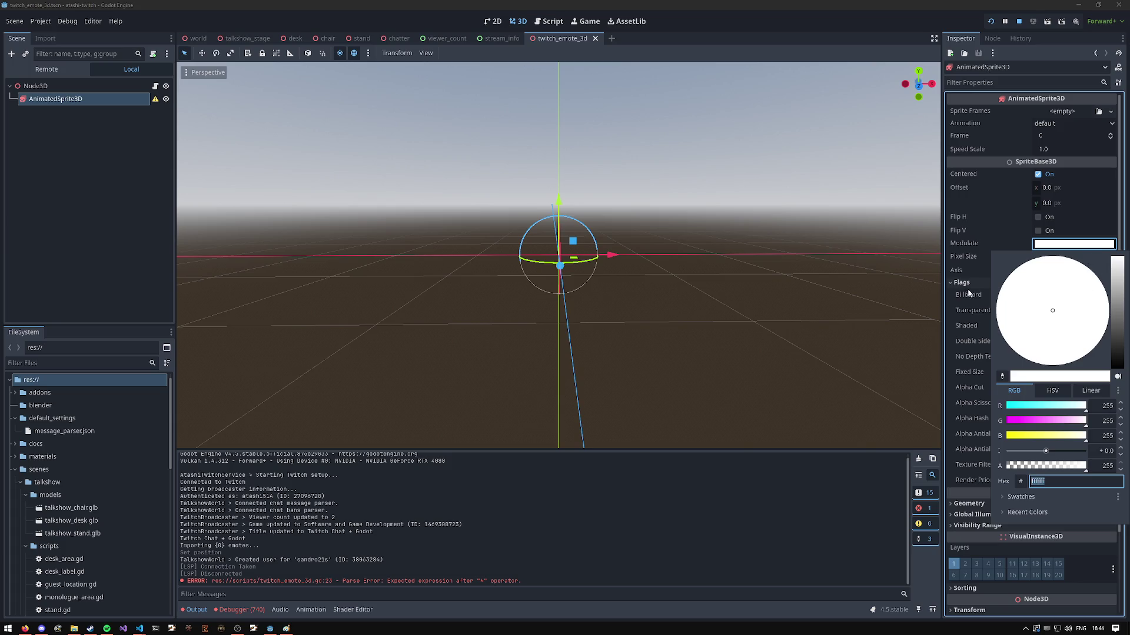
pyautogui.click(917, 433)
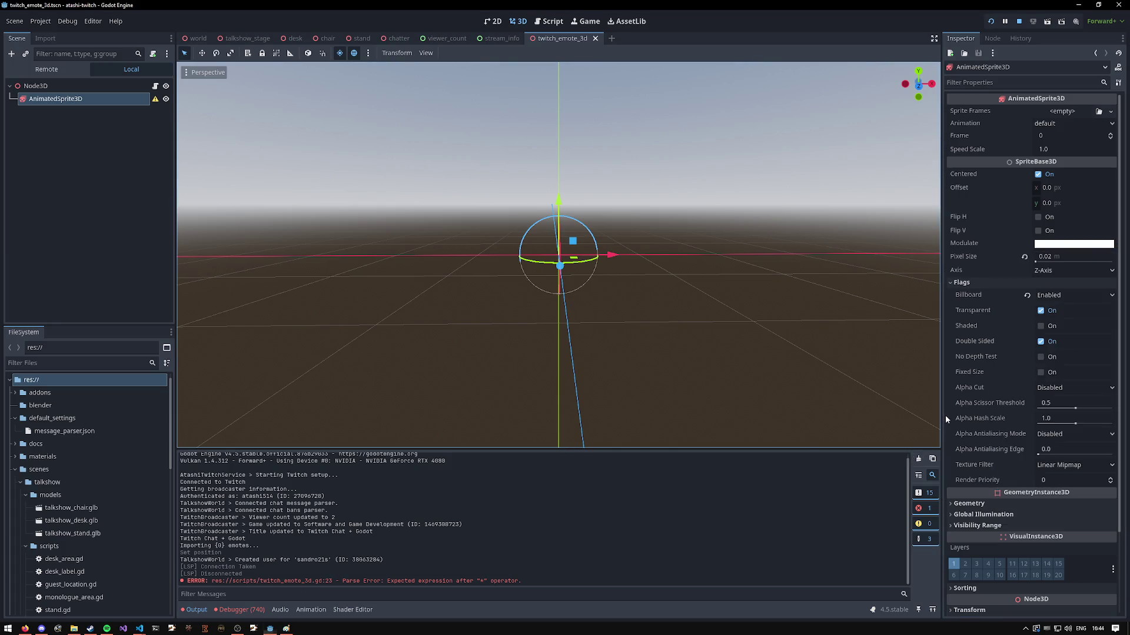
# - Bring the twitch_emote_3d.gd window in Visual Studio Code back to the front
pyautogui.click(139, 628)
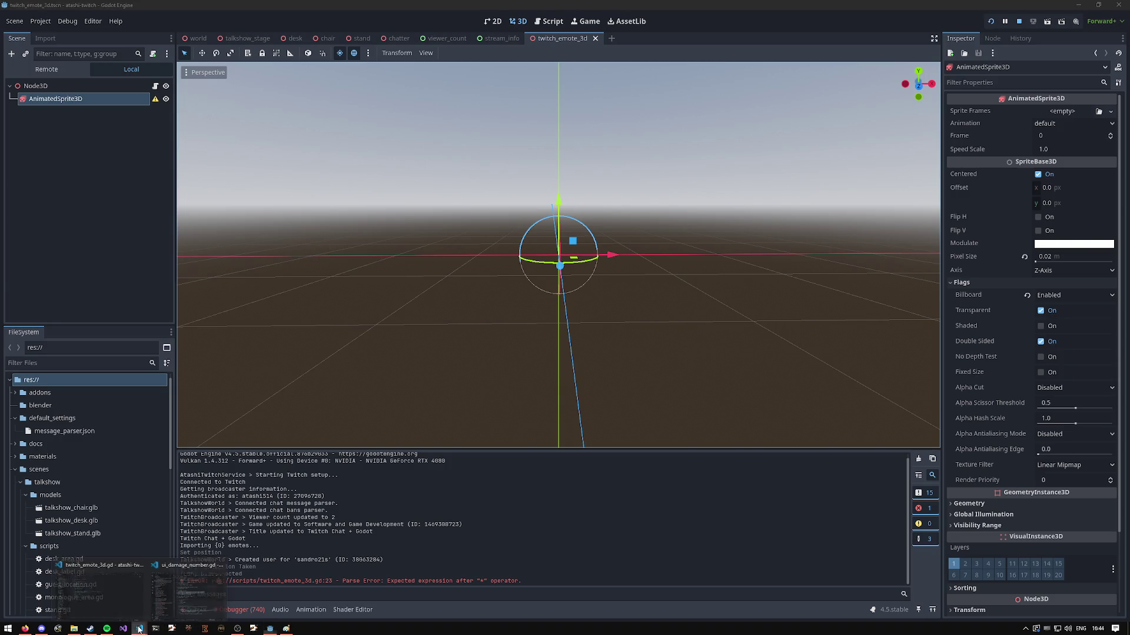
pyautogui.moveTo(175, 582)
pyautogui.click(99, 588)
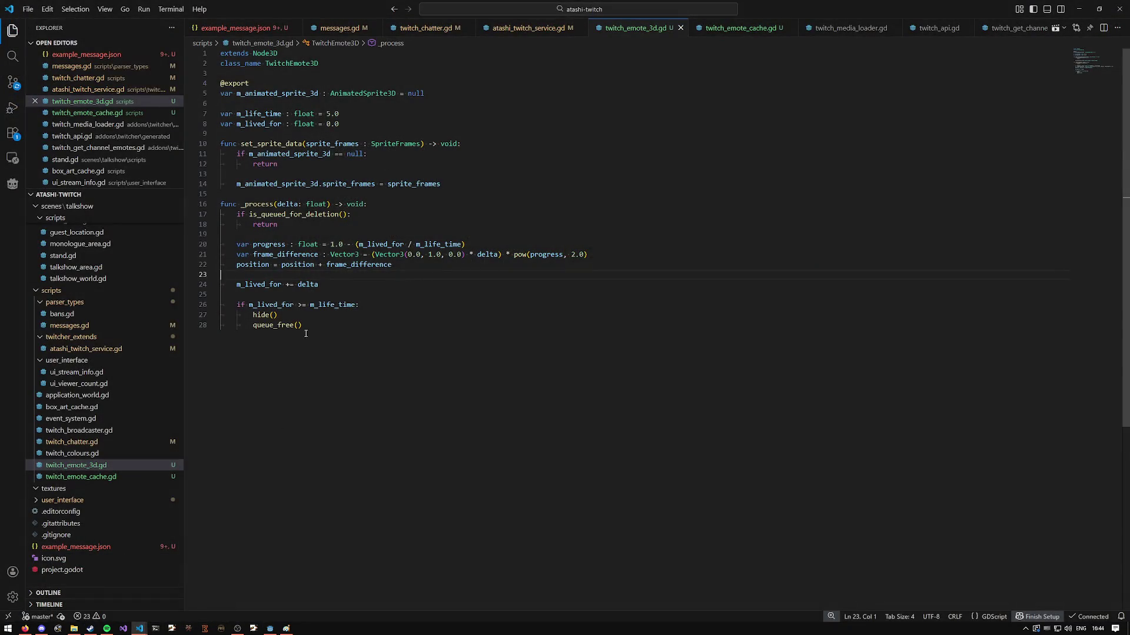
# - Comment out hide() and queue_free() on lines 27–28, add pass above them, and save
pyautogui.keyDown('alt'); pyautogui.click(254, 326); pyautogui.keyUp('alt')
pyautogui.write('#')
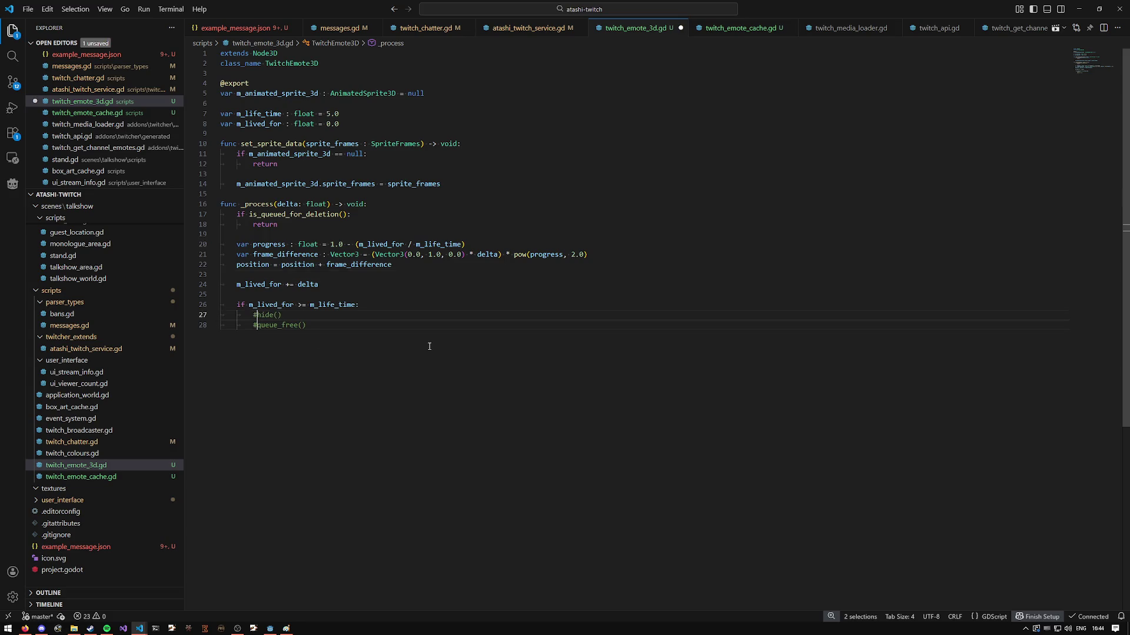
pyautogui.press('Escape')
pyautogui.press('Up')
pyautogui.press('End')
pyautogui.press('Return')
pyautogui.write('pass')
pyautogui.hotkey('ctrl', 's')
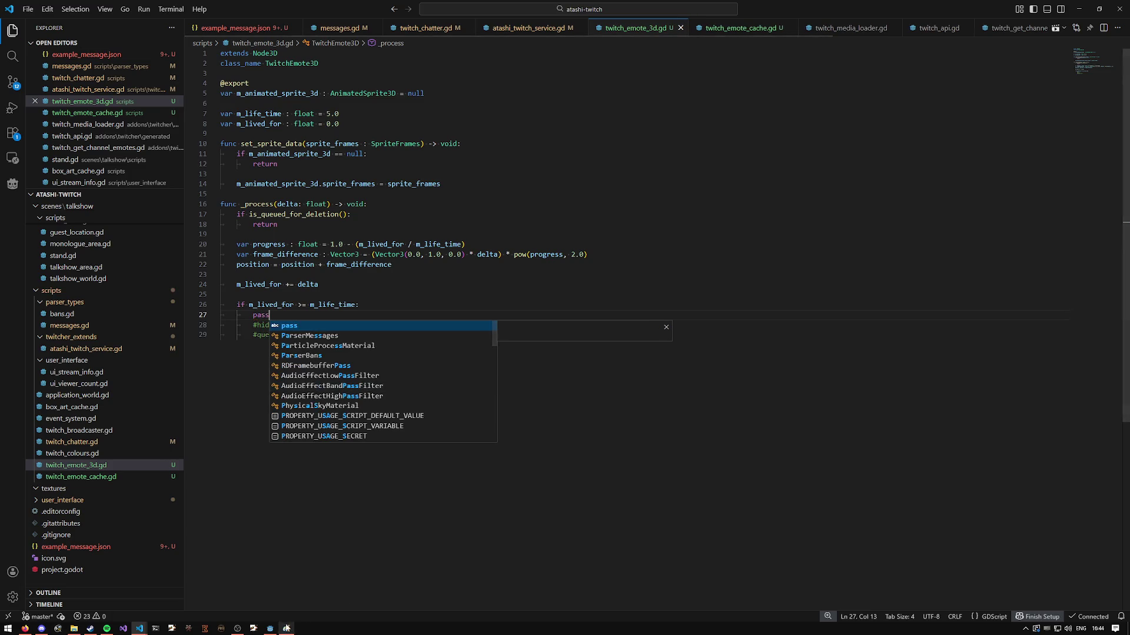
pyautogui.hotkey('alt', 'Tab')
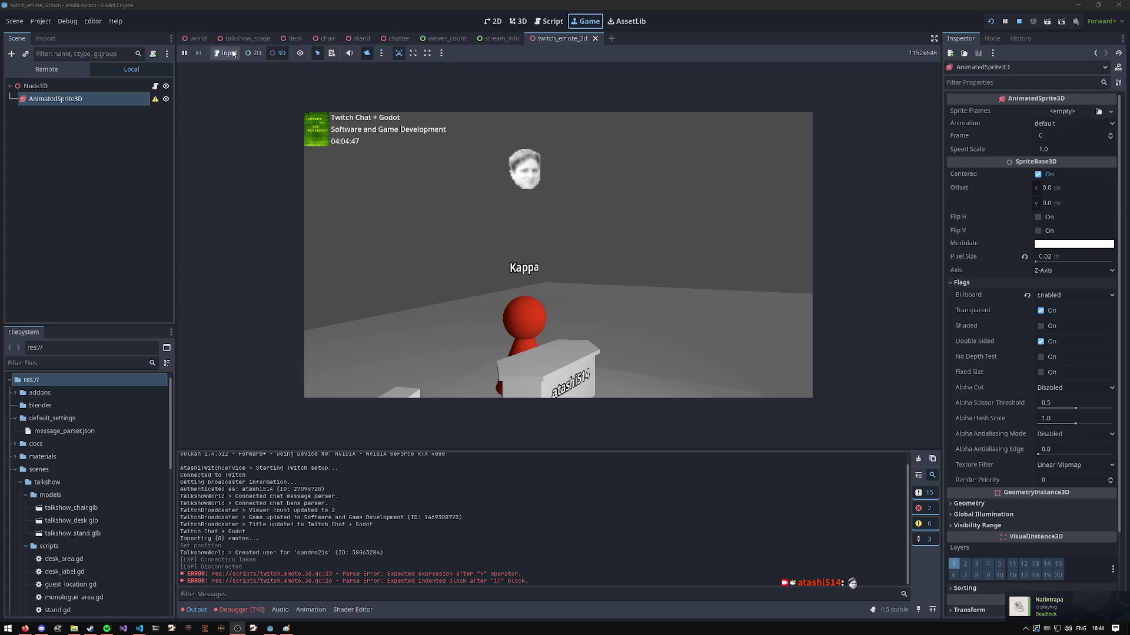
# - Pause the game, select the live AnimatedSprite3D and lower its Modulate alpha to make it translucent
pyautogui.click(532, 159)
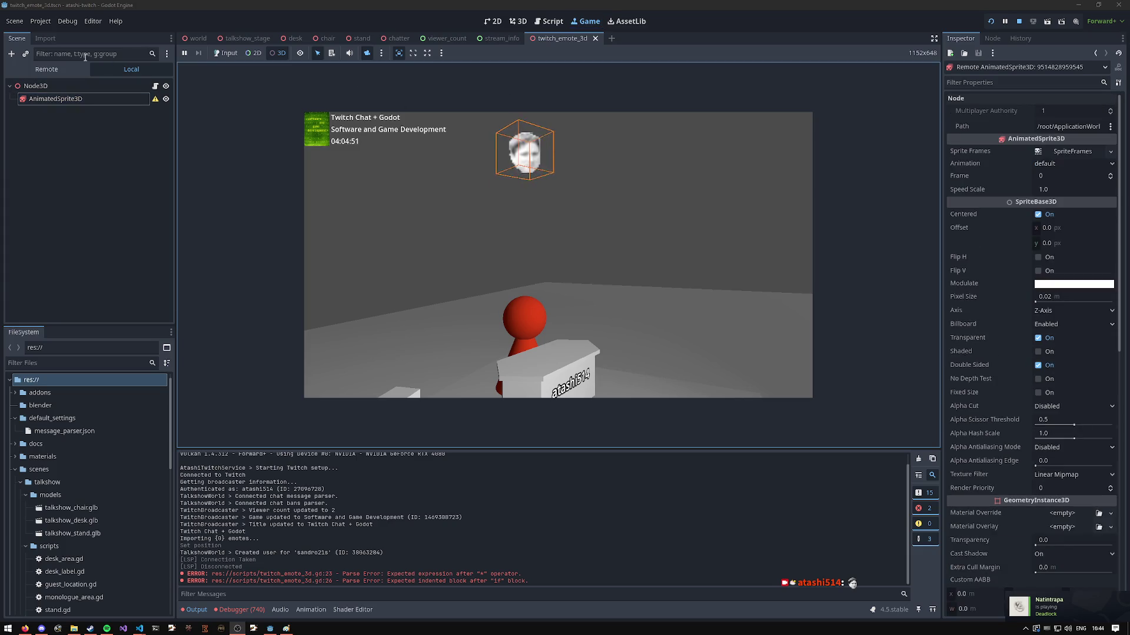
pyautogui.click(56, 69)
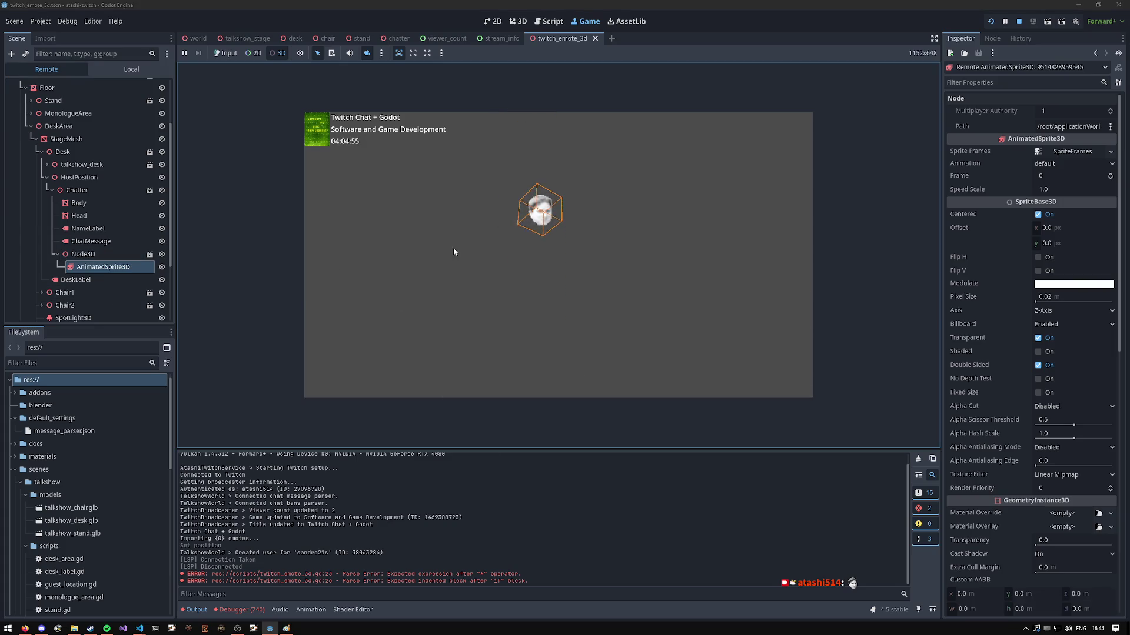
pyautogui.click(1003, 21)
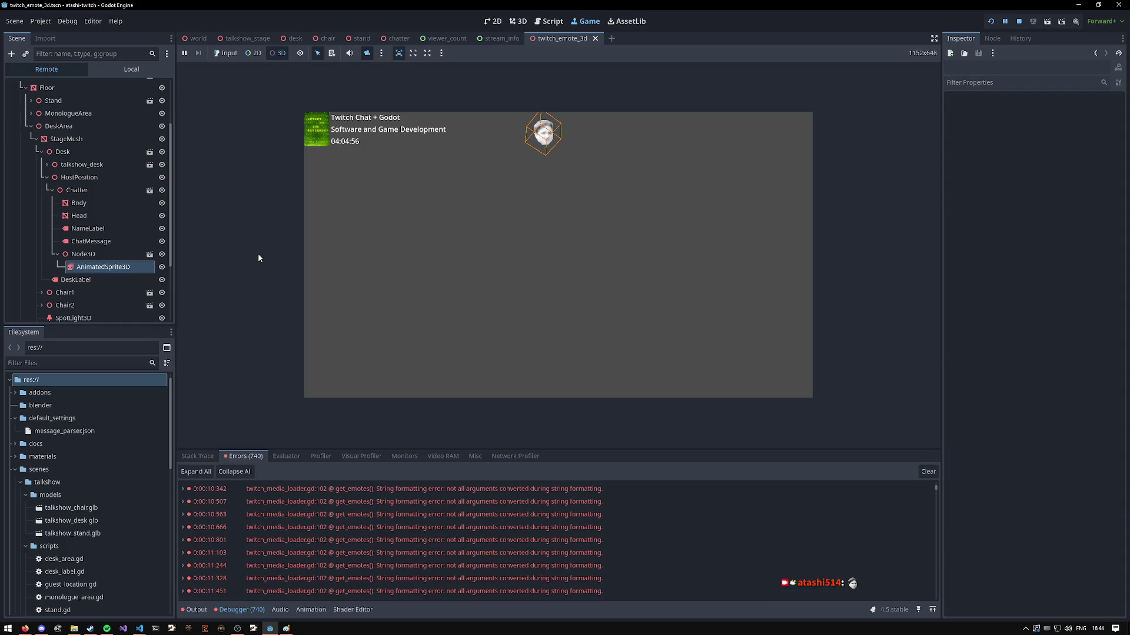
pyautogui.click(105, 267)
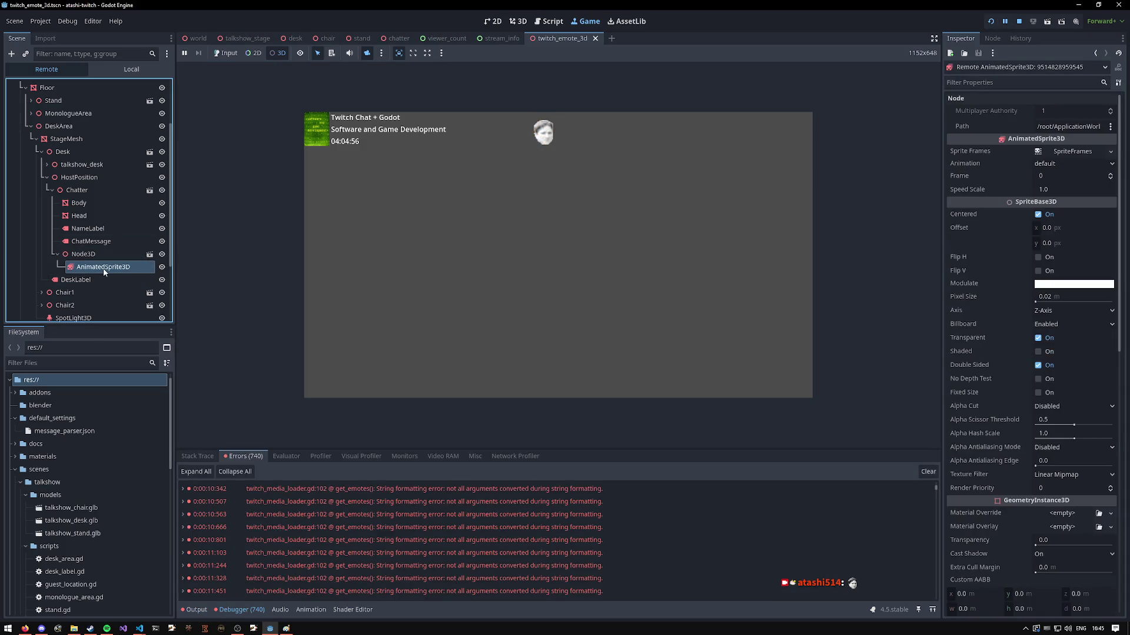
pyautogui.click(366, 322)
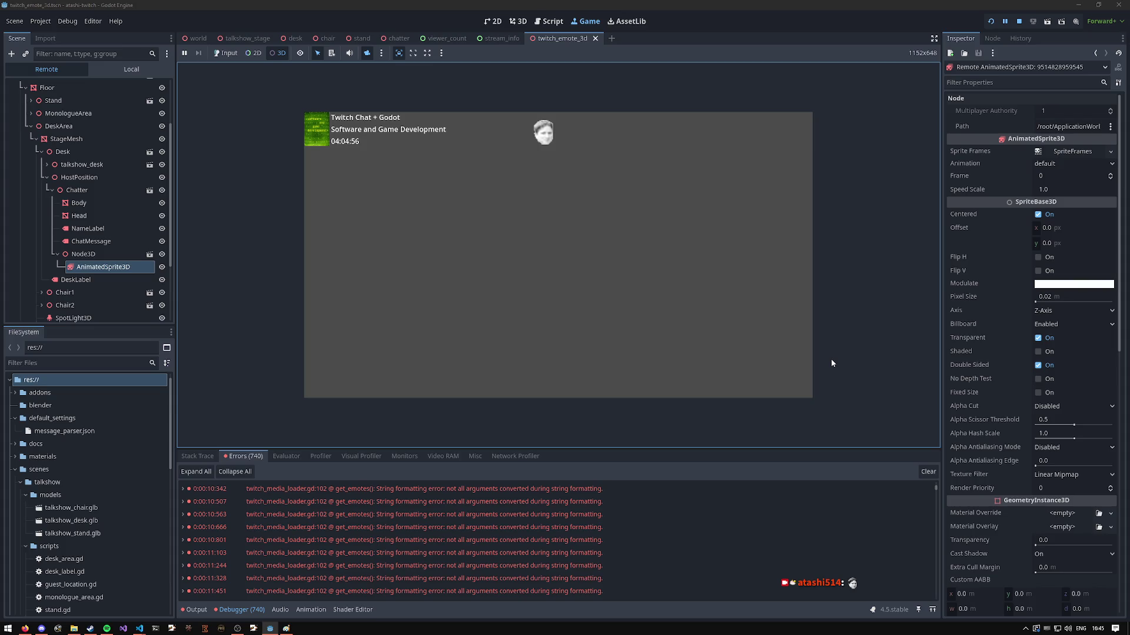
pyautogui.click(1053, 284)
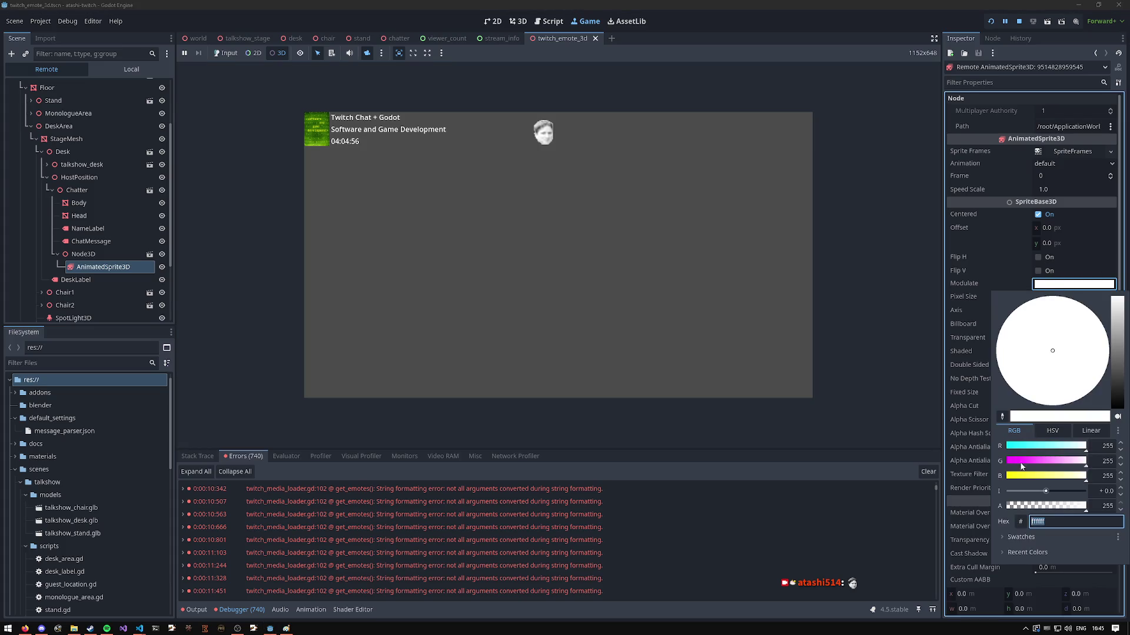
pyautogui.moveTo(1073, 511); pyautogui.dragTo(1016, 512)
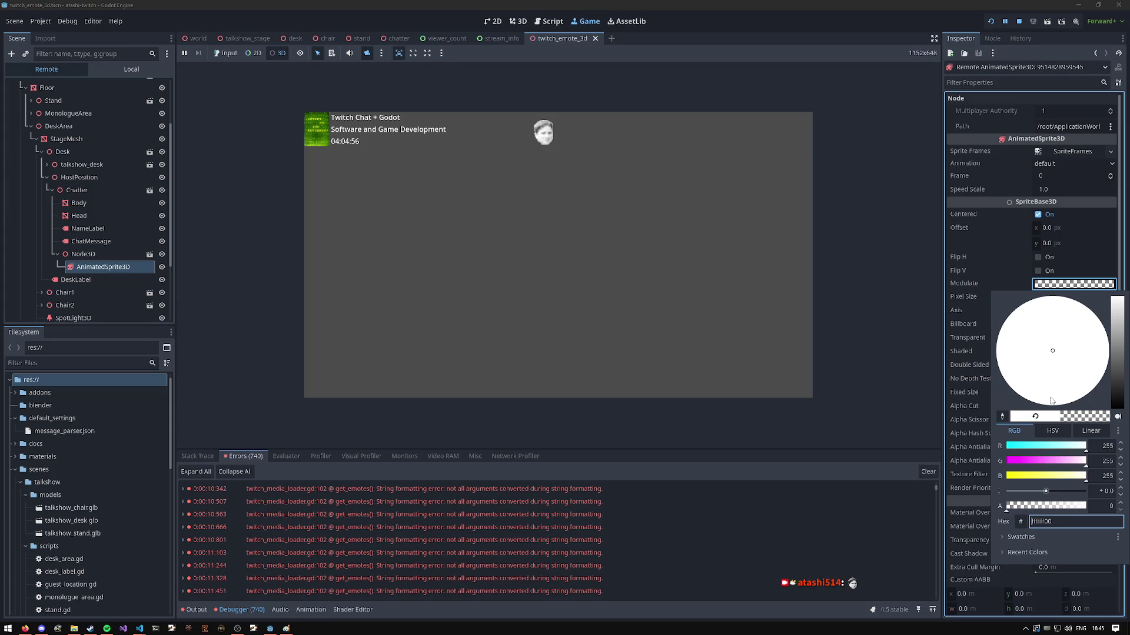
pyautogui.press('Escape')
# - Reset the sprite's Modulate to ffffff and nudge its horizontal Offset to 2, then back to 0
pyautogui.click(1063, 285)
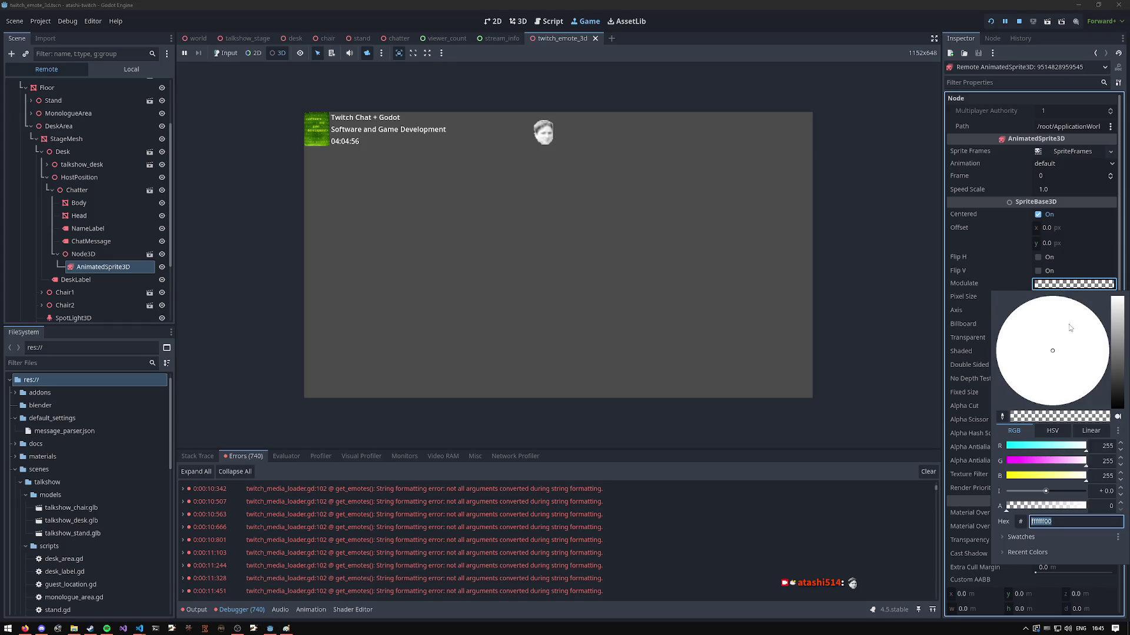
pyautogui.write('ffffff')
pyautogui.press('Return')
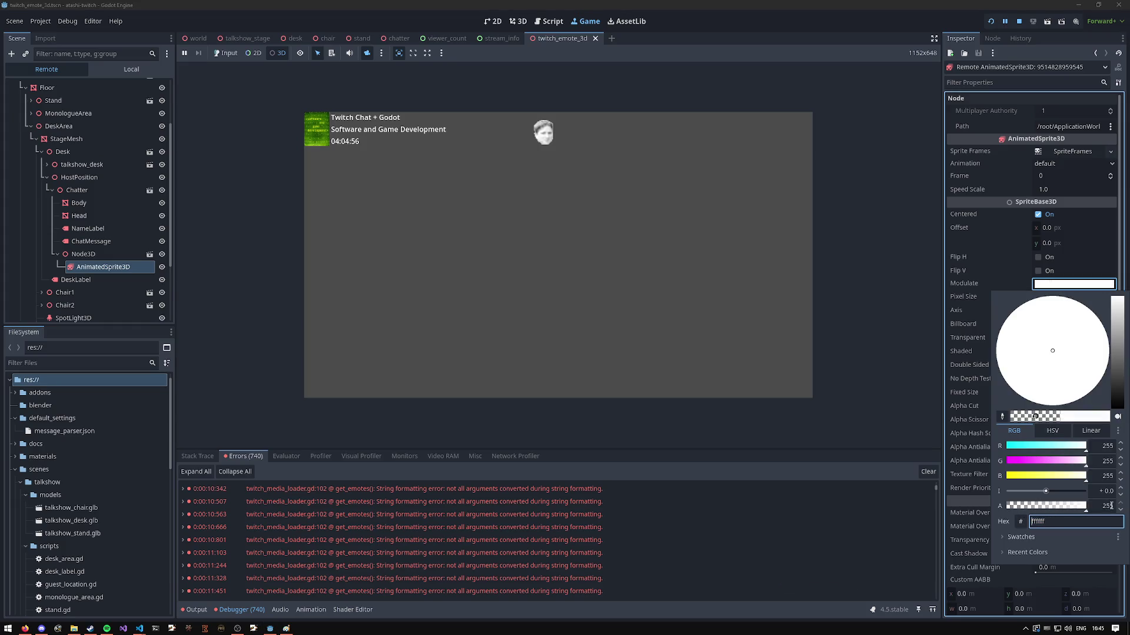
pyautogui.press('Escape')
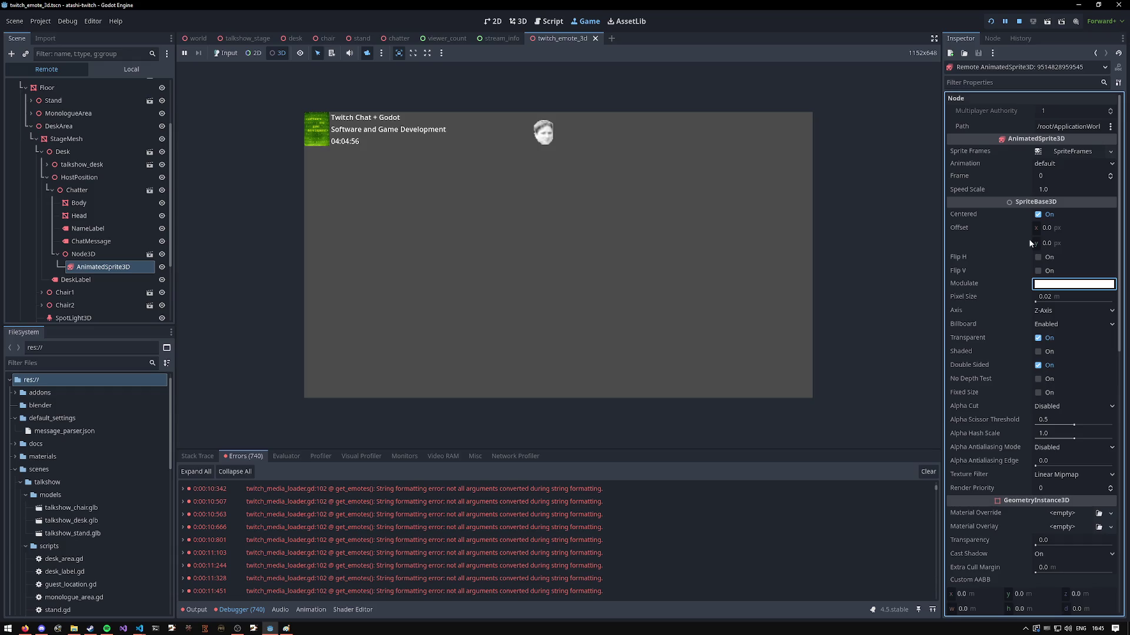
pyautogui.click(1064, 229)
pyautogui.write('2')
pyautogui.press('Return')
pyautogui.click(1075, 225)
pyautogui.write('0')
pyautogui.press('Return')
# - Drag the sprite's Modulate alpha to fully transparent, then stop the running game
pyautogui.click(1001, 21)
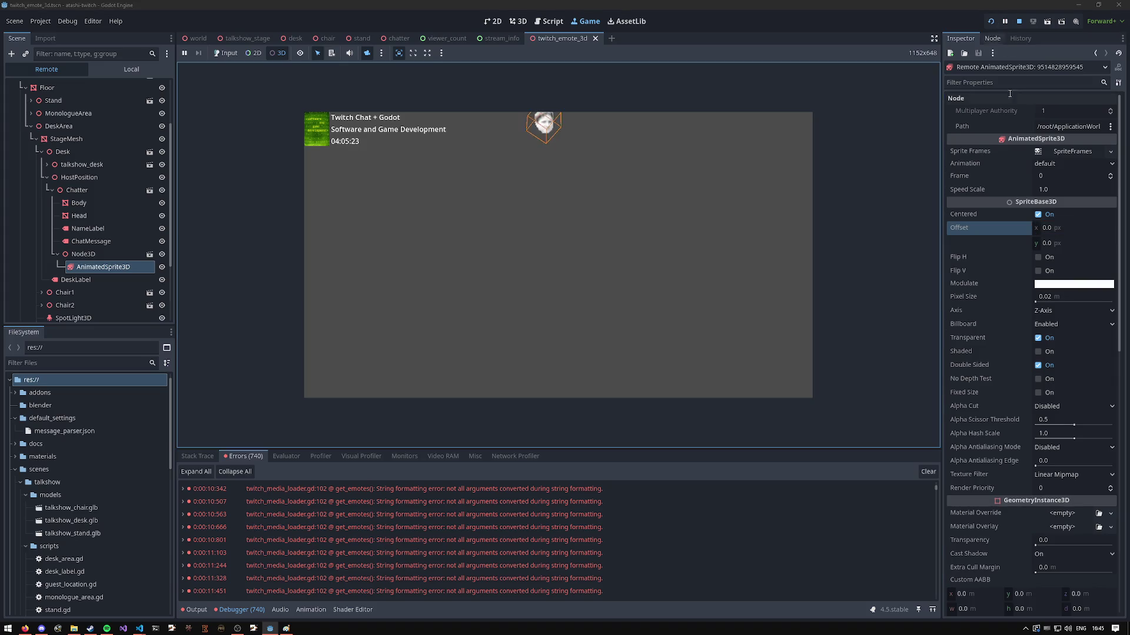
pyautogui.click(1077, 285)
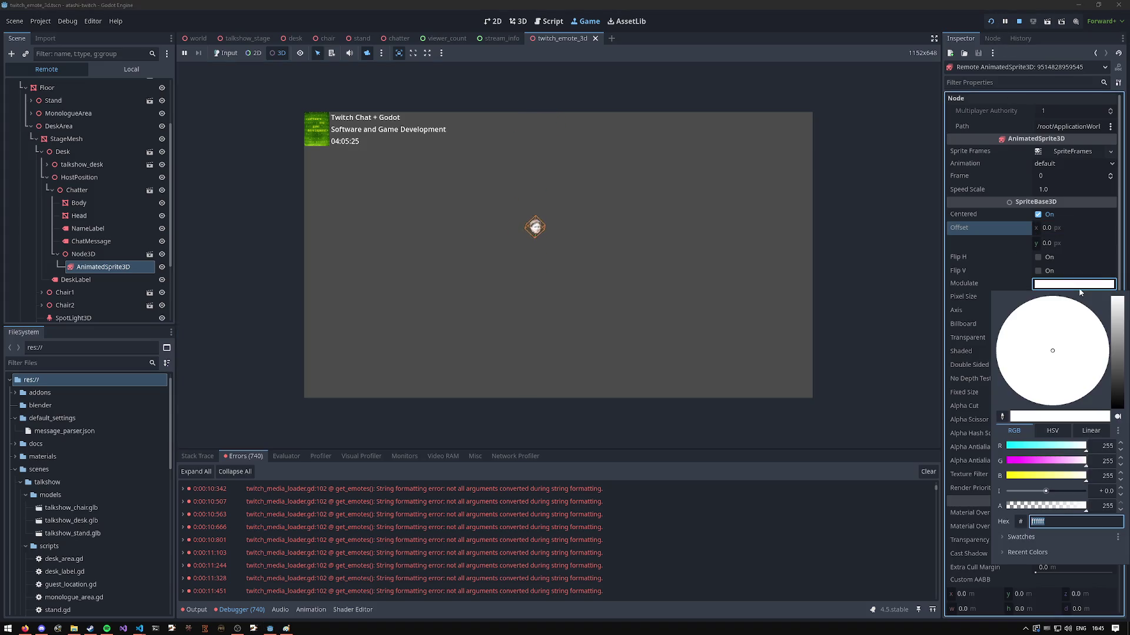
pyautogui.moveTo(1082, 506)
pyautogui.mouseDown()
pyautogui.moveTo(1005, 507)
pyautogui.moveTo(1086, 506)
pyautogui.mouseUp()
pyautogui.click(1023, 21)
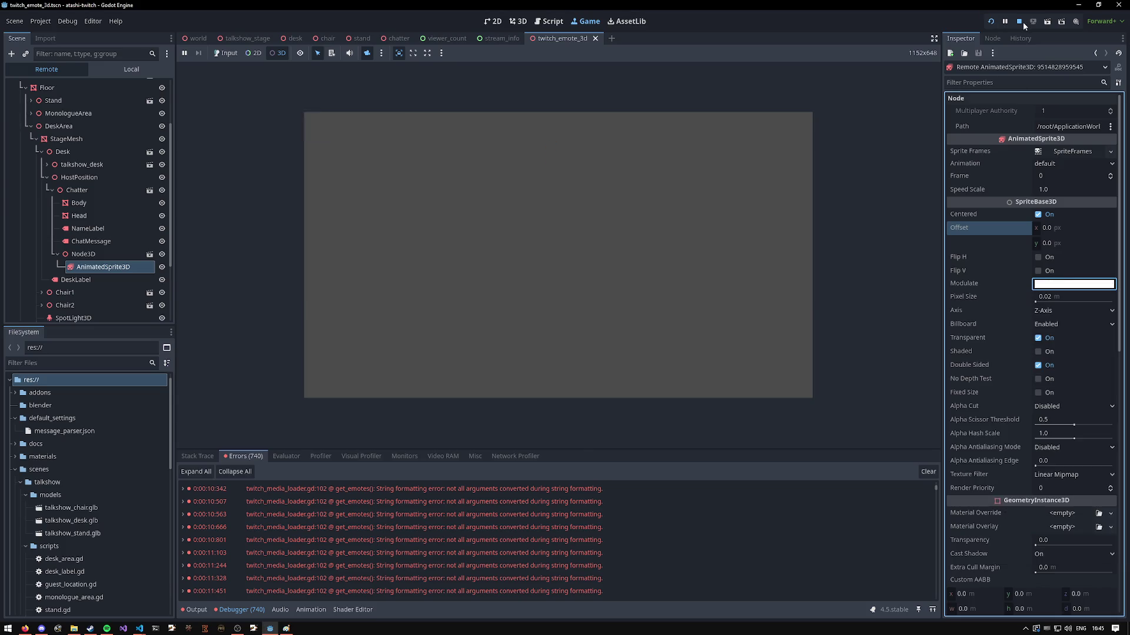
pyautogui.hotkey('alt', 'Tab')
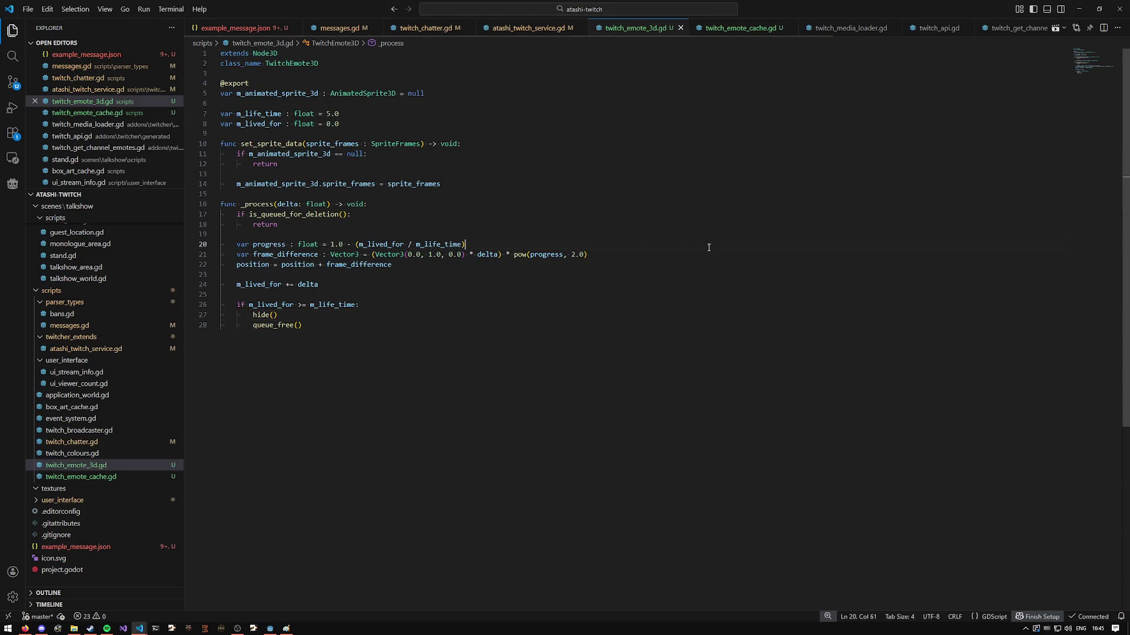
# - Add var m_start_going_transparent_after : float = 0.8 below m_lived_for and save
pyautogui.click(703, 263)
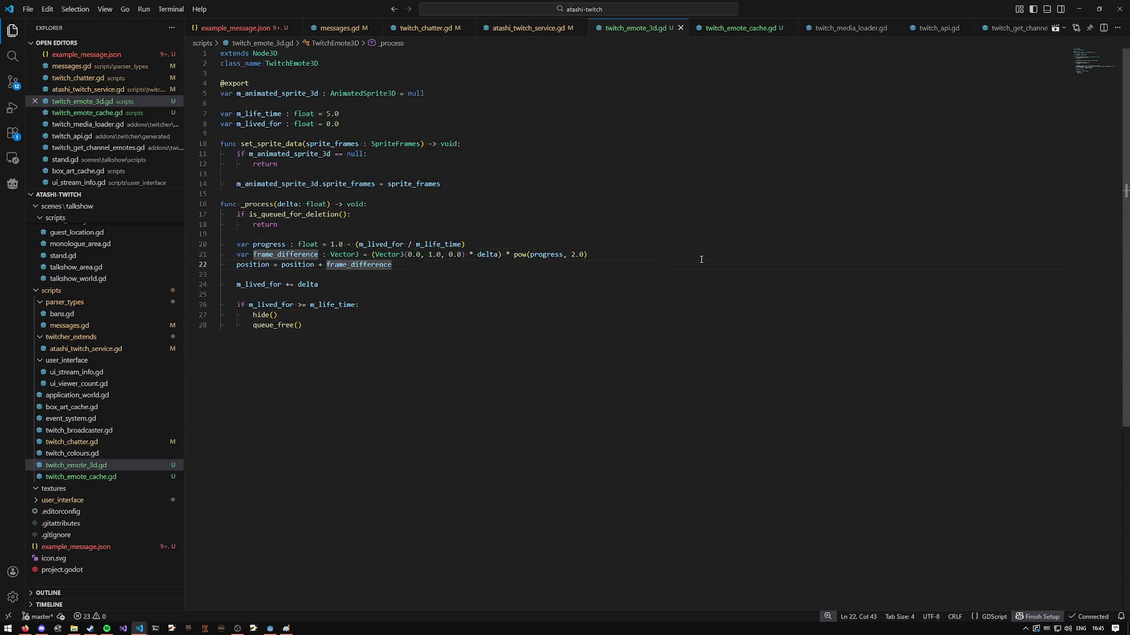
pyautogui.click(418, 123)
pyautogui.press('Return')
pyautogui.write('var m_')
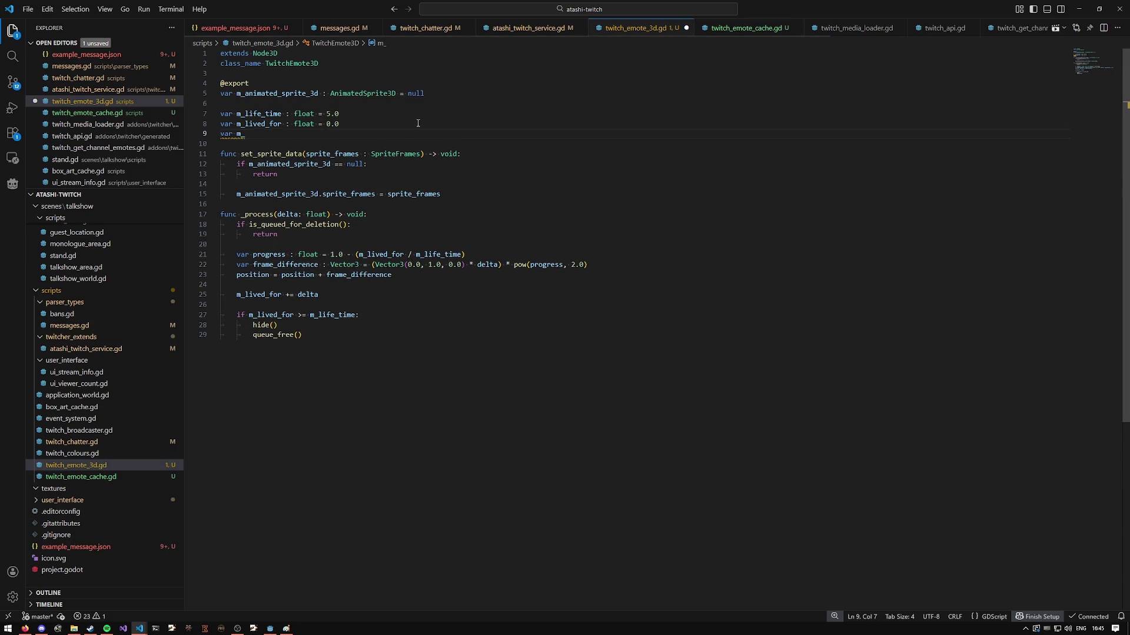
pyautogui.write('start_')
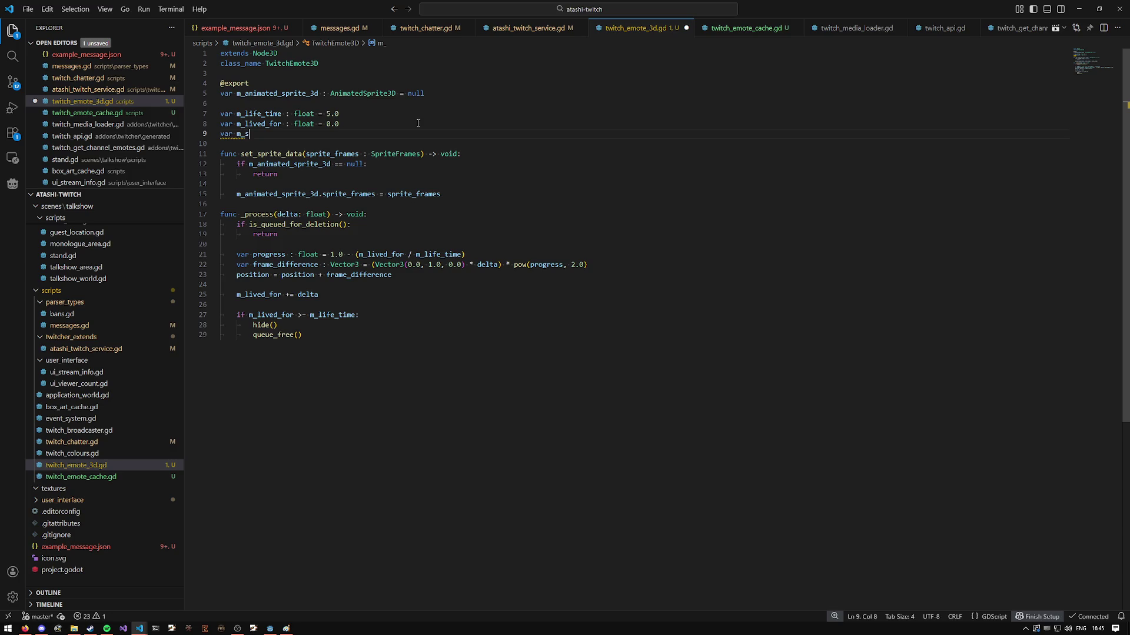
pyautogui.write('going_transpa')
pyautogui.write('rent_after : ')
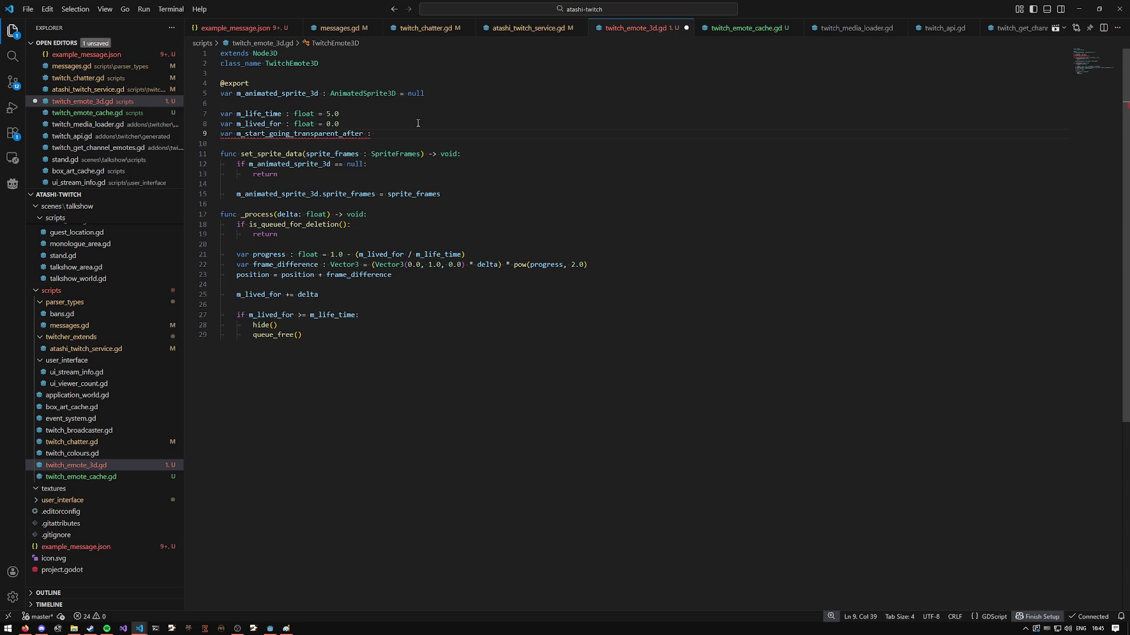
pyautogui.write('float 0=')
pyautogui.press('BackSpace')
pyautogui.press('BackSpace')
pyautogui.write('= 0.8')
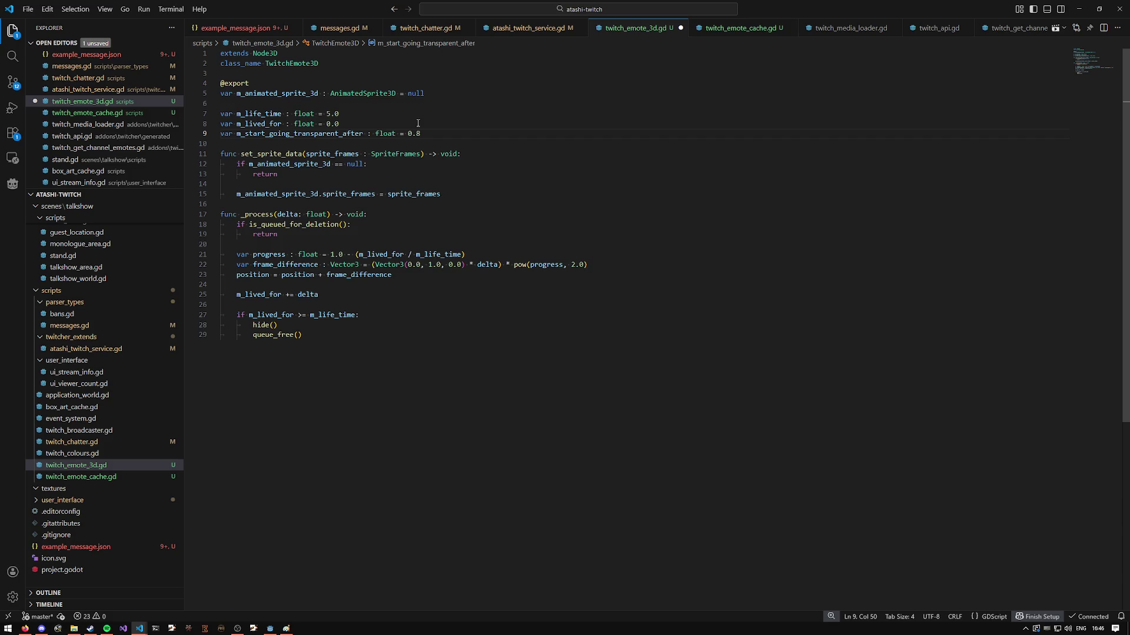
pyautogui.hotkey('ctrl', 's')
# - Insert print(progress) after the progress line and save the script
pyautogui.click(527, 248)
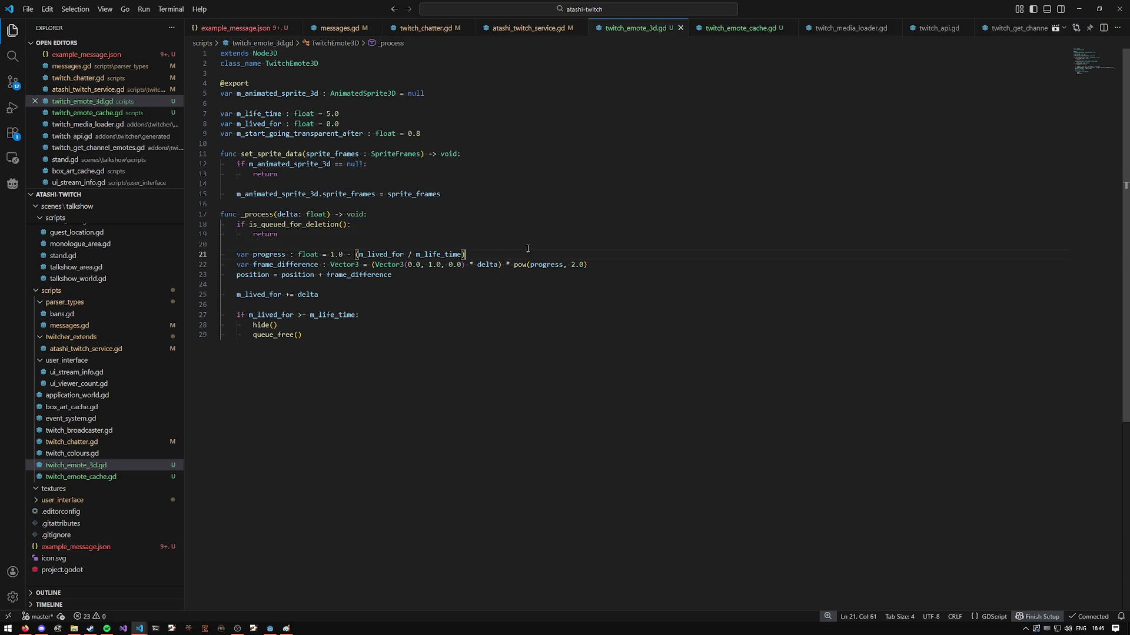
pyautogui.press('Return')
pyautogui.write('print(progre')
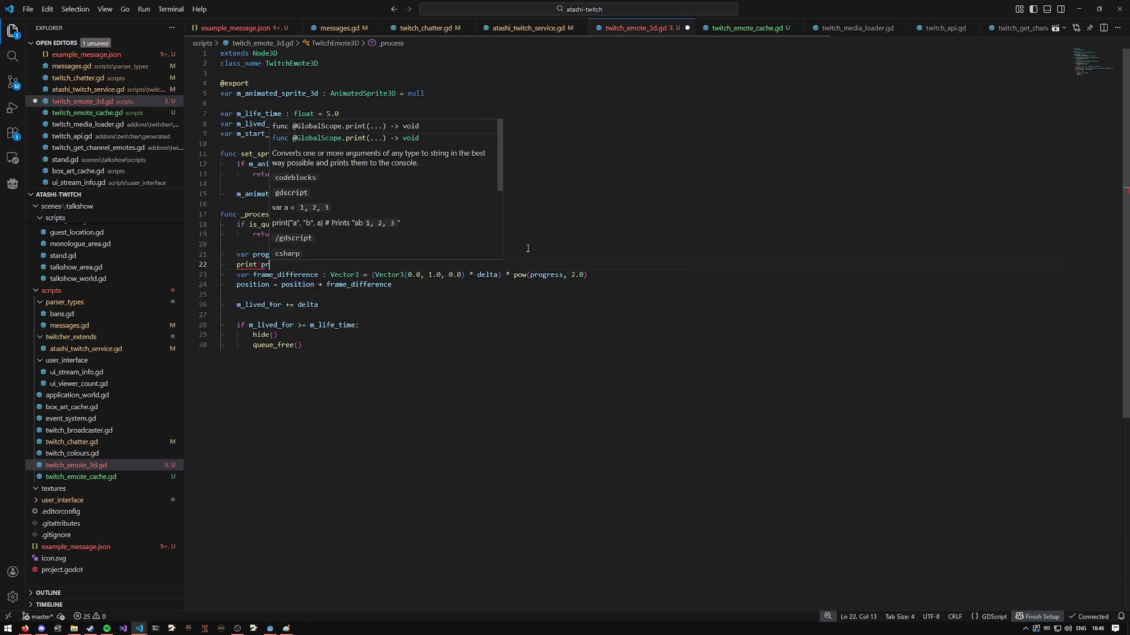
pyautogui.write('ss)')
pyautogui.hotkey('ctrl', 's')
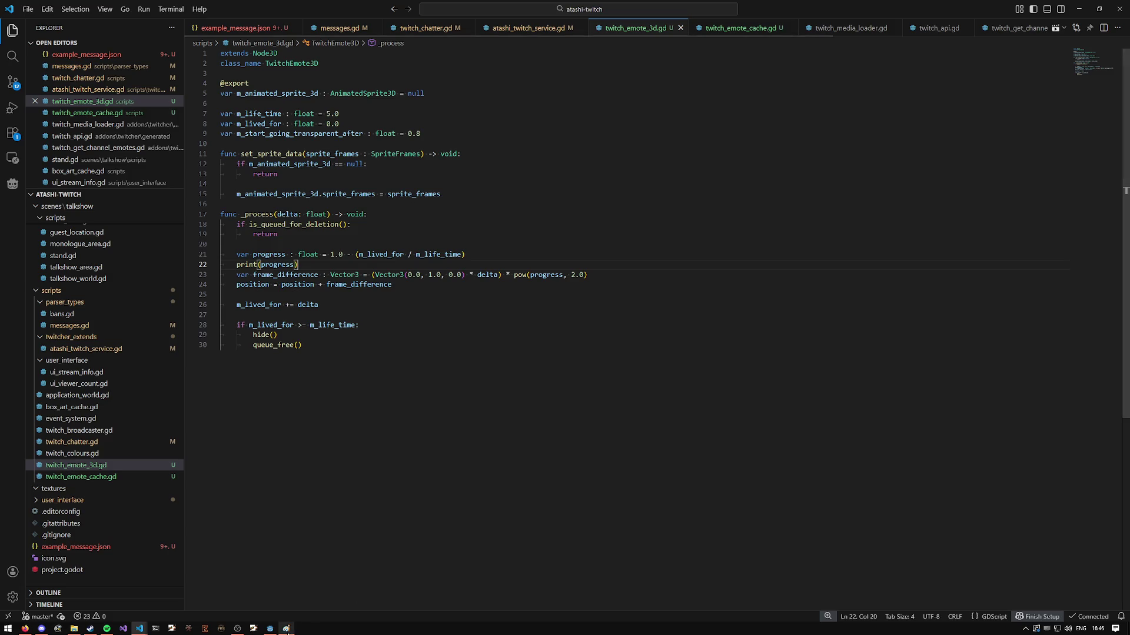
pyautogui.click(271, 629)
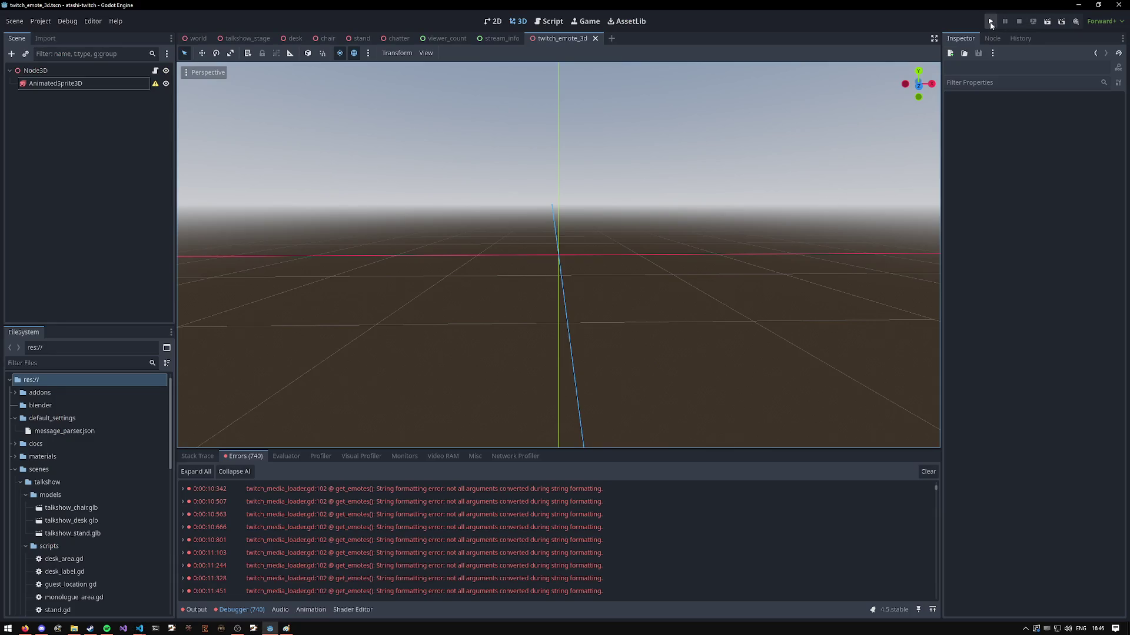
# - Run the project, watch the printed progress values fall toward 0, then return to the print(progress) line
pyautogui.click(990, 21)
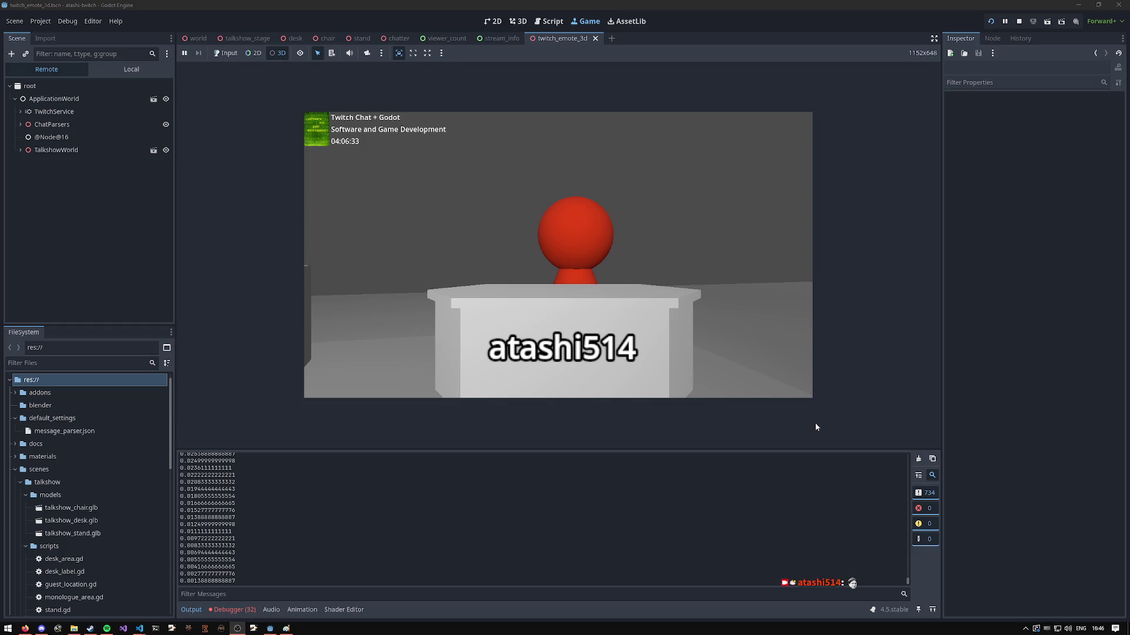
pyautogui.moveTo(139, 628)
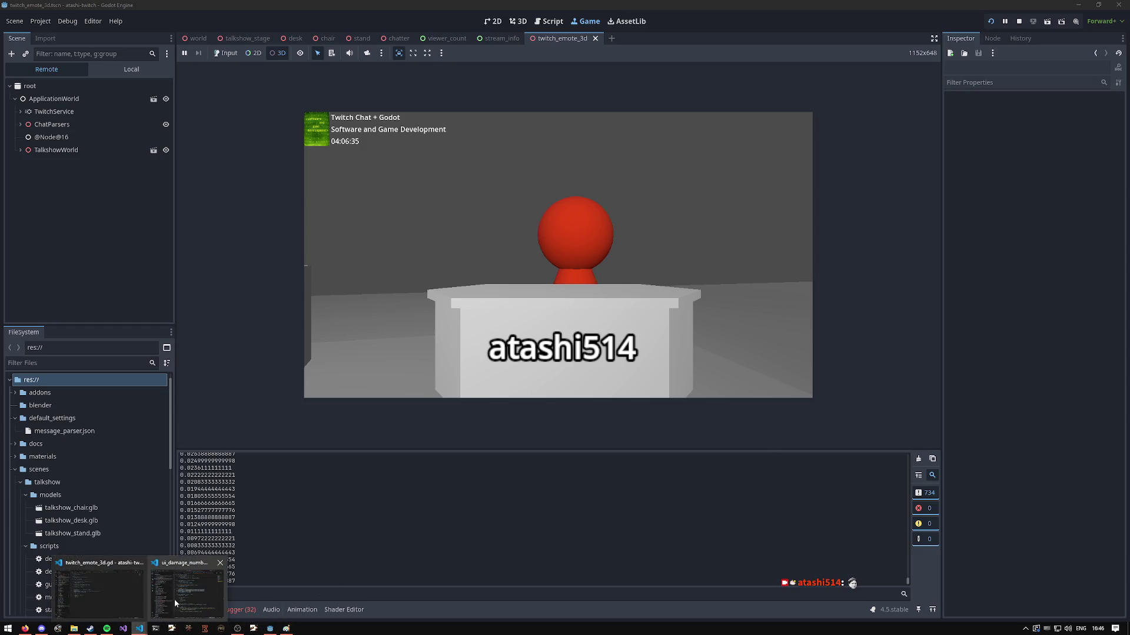
pyautogui.click(100, 593)
pyautogui.click(330, 265)
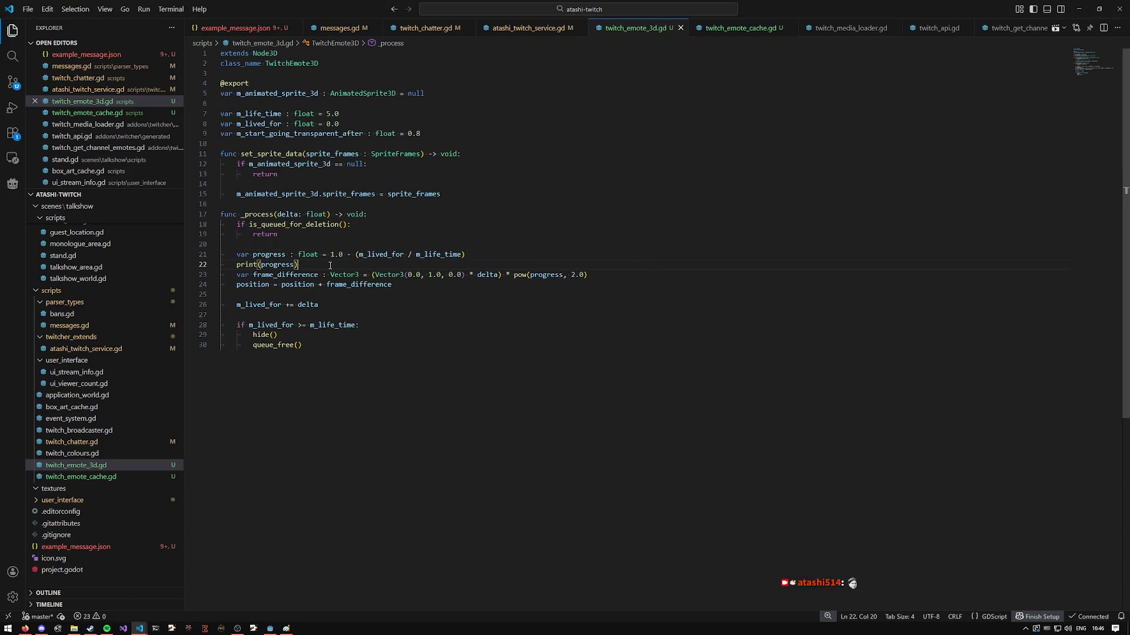
# - Delete the print(progress) line and strip '1.0 -' and the parentheses from the progress calculation
pyautogui.hotkey('ctrl', 'shift', 'k')
pyautogui.click(342, 255)
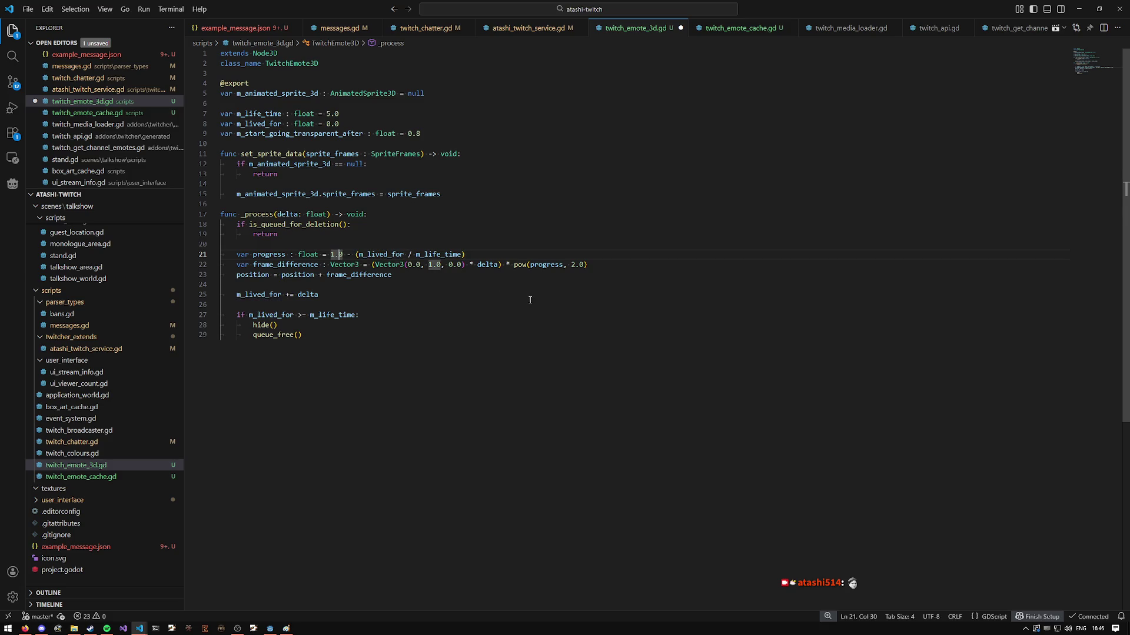
pyautogui.press('Right')
pyautogui.press('Right')
pyautogui.press('Right')
pyautogui.press('BackSpace')
pyautogui.press('BackSpace')
pyautogui.press('BackSpace')
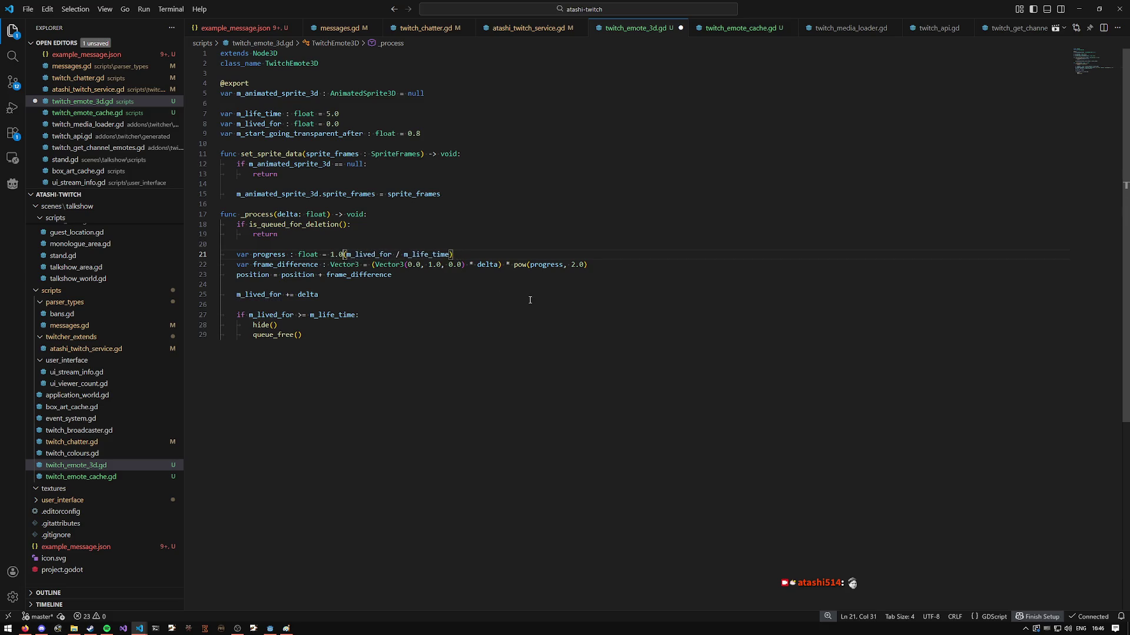
pyautogui.press('BackSpace')
pyautogui.press('End')
pyautogui.press('BackSpace')
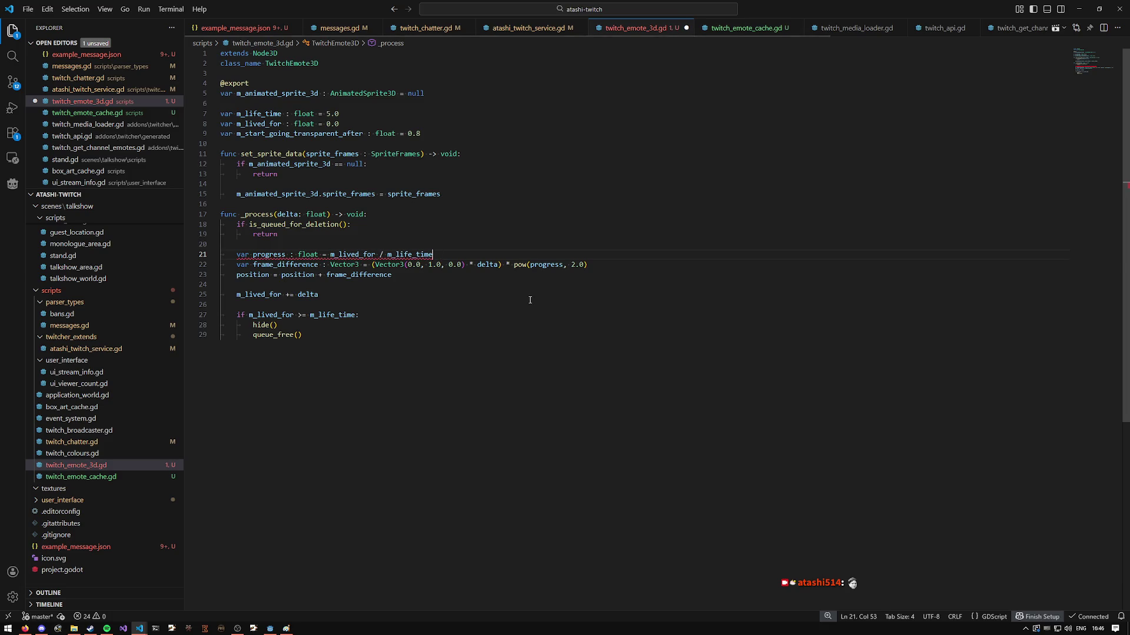
# - Ease the rise with pow(1.0 - progress, 2.0) and save the script
pyautogui.click(514, 265)
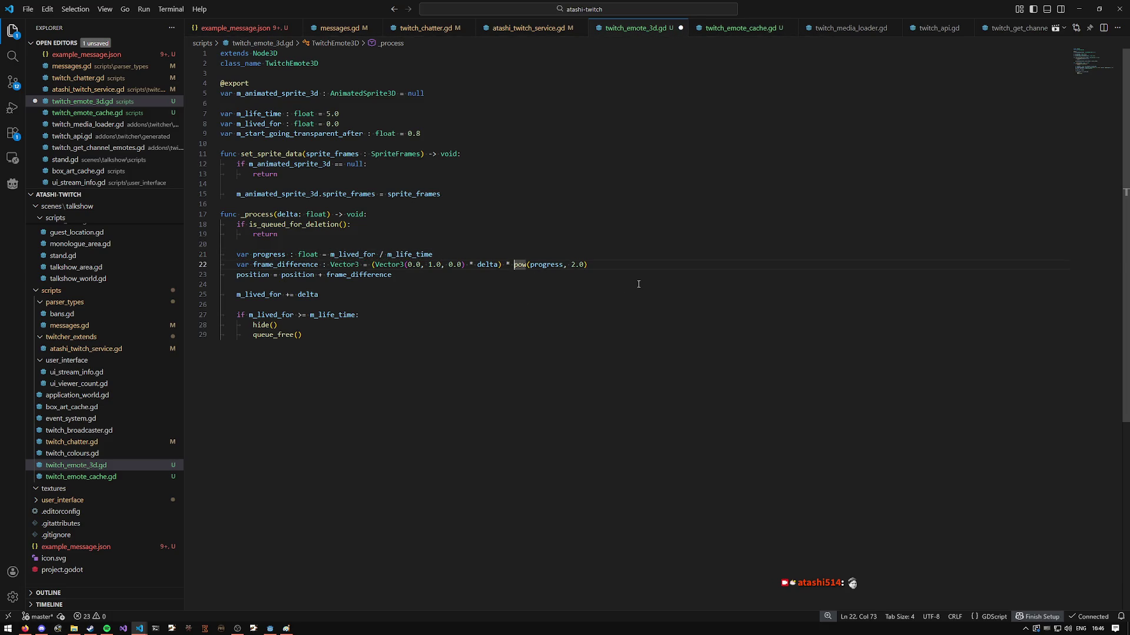
pyautogui.write('(1.0 -')
pyautogui.press('End')
pyautogui.write(')')
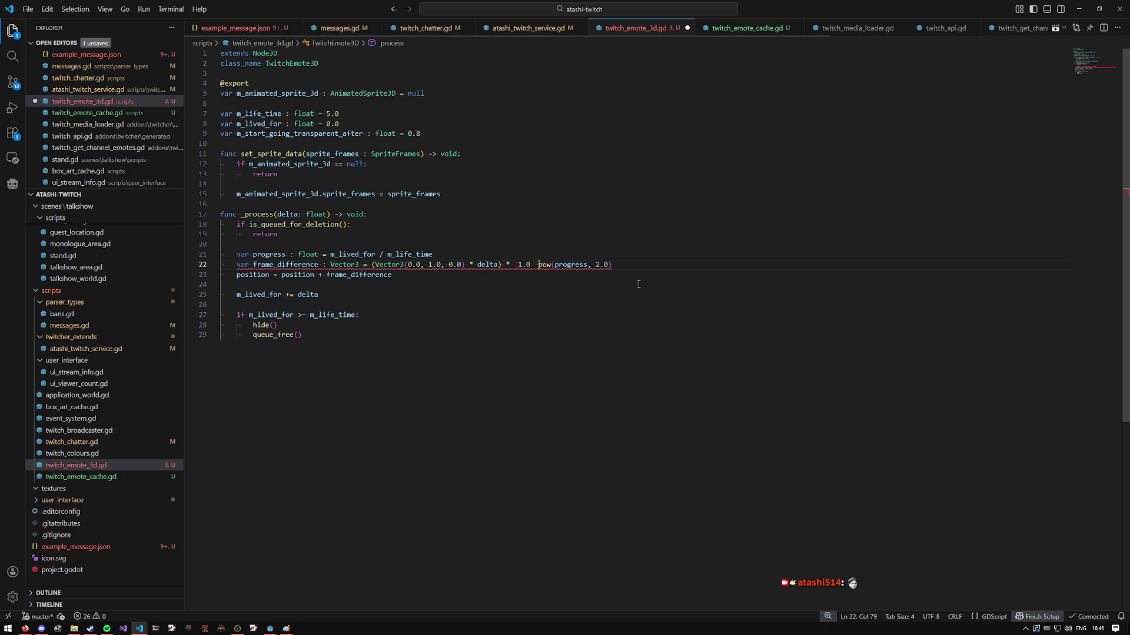
pyautogui.hotkey('ctrl', 's')
pyautogui.hotkey('ctrl', 'z')
pyautogui.hotkey('ctrl', 'z')
pyautogui.press('Right')
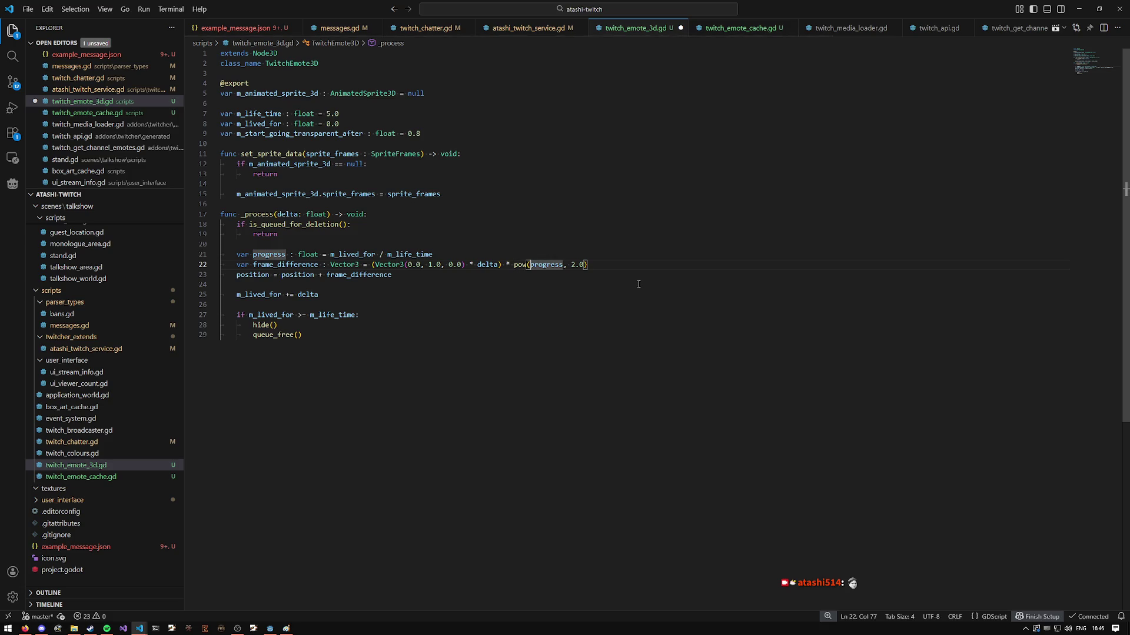
pyautogui.write('1.0 -')
pyautogui.hotkey('ctrl', 's')
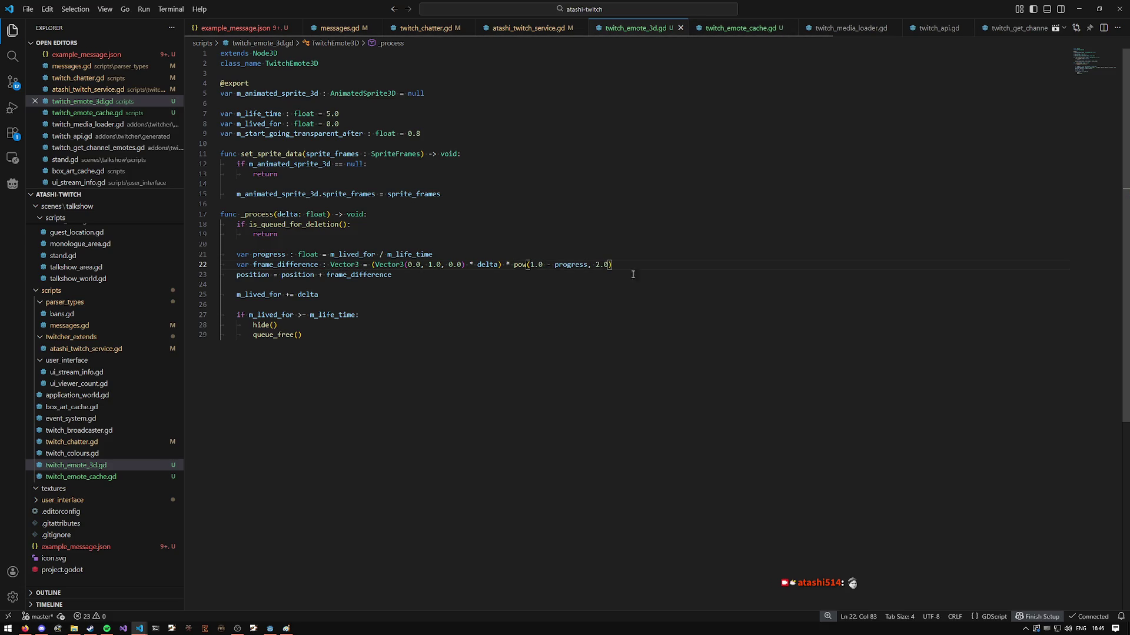
# - Move the 'm_lived_for += delta' update above the progress line
pyautogui.doubleClick(268, 255)
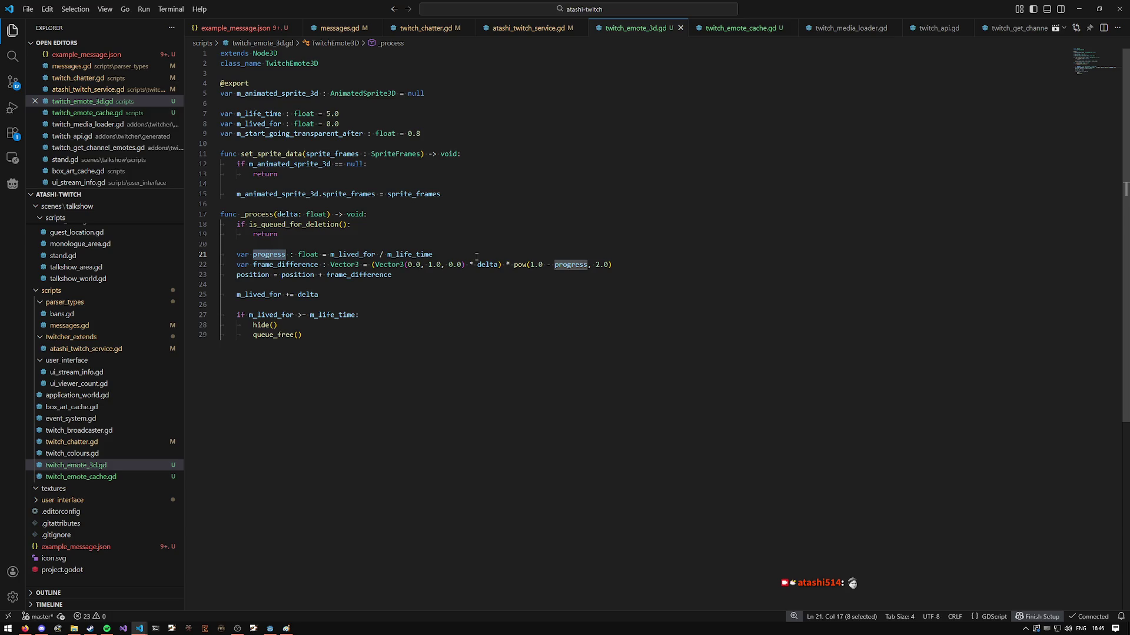
pyautogui.click(657, 265)
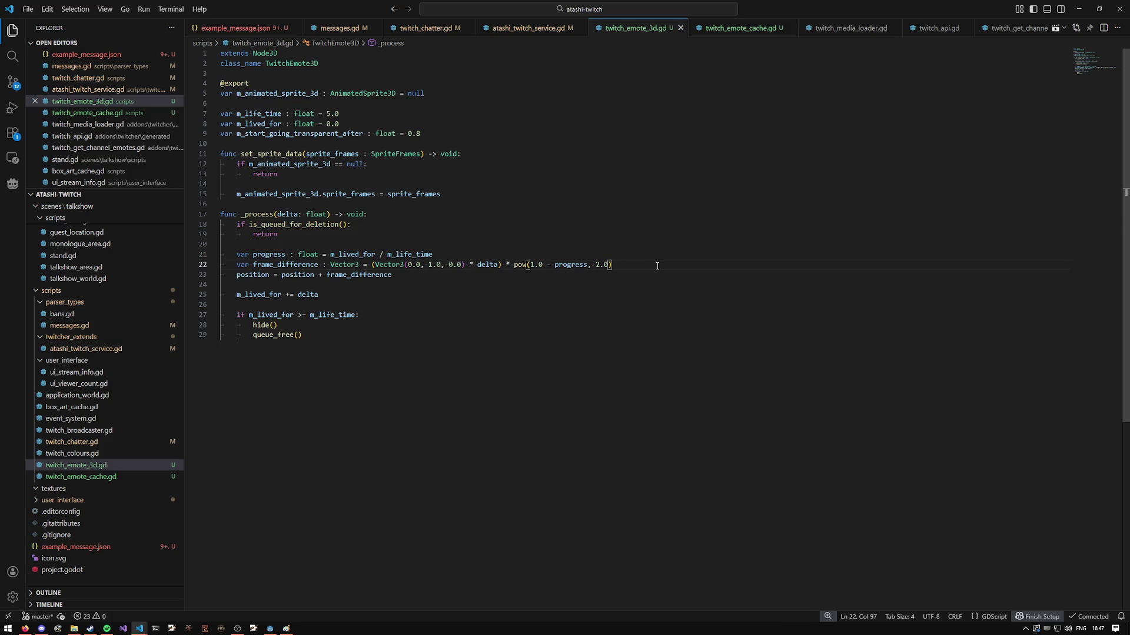
pyautogui.press('Return')
pyautogui.press('Return')
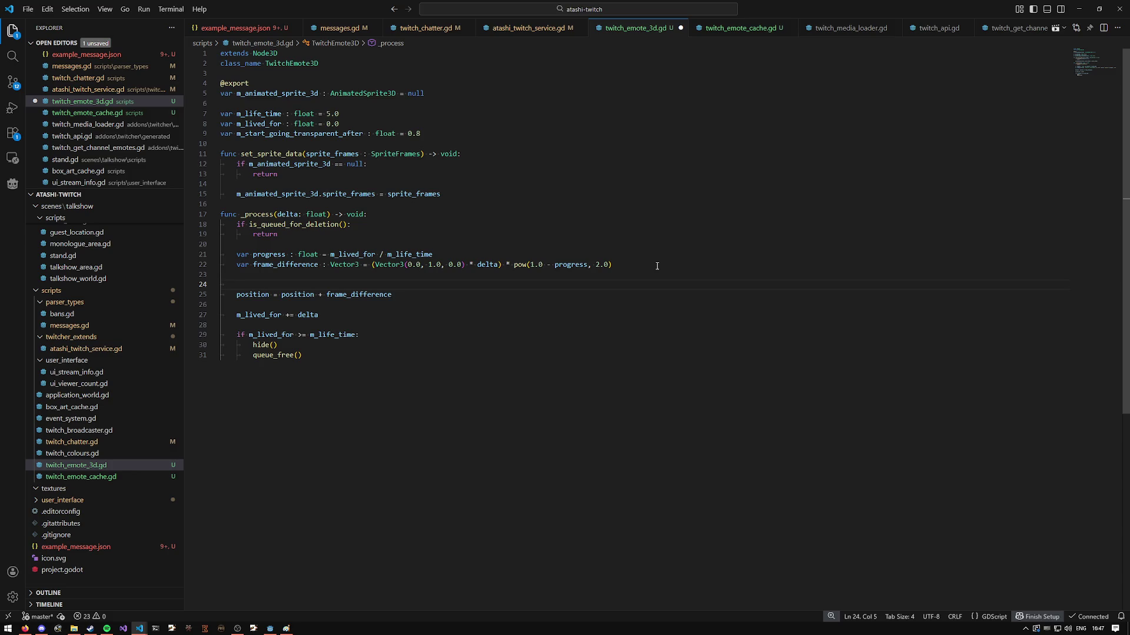
pyautogui.press('BackSpace')
pyautogui.press('BackSpace')
pyautogui.press('BackSpace')
pyautogui.press('Down')
pyautogui.hotkey('ctrl', 's')
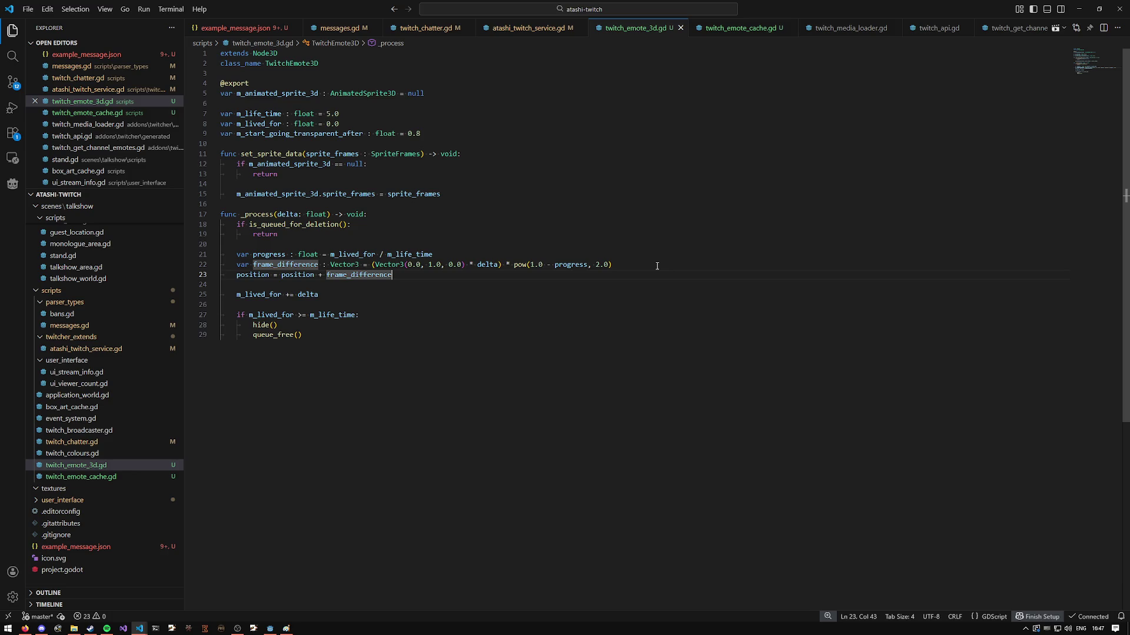
pyautogui.press('Down')
pyautogui.press('Down')
pyautogui.hotkey('alt', 'Up')
pyautogui.hotkey('alt', 'Up')
pyautogui.hotkey('alt', 'Up')
pyautogui.press('Return')
# - Cut the progress and movement lines out from above the lifetime check
pyautogui.press('Down')
pyautogui.press('Down')
pyautogui.press('Down')
pyautogui.press('Up')
pyautogui.press('Up')
pyautogui.press('End')
pyautogui.hotkey('shift', 'Home')
pyautogui.hotkey('shift', 'Up')
pyautogui.hotkey('shift', 'Up')
pyautogui.hotkey('shift', 'Up')
pyautogui.hotkey('shift', 'End')
pyautogui.hotkey('ctrl', 'c')
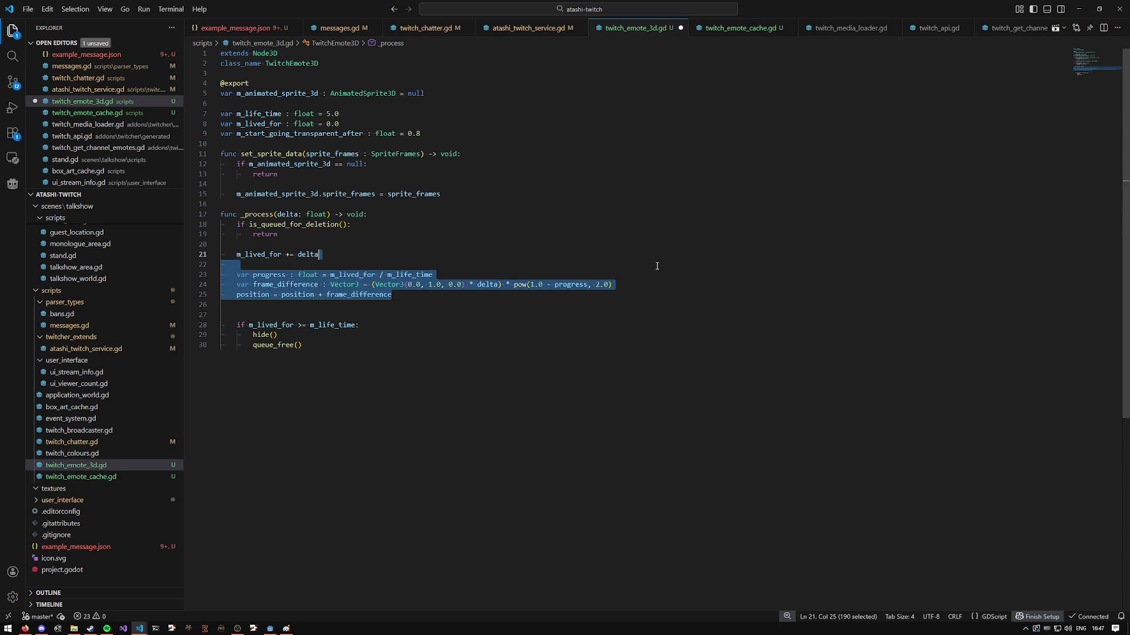
pyautogui.press('BackSpace')
pyautogui.press('Down')
pyautogui.press('Down')
pyautogui.press('Escape')
pyautogui.press('Down')
pyautogui.press('Delete')
# - Paste the movement code below the lifetime check and remove the extra blank lines
pyautogui.press('Down')
pyautogui.press('Down')
pyautogui.press('Down')
pyautogui.press('End')
pyautogui.press('Return')
pyautogui.press('Return')
pyautogui.hotkey('ctrl', 'v')
pyautogui.press('Up')
pyautogui.press('Up')
pyautogui.press('Up')
pyautogui.press('BackSpace')
pyautogui.press('BackSpace')
pyautogui.press('Down')
pyautogui.press('Down')
pyautogui.press('Down')
pyautogui.press('End')
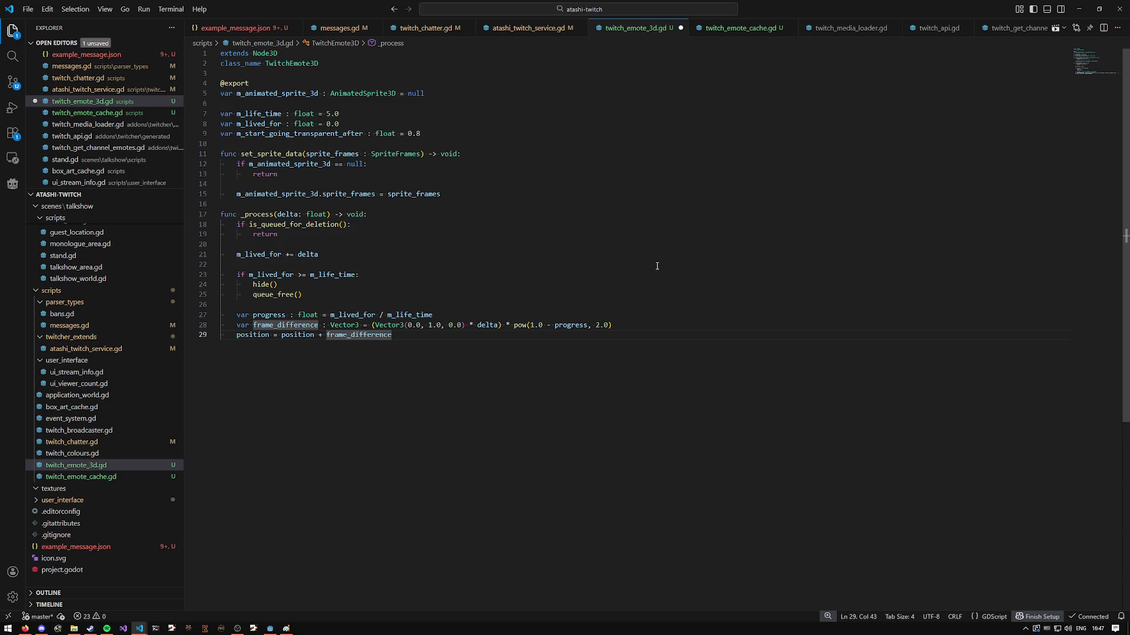
pyautogui.press('Return')
pyautogui.press('Return')
pyautogui.write('if ')
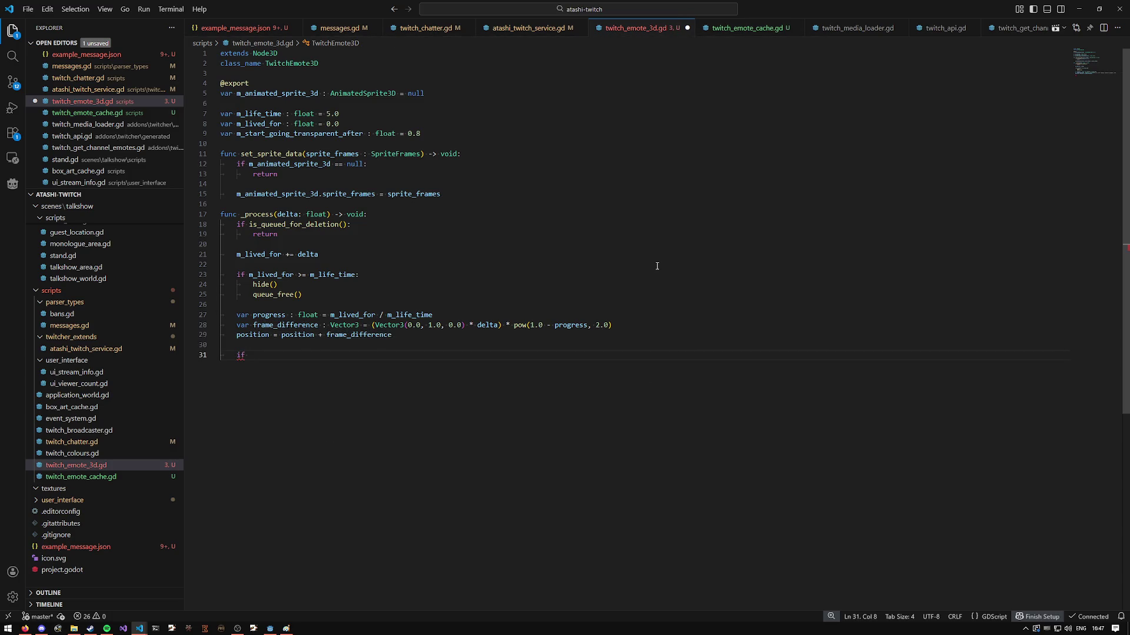
pyautogui.write('progress ')
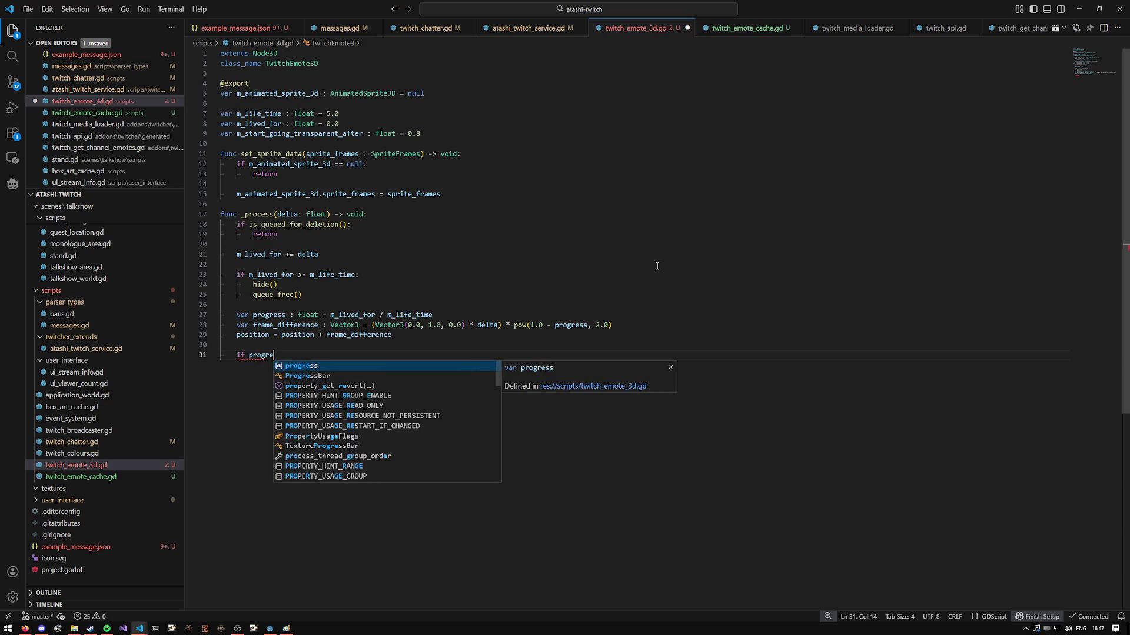
pyautogui.write('> ')
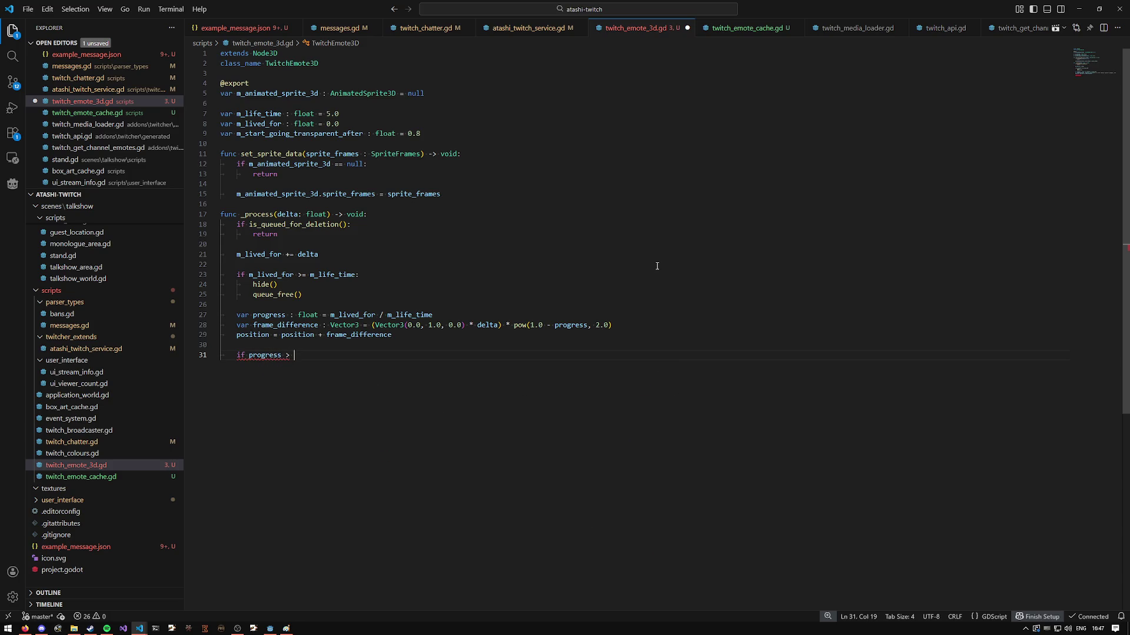
pyautogui.write('m_star')
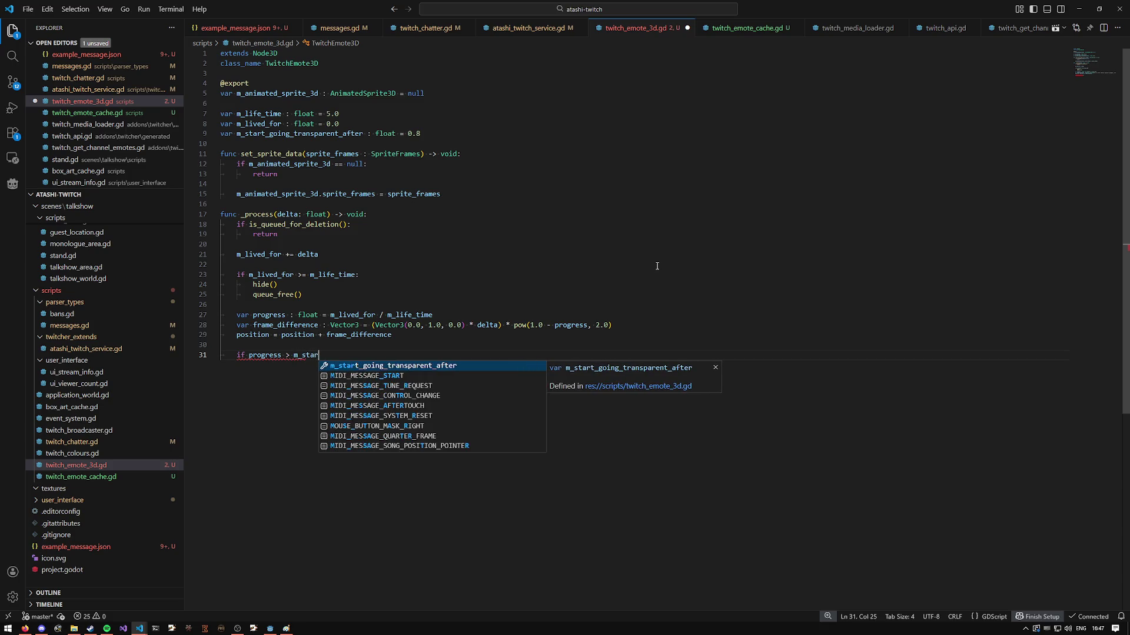
pyautogui.press('Tab')
pyautogui.click(369, 125)
pyautogui.press('Return')
pyautogui.write('@export')
pyautogui.press('Up')
pyautogui.press('End')
pyautogui.press('Return')
pyautogui.press('Up')
pyautogui.press('Up')
pyautogui.press('Up')
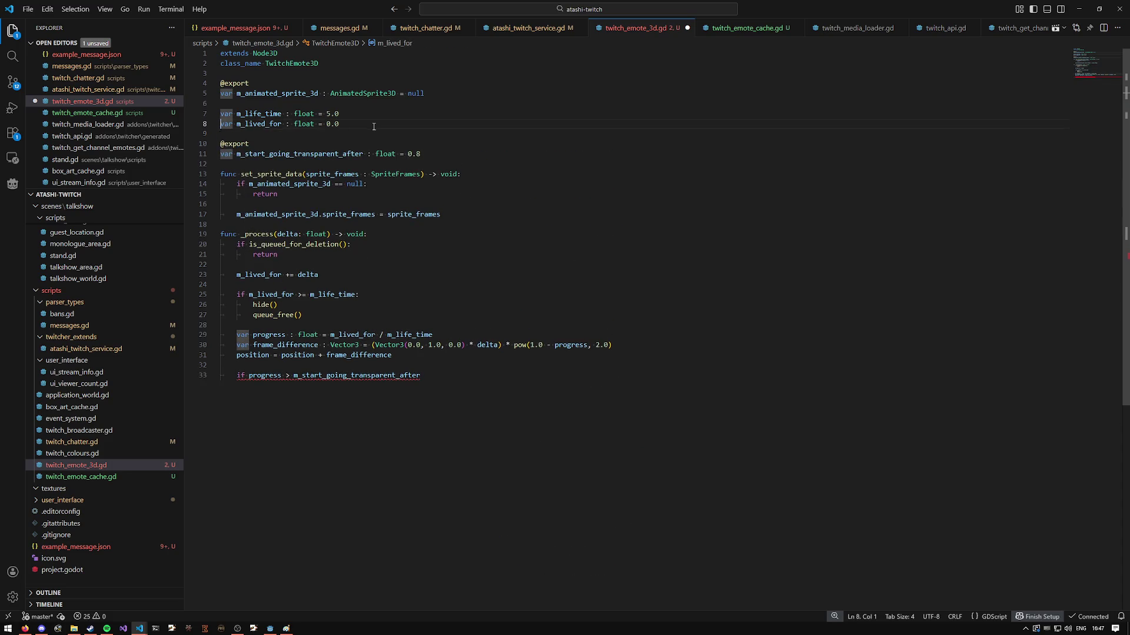
pyautogui.write('@export')
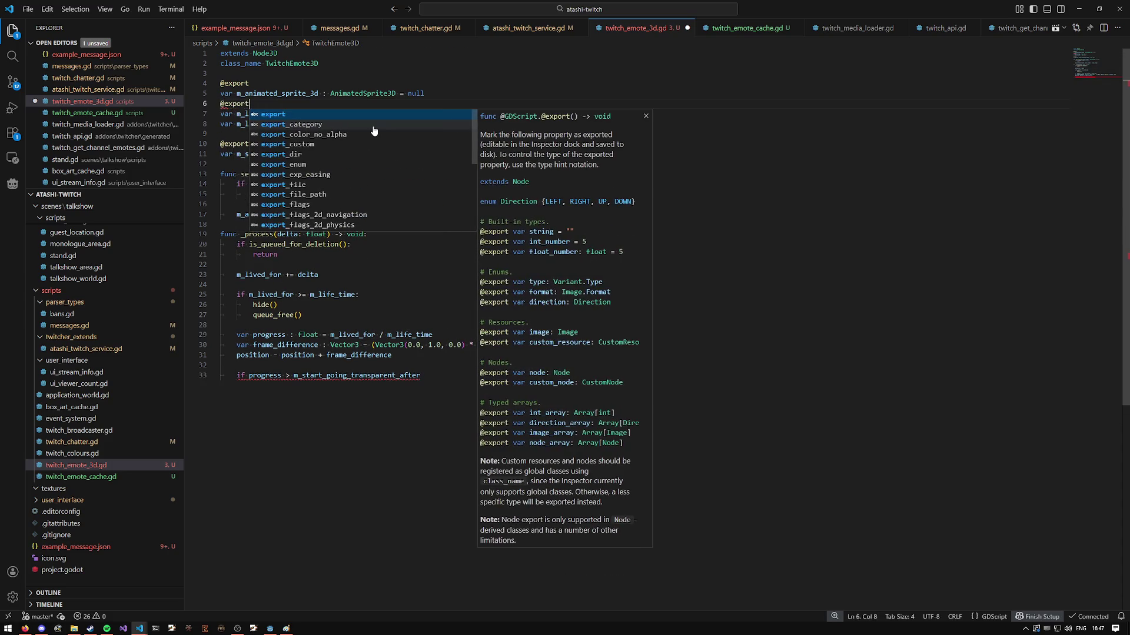
# - Move m_lived_for below the exported settings, space out the declarations, and save
pyautogui.press('Escape')
pyautogui.press('Down')
pyautogui.press('Down')
pyautogui.hotkey('alt', 'Down')
pyautogui.hotkey('alt', 'Down')
pyautogui.hotkey('alt', 'Down')
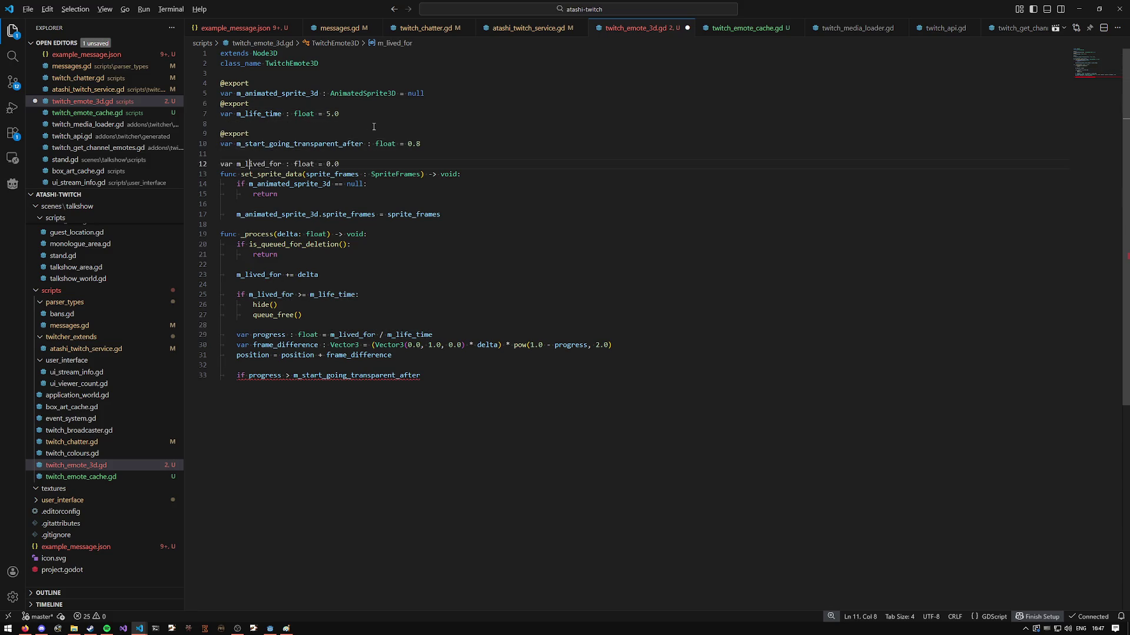
pyautogui.press('Up')
pyautogui.press('Up')
pyautogui.press('Up')
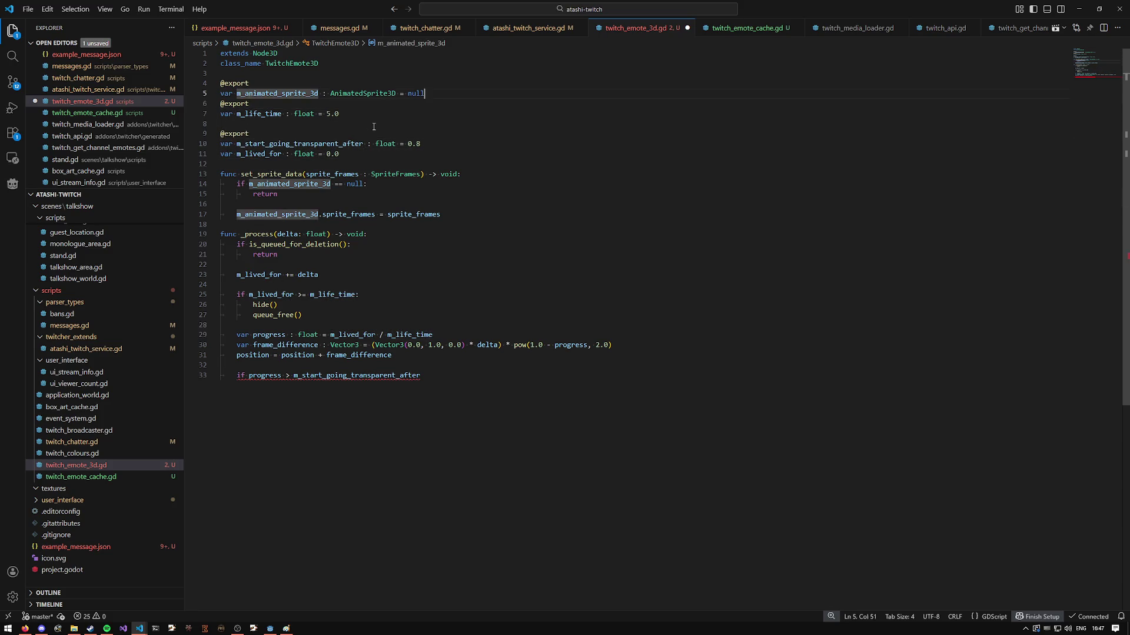
pyautogui.press('End')
pyautogui.press('Return')
pyautogui.press('Down')
pyautogui.press('Down')
pyautogui.press('Down')
pyautogui.press('Down')
pyautogui.press('Down')
pyautogui.press('End')
pyautogui.press('Return')
pyautogui.hotkey('ctrl', 's')
# - End the transparency condition with a colon and start the if block's body
pyautogui.click(412, 175)
pyautogui.click(489, 398)
pyautogui.write(':')
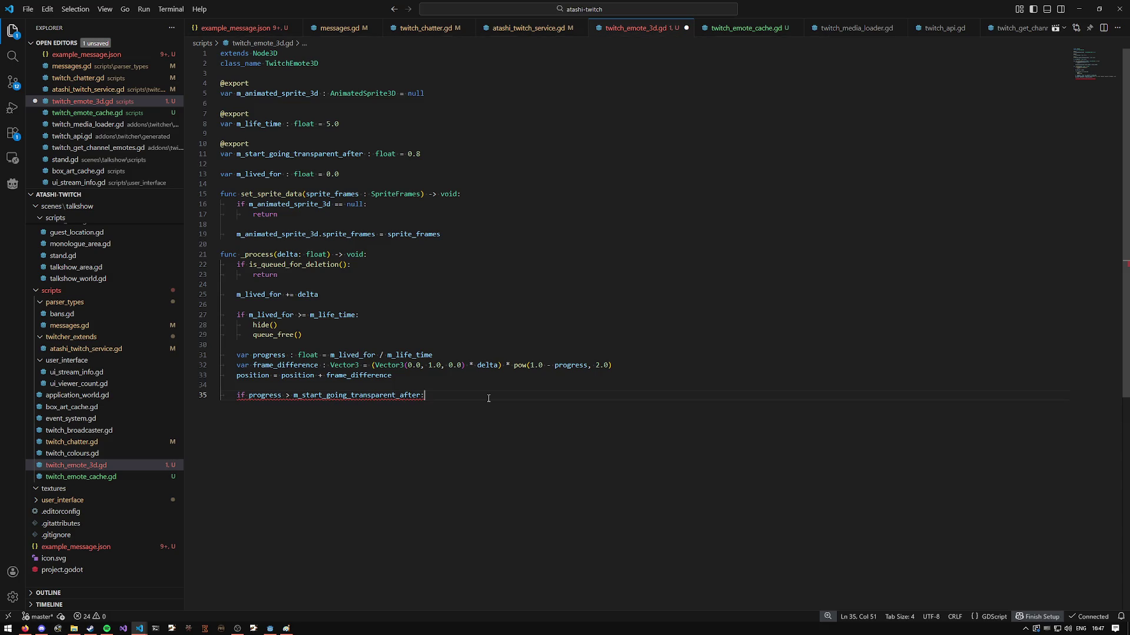
pyautogui.press('Return')
pyautogui.hotkey('alt', 'Tab')
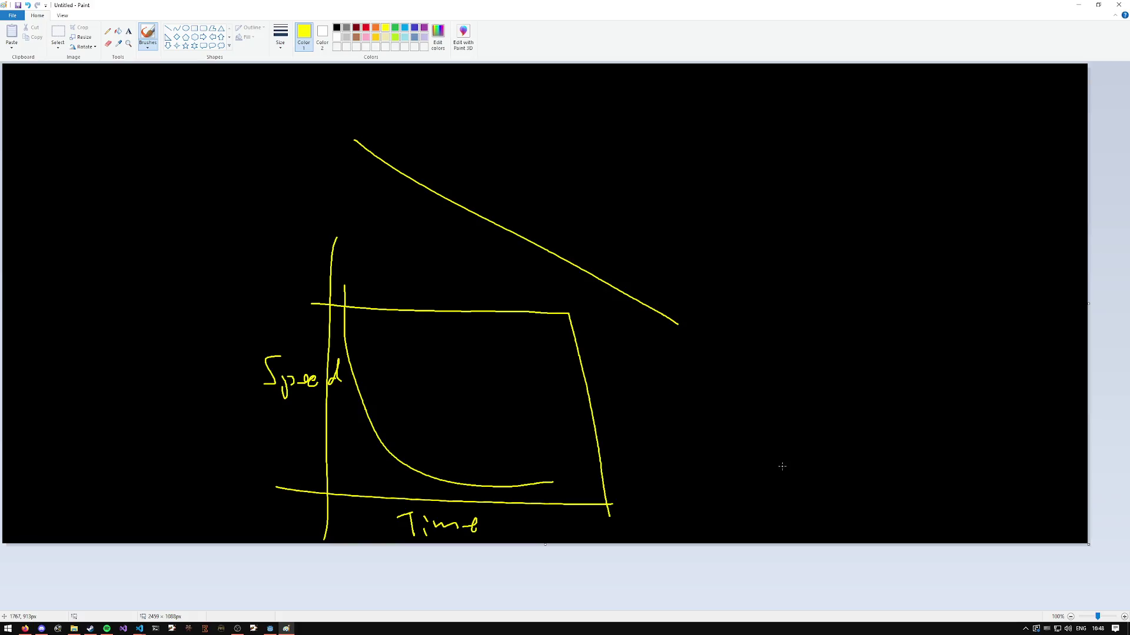
# - Strike through the Speed label on the Paint sketch and relabel the vertical axis Opacity
pyautogui.hotkey('alt', 'Tab')
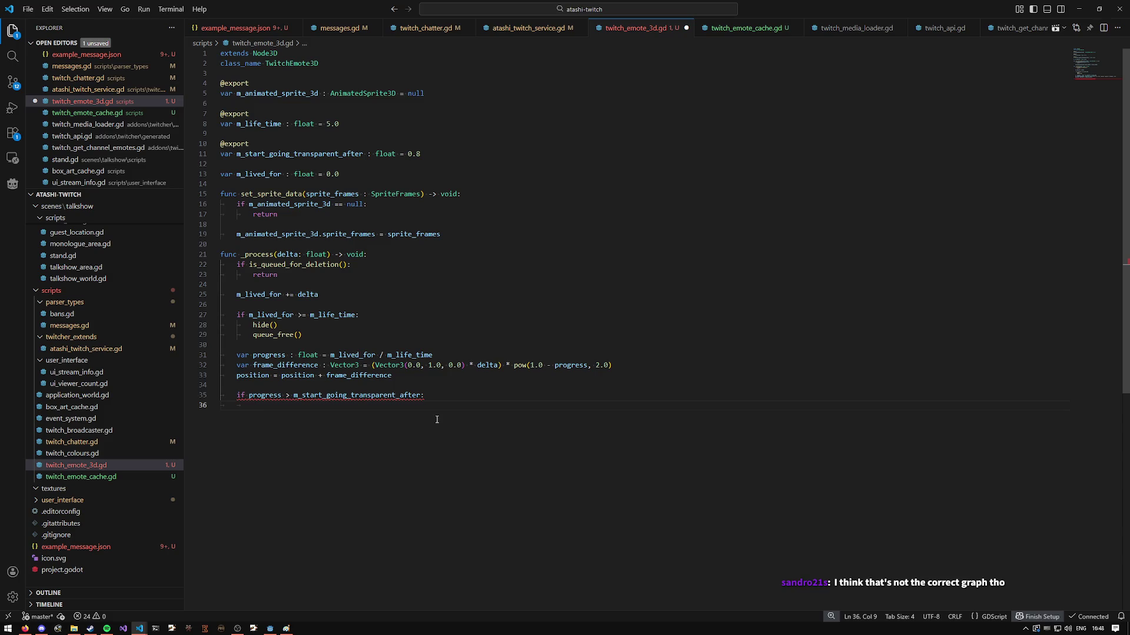
pyautogui.hotkey('alt', 'Tab')
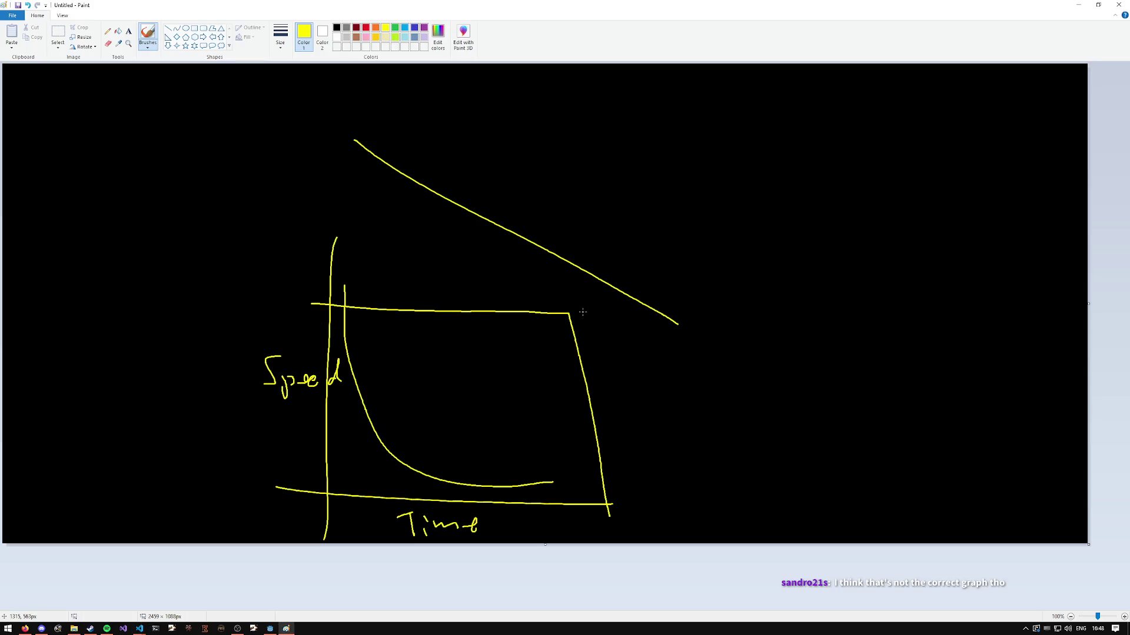
pyautogui.moveTo(374, 396)
pyautogui.mouseDown()
pyautogui.moveTo(316, 370)
pyautogui.moveTo(371, 356)
pyautogui.mouseUp()
pyautogui.moveTo(234, 428); pyautogui.dragTo(238, 455)
pyautogui.moveTo(218, 433)
pyautogui.mouseDown()
pyautogui.moveTo(302, 439)
pyautogui.moveTo(231, 460)
pyautogui.moveTo(264, 445)
pyautogui.moveTo(269, 466)
pyautogui.moveTo(323, 439)
pyautogui.moveTo(336, 470)
pyautogui.mouseUp()
pyautogui.hotkey('ctrl', 'z')
pyautogui.hotkey('ctrl', 'z')
pyautogui.hotkey('ctrl', 'z')
pyautogui.hotkey('alt', 'Tab')
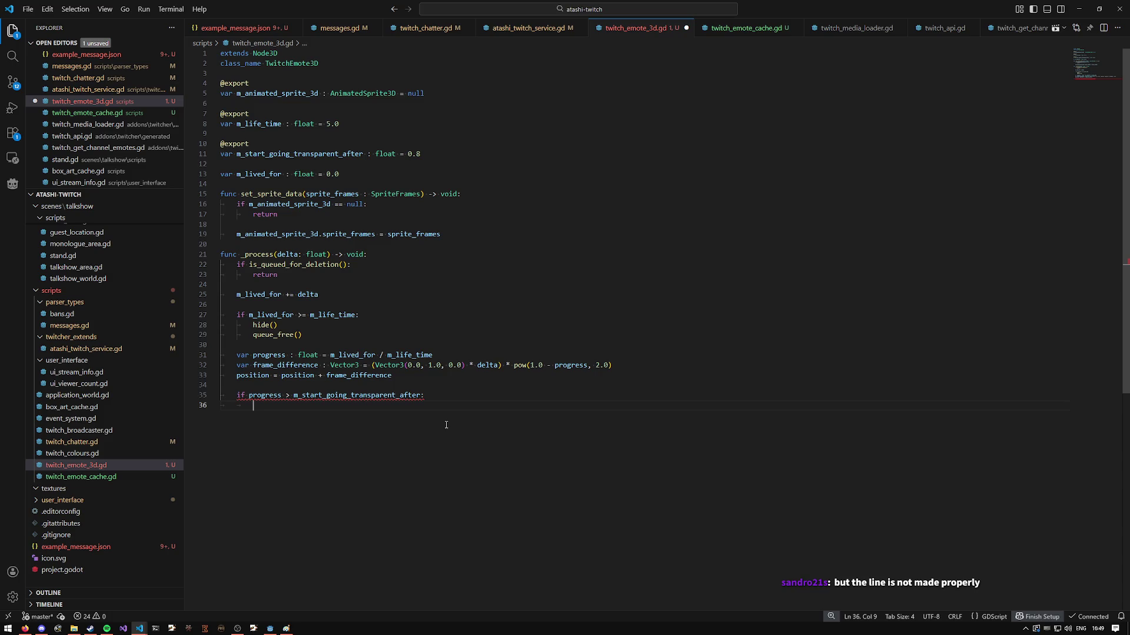
# - Draw an upward-pointing arrow on the opacity-over-time graph in Paint
pyautogui.hotkey('alt', 'Tab')
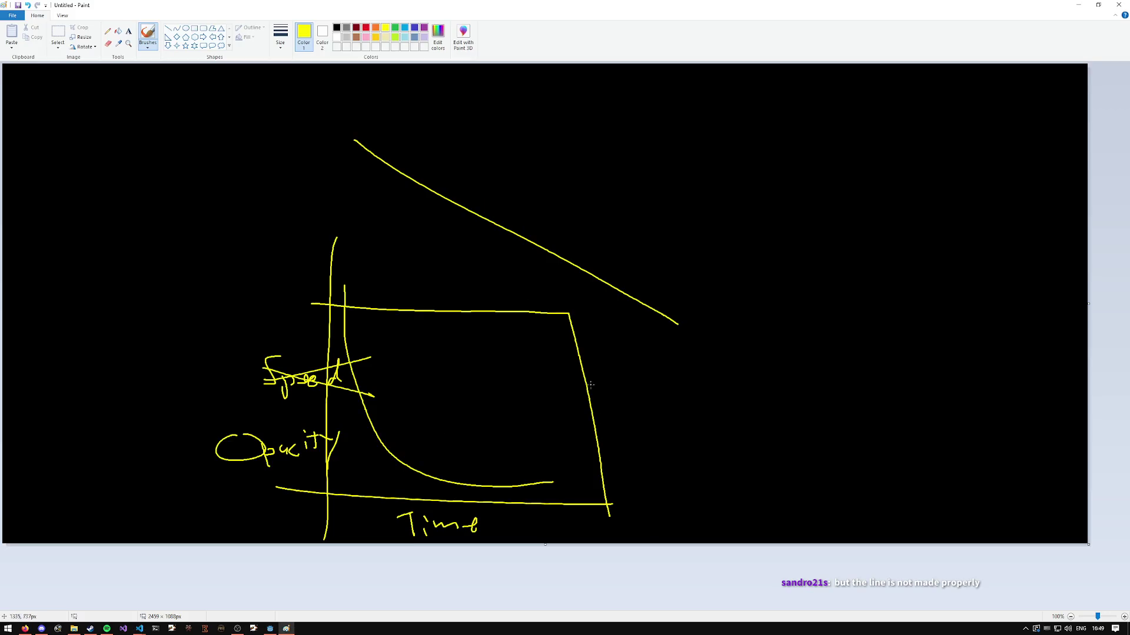
pyautogui.hotkey('alt', 'Tab')
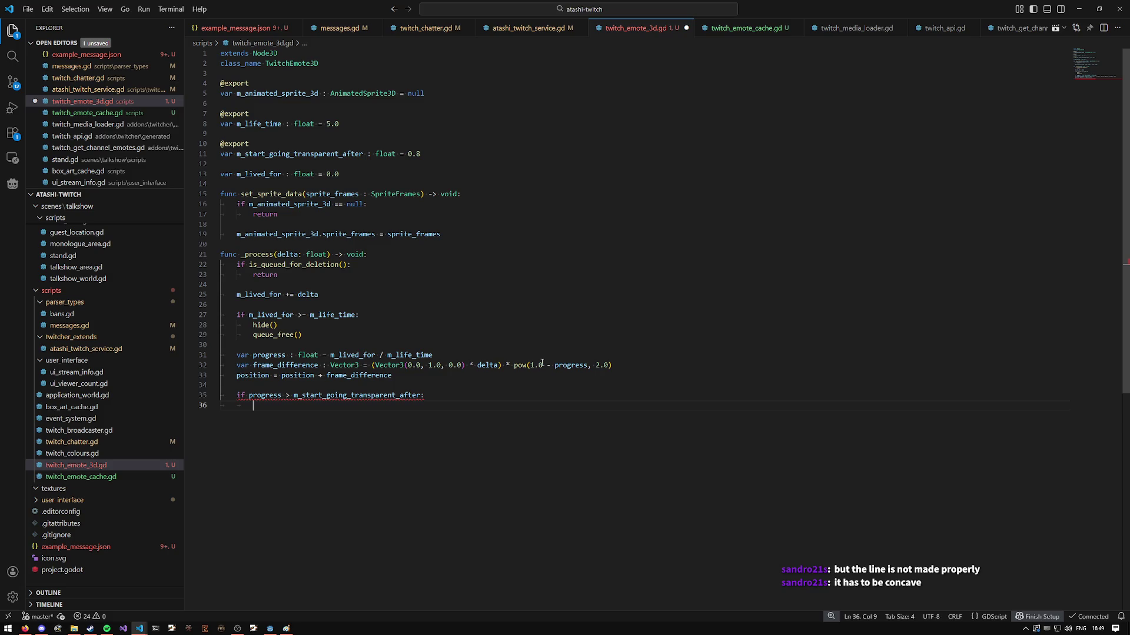
pyautogui.hotkey('alt', 'Tab')
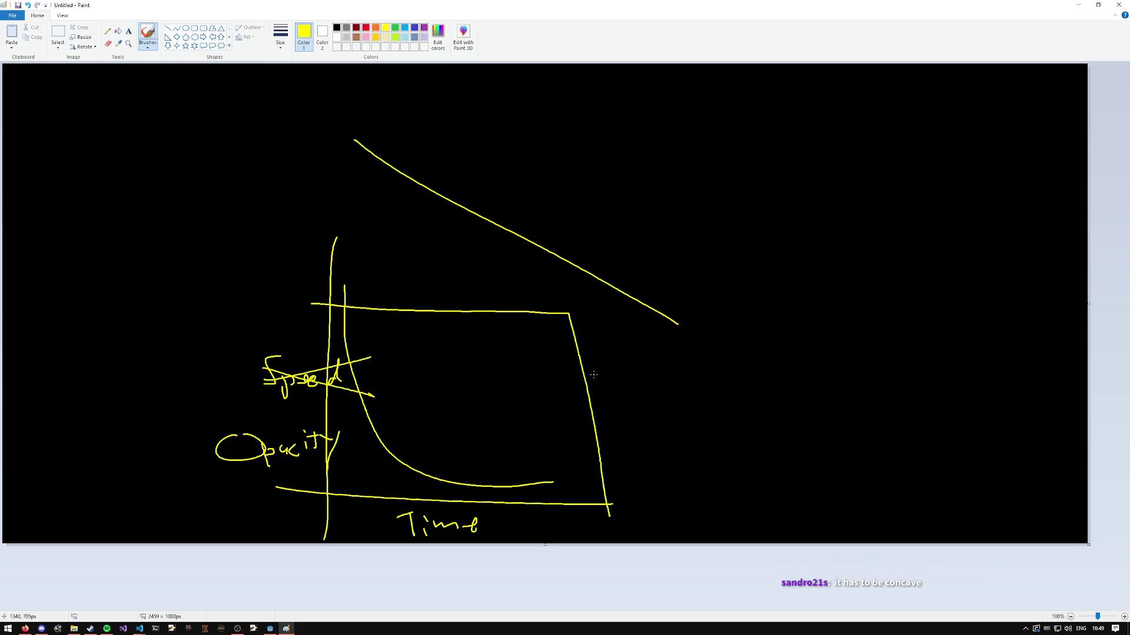
pyautogui.moveTo(510, 354)
pyautogui.mouseDown()
pyautogui.moveTo(573, 286)
pyautogui.moveTo(591, 314)
pyautogui.mouseUp()
pyautogui.hotkey('alt', 'Tab')
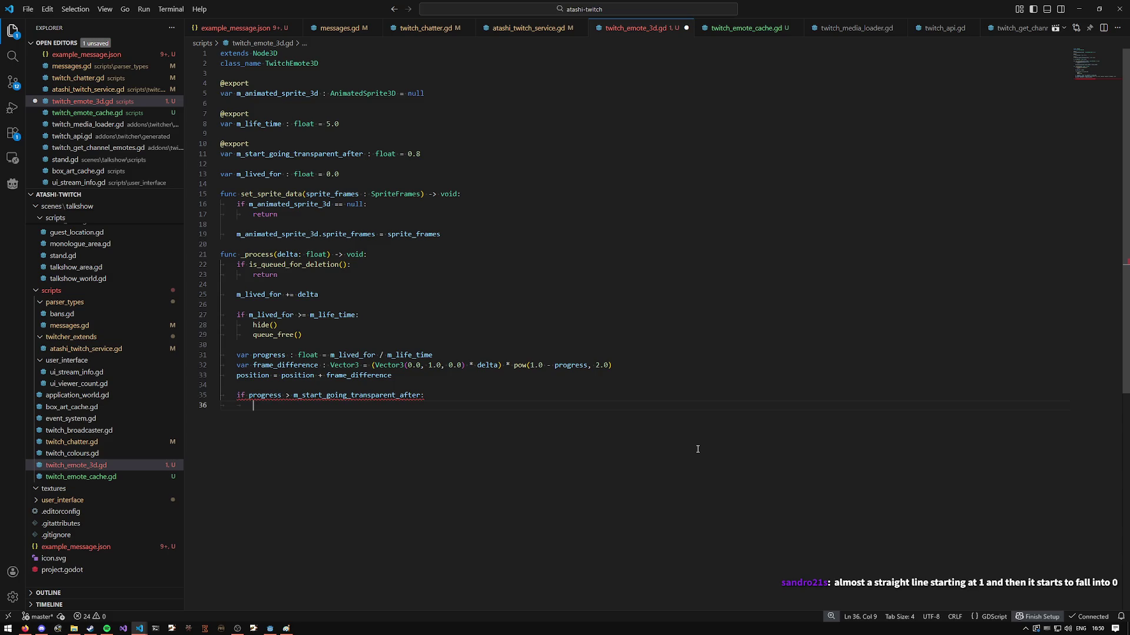
pyautogui.write('var transper')
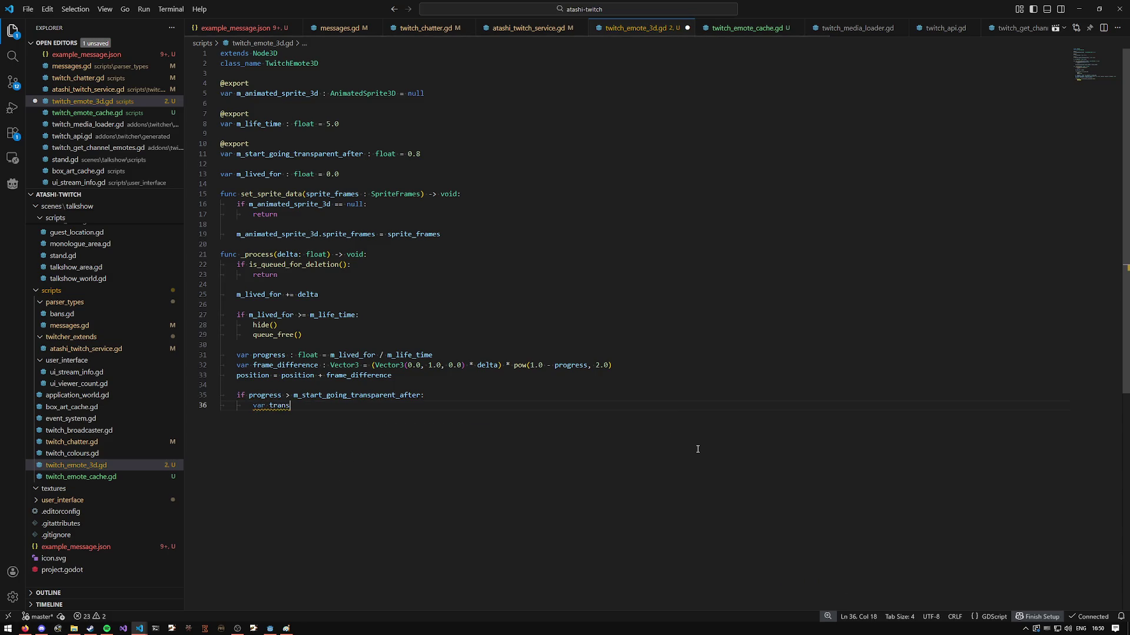
pyautogui.write('a')
pyautogui.press('BackSpace')
pyautogui.press('BackSpace')
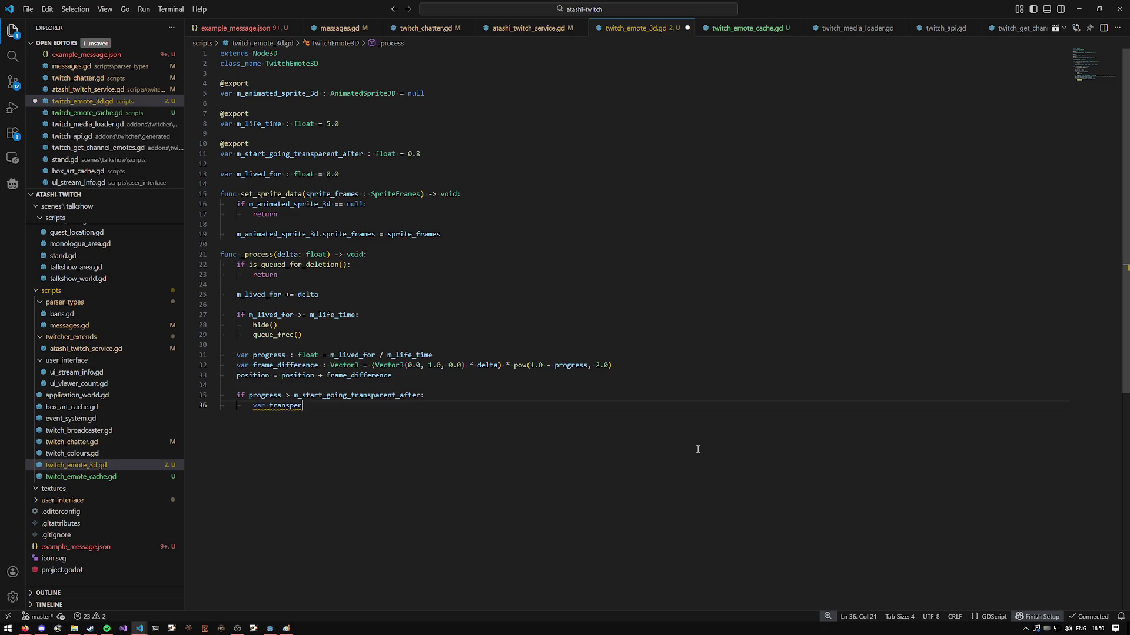
pyautogui.press('BackSpace')
pyautogui.press('BackSpace')
pyautogui.press('BackSpace')
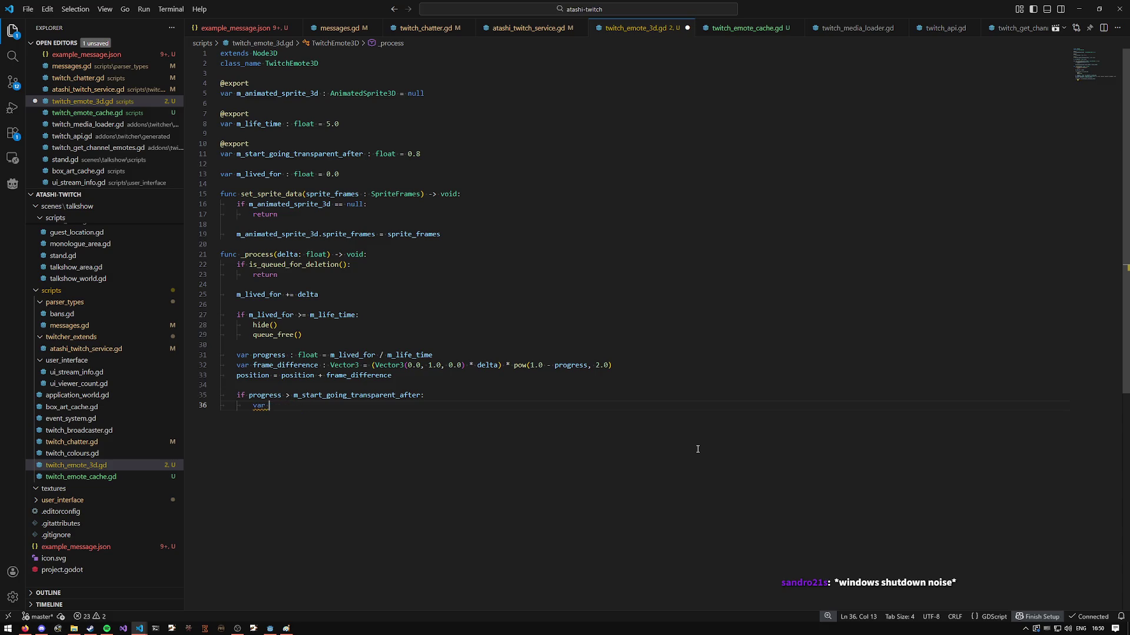
pyautogui.write('ans_start')
pyautogui.write(' : float = ')
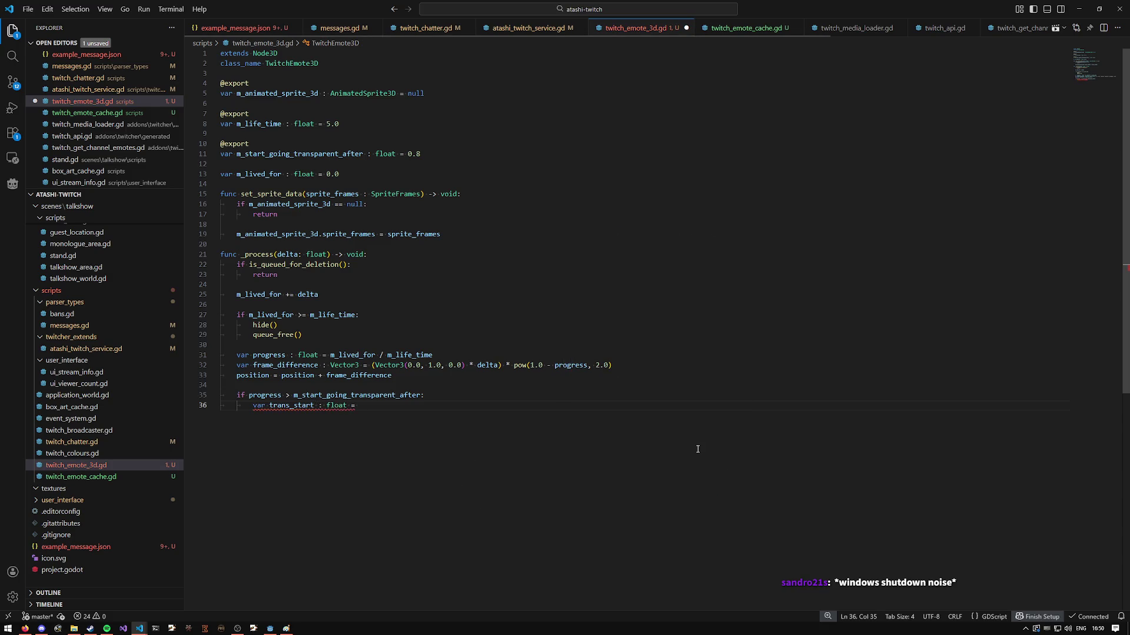
pyautogui.write('m_')
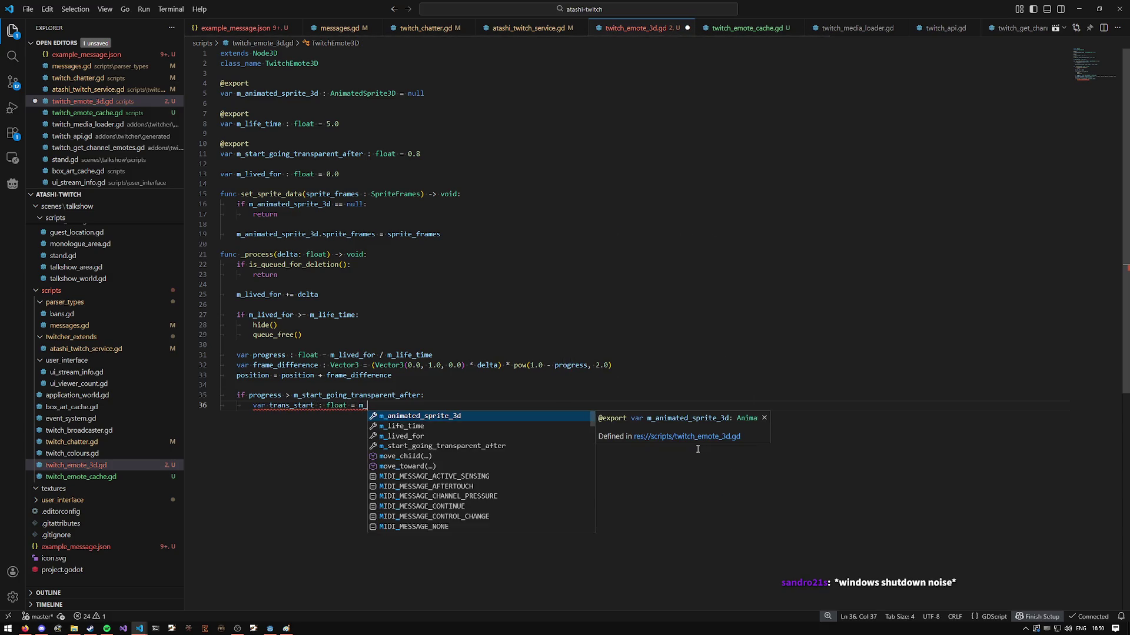
pyautogui.press('Down')
pyautogui.press('Return')
pyautogui.write('- ')
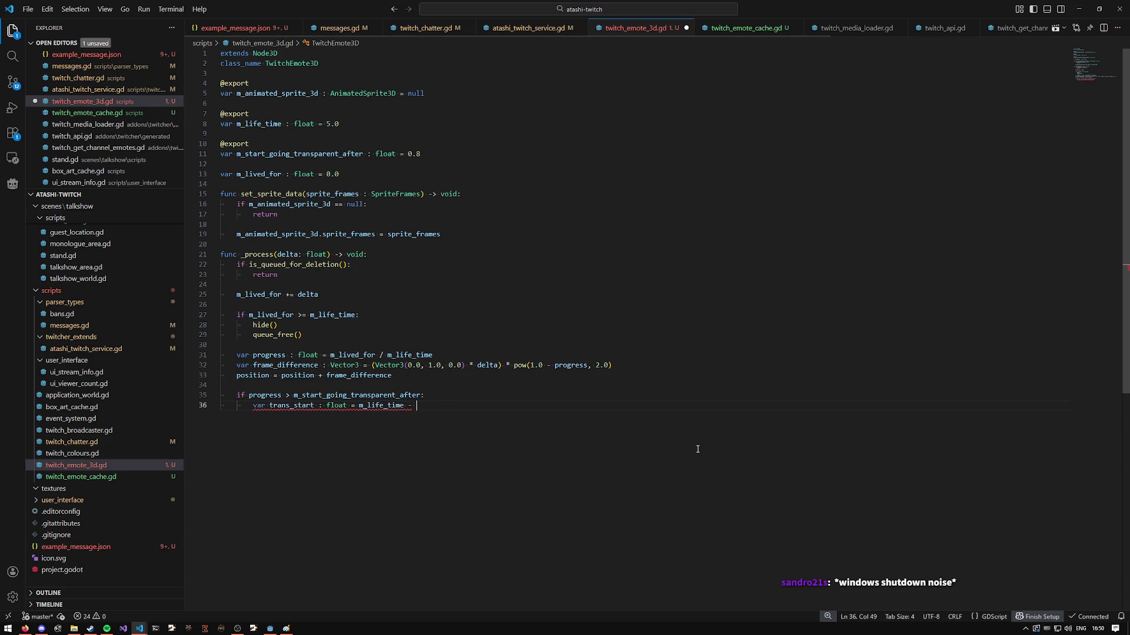
pyautogui.write('(m_li')
pyautogui.press('Return')
pyautogui.write('* m_st')
pyautogui.press('Return')
pyautogui.write(')')
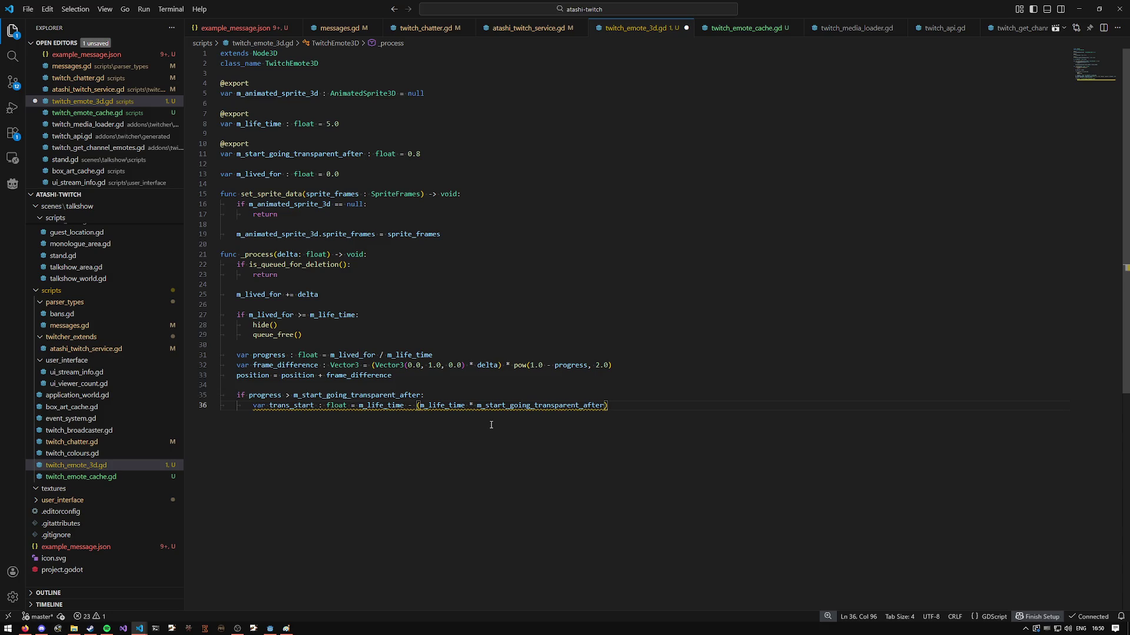
pyautogui.moveTo(635, 405); pyautogui.dragTo(255, 406)
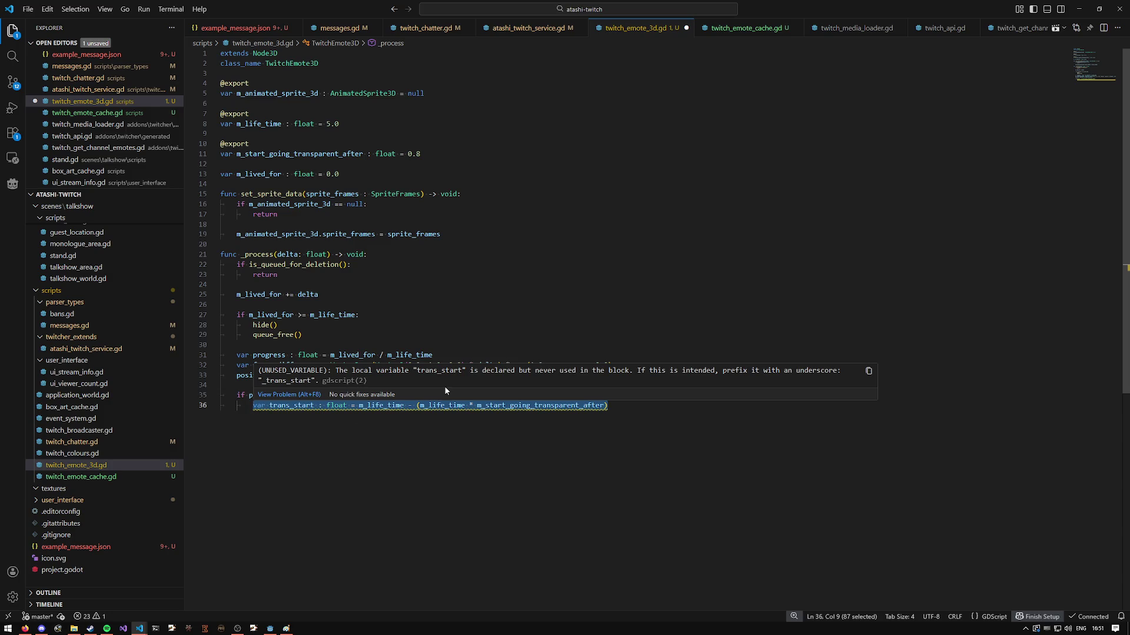
pyautogui.press('BackSpace')
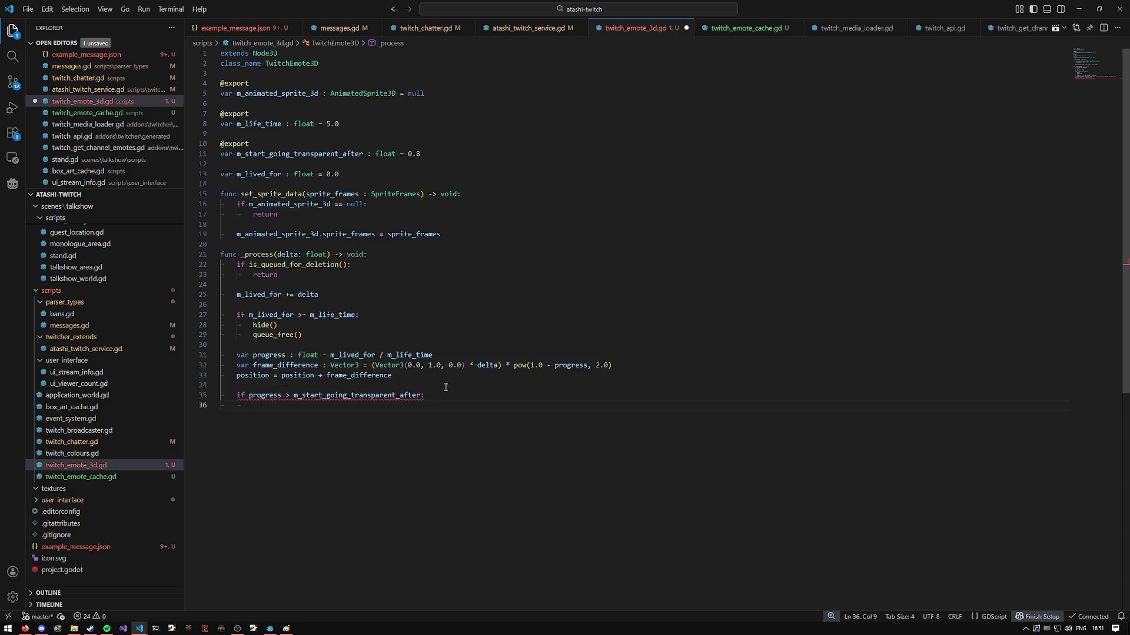
# - Declare lived_for_minus_start as m_lived_for - (m_life_time * m_start_going_transparent_after)
pyautogui.write('var li')
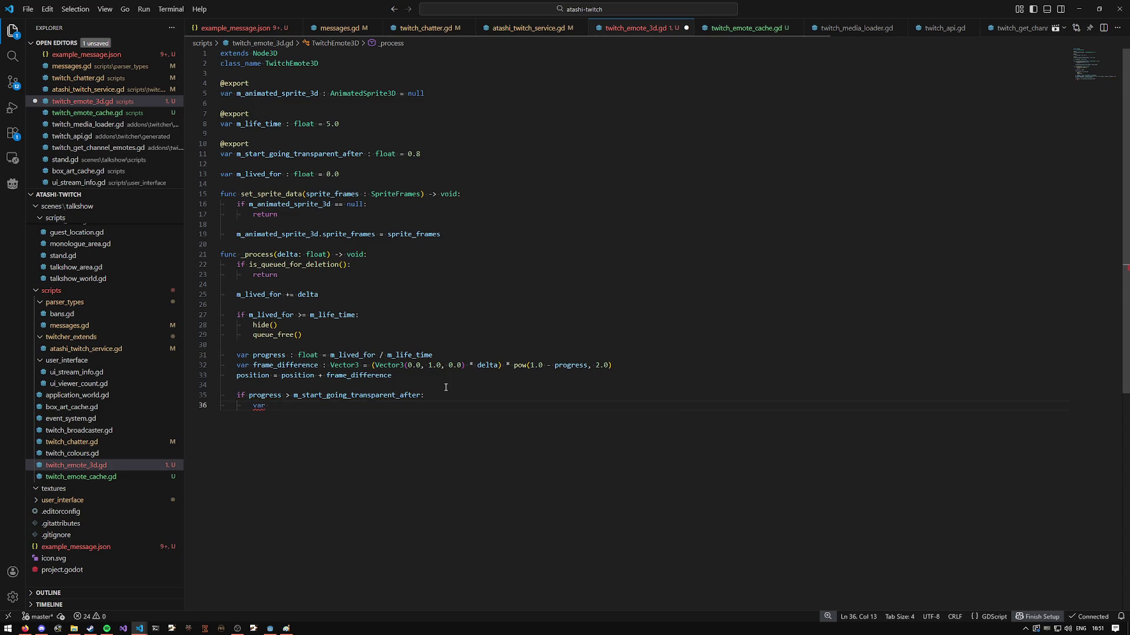
pyautogui.write('ved_for_minus')
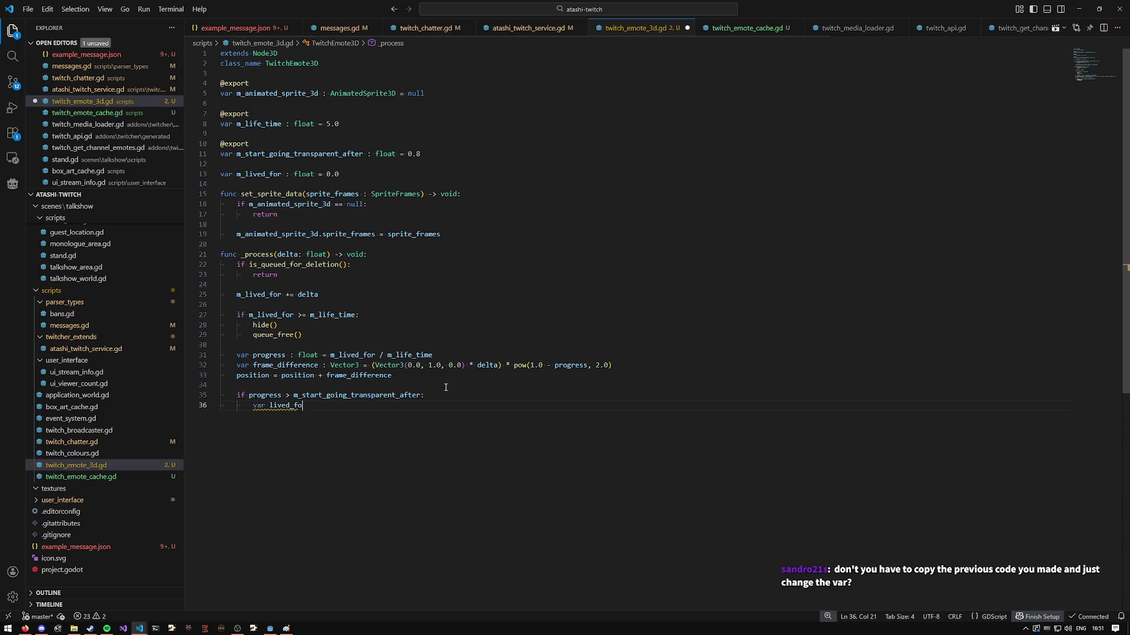
pyautogui.write(' start : float = ')
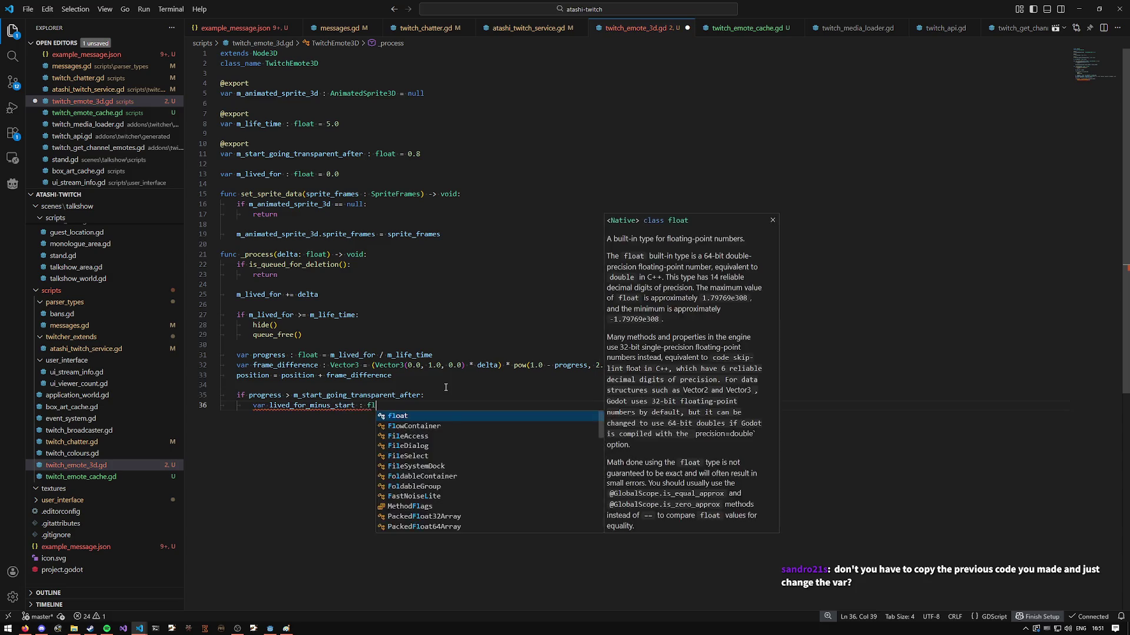
pyautogui.write('m_lived_for ')
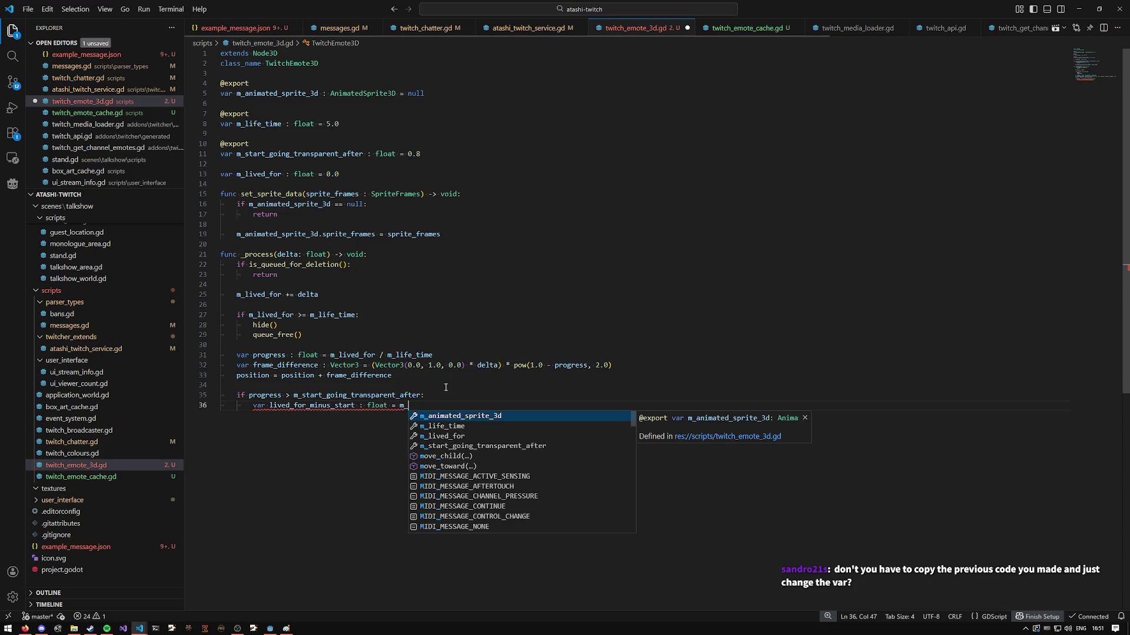
pyautogui.write('- m')
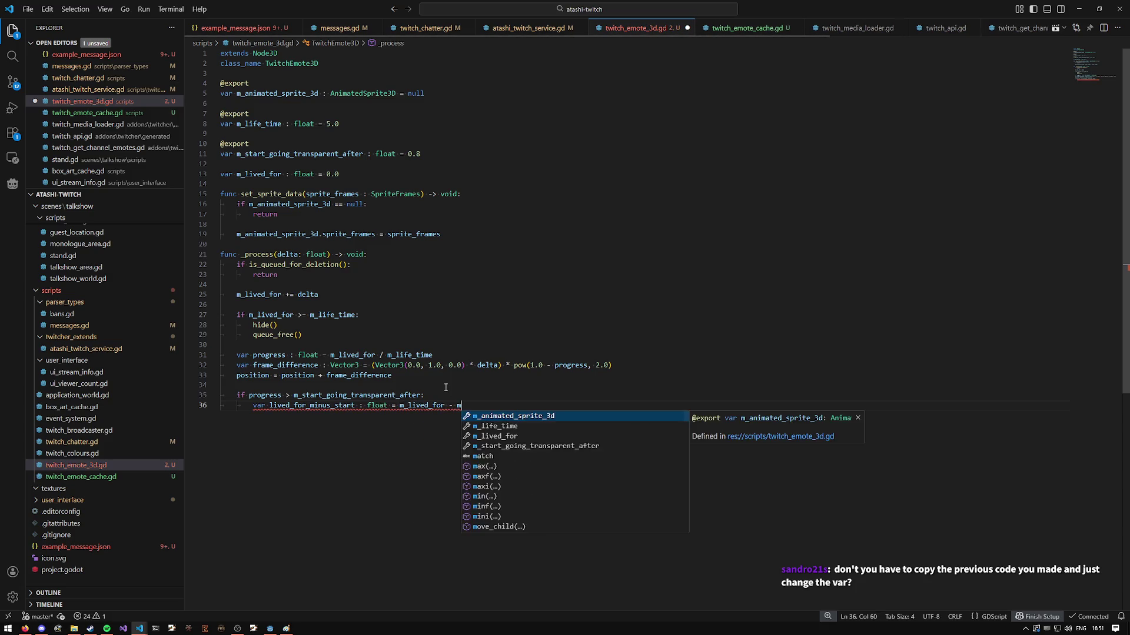
pyautogui.press('BackSpace')
pyautogui.write('(m_life')
pyautogui.press('Tab')
pyautogui.write('* m_star')
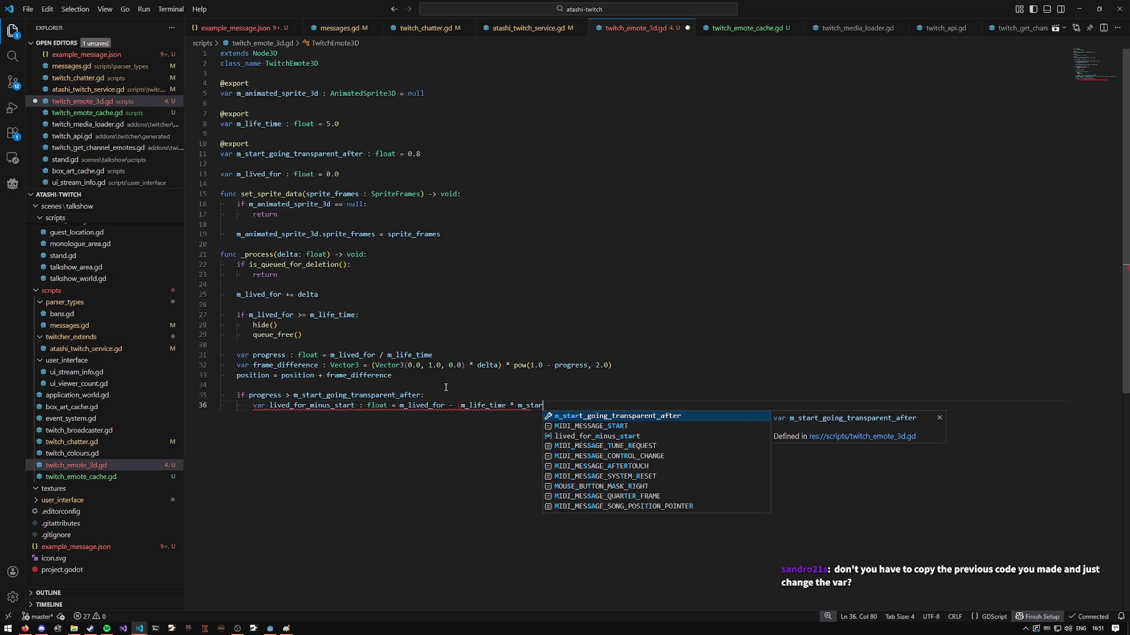
pyautogui.press('Tab')
pyautogui.write(')')
pyautogui.press('Return')
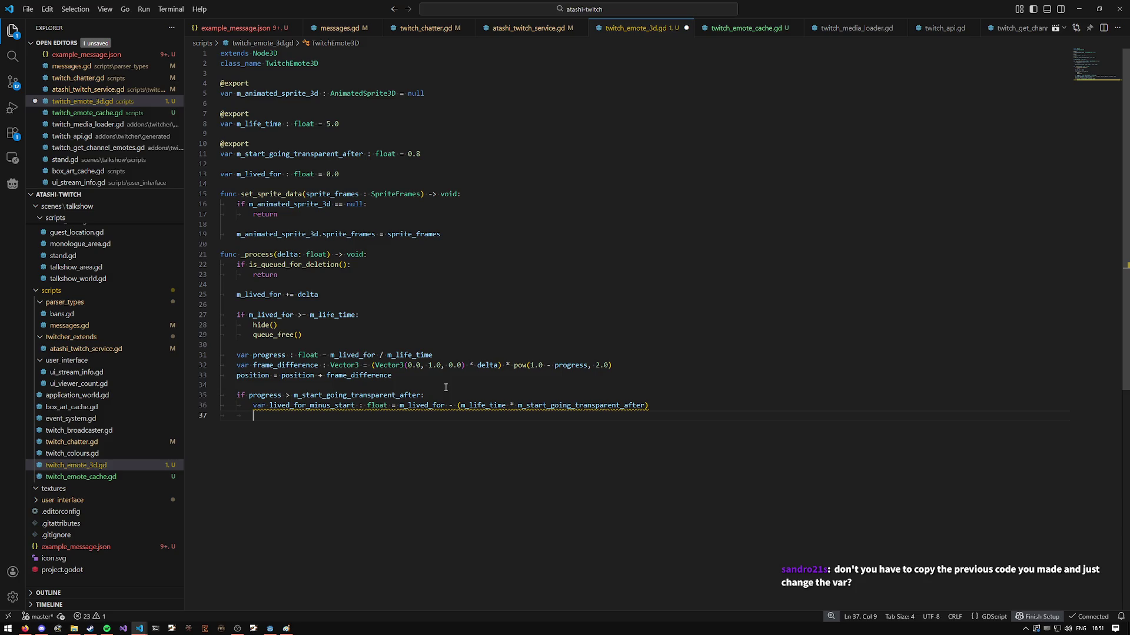
# - Declare life_time_minus_start as m_life_time - (m_life_time * m_start_going_transparent_after)
pyautogui.write('var ')
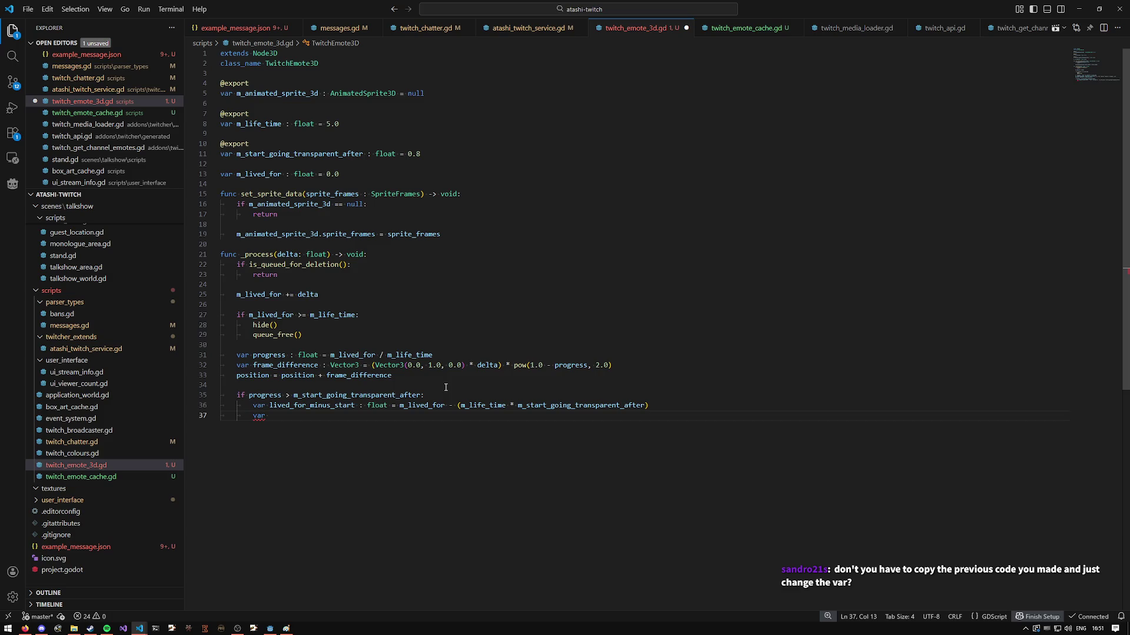
pyautogui.write('life')
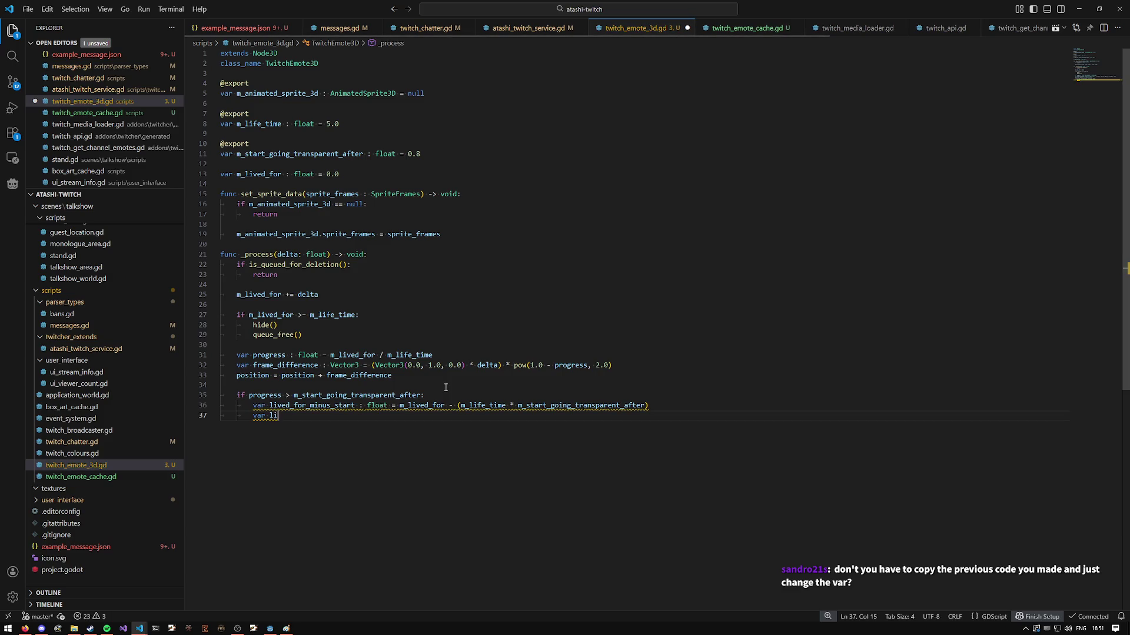
pyautogui.write('time ')
pyautogui.write('minus_start')
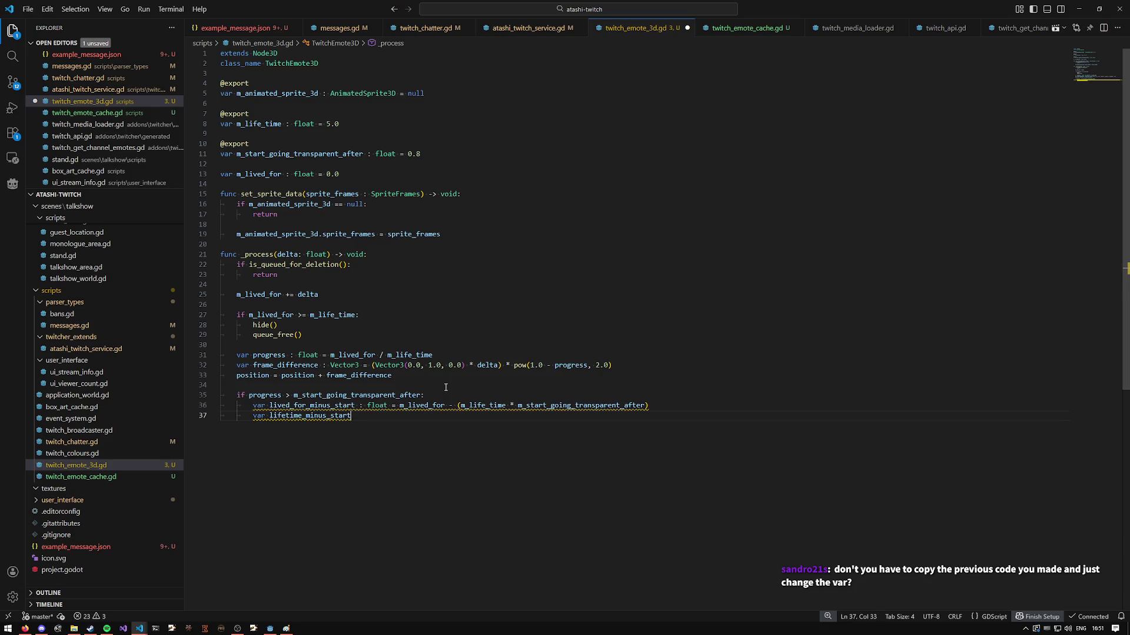
pyautogui.press('Left')
pyautogui.press('Left')
pyautogui.press('Left')
pyautogui.press('Left')
pyautogui.press('Left')
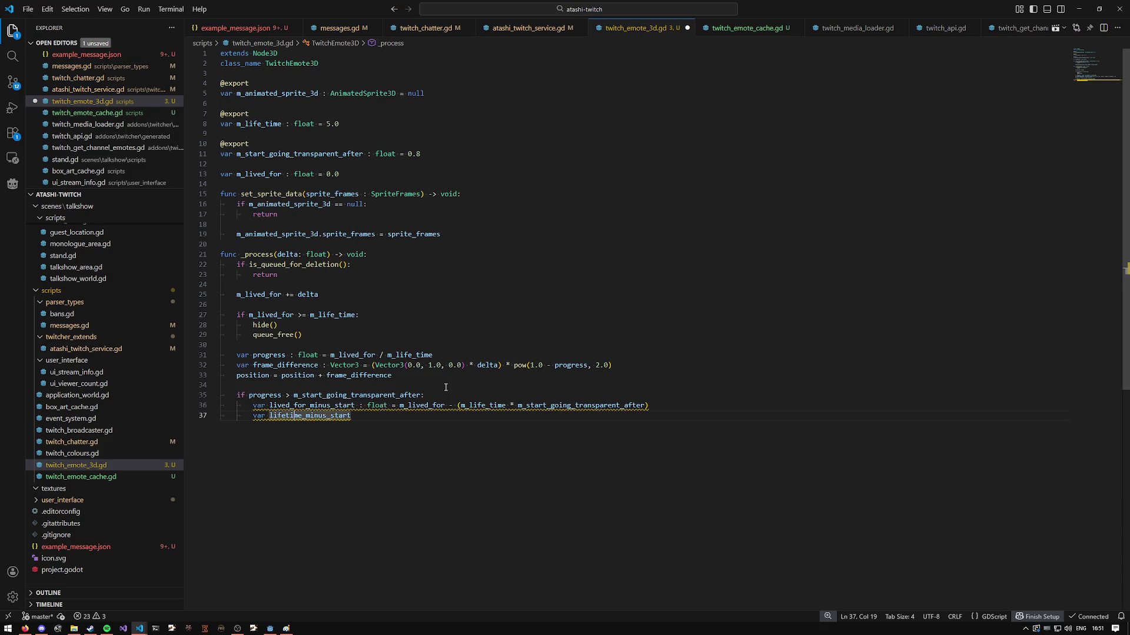
pyautogui.write('_')
pyautogui.press('End')
pyautogui.write(': float = m')
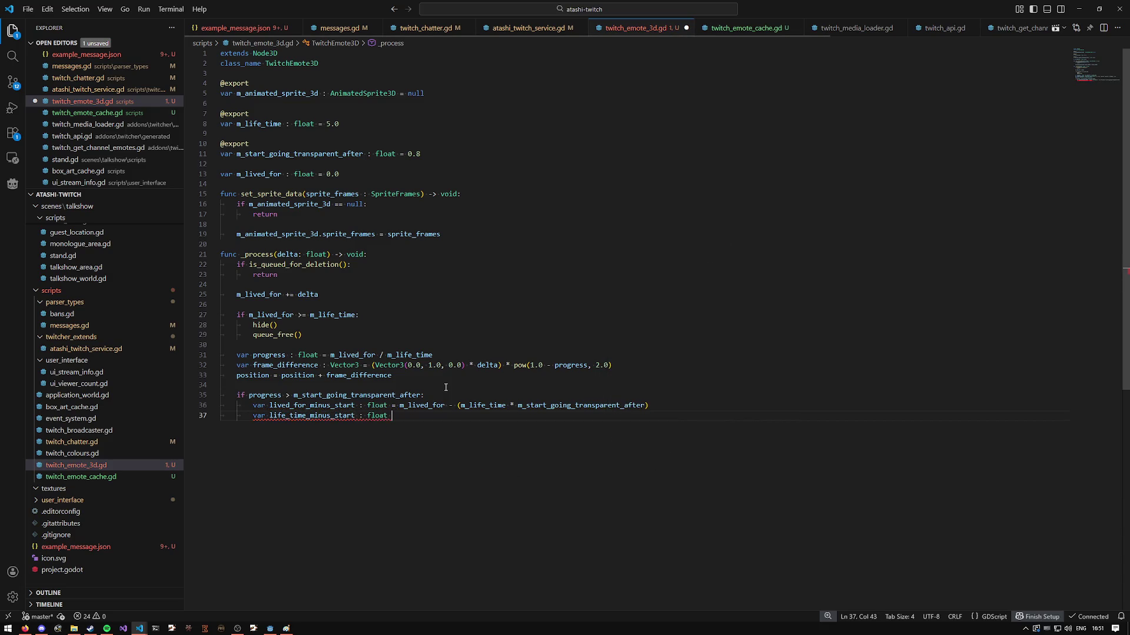
pyautogui.write('_life_time - ')
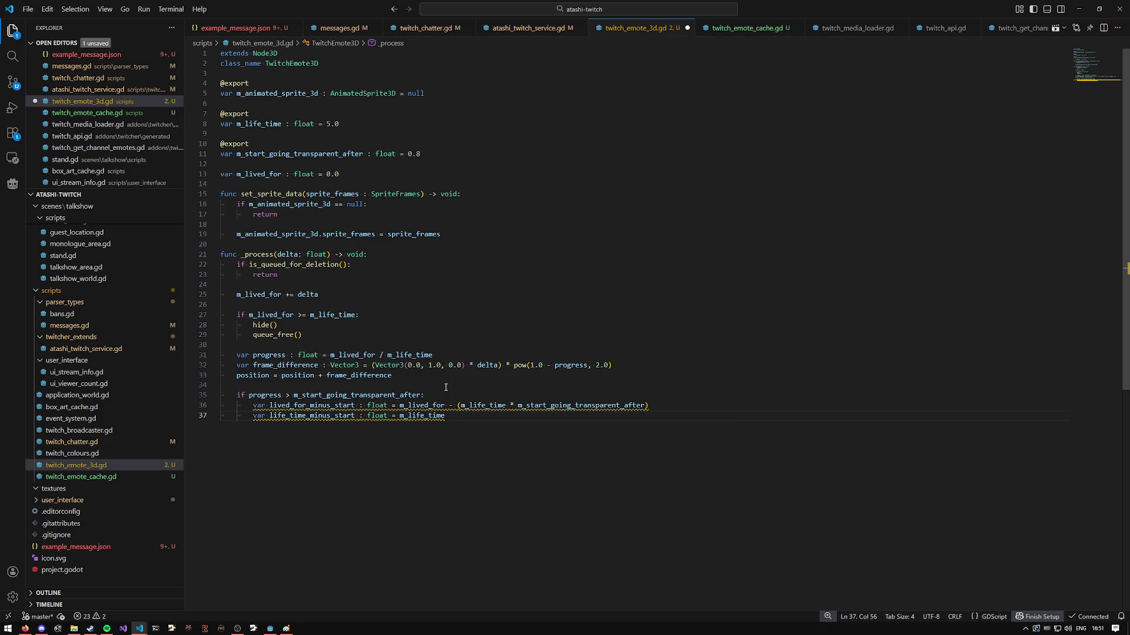
pyautogui.write('(m_life')
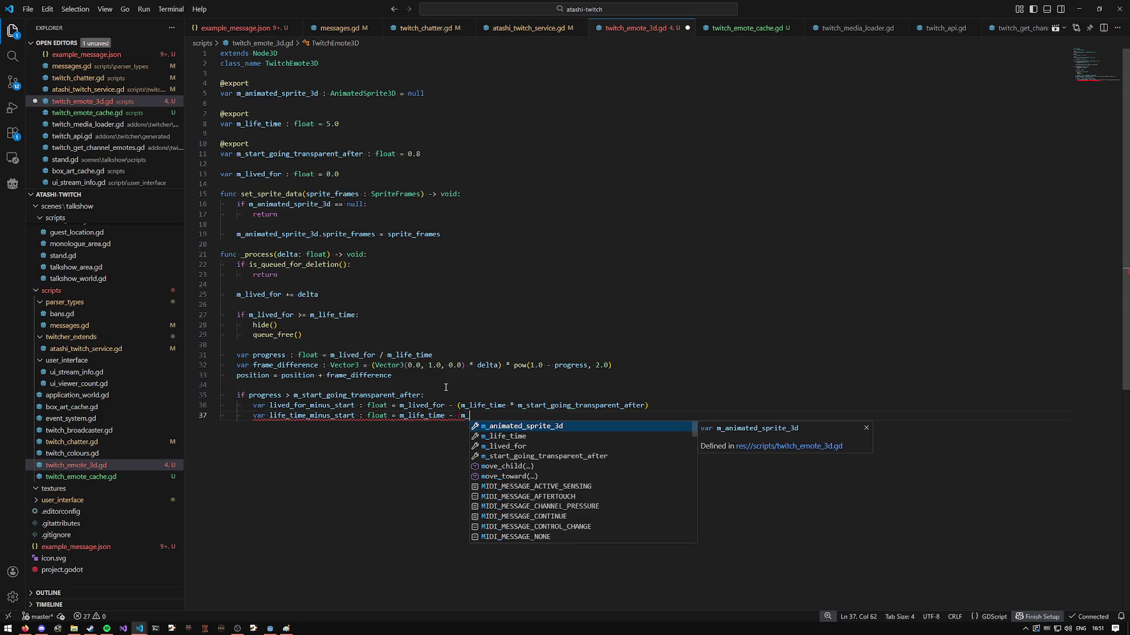
pyautogui.write('_time * m_sta')
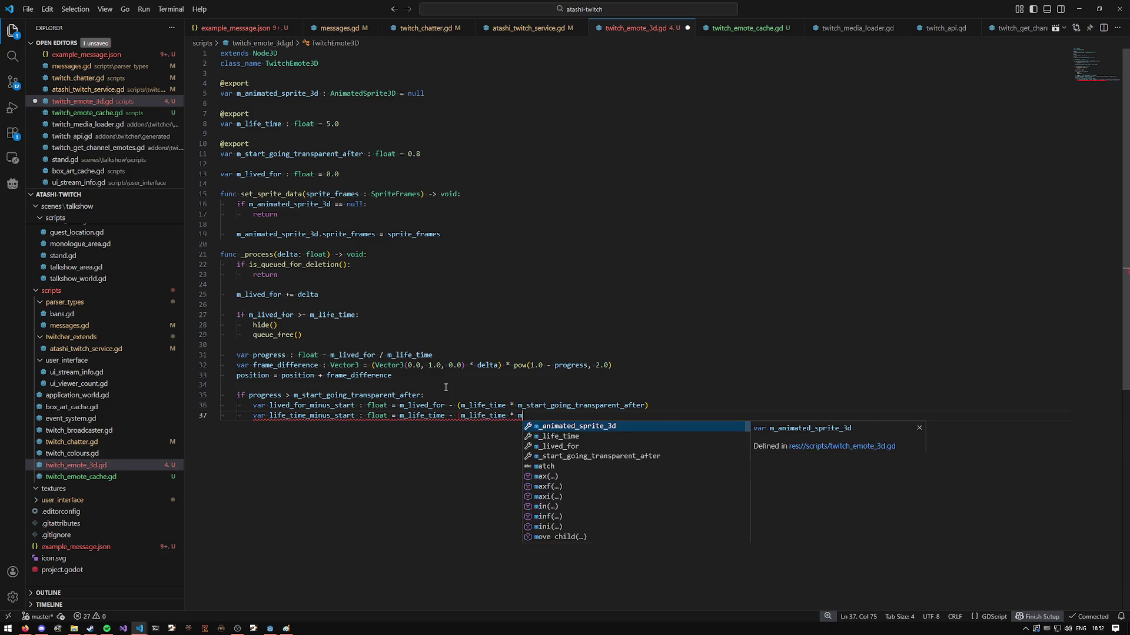
pyautogui.press('Tab')
pyautogui.write(')')
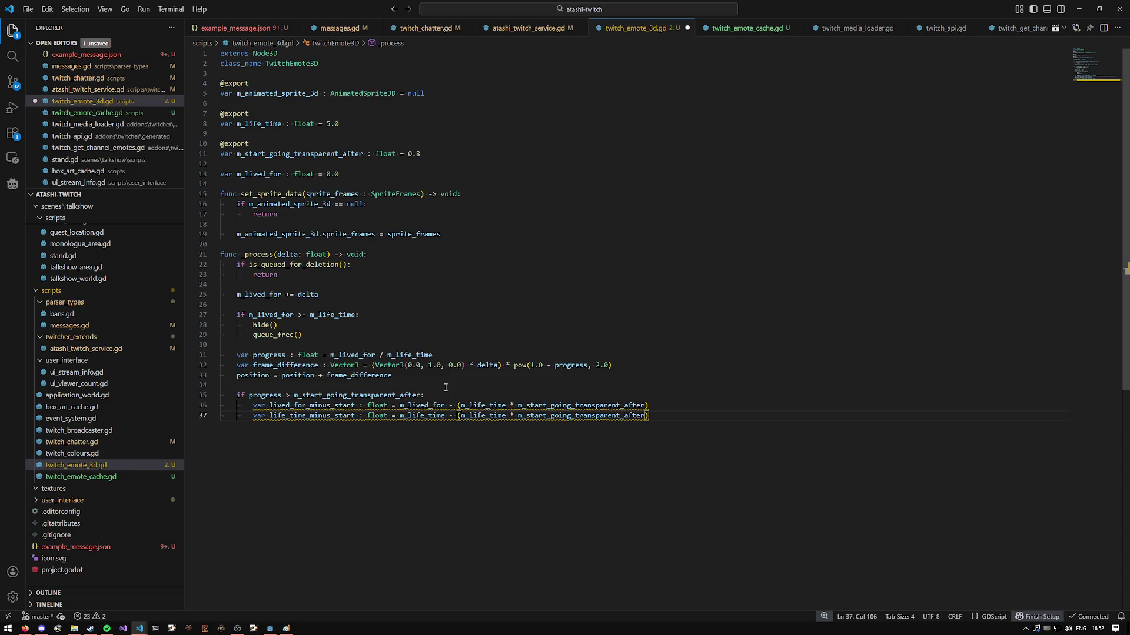
# - Review the 0.8 threshold and the m_life_time and m_lived_for uses in the new expressions
pyautogui.moveTo(421, 154); pyautogui.dragTo(346, 154)
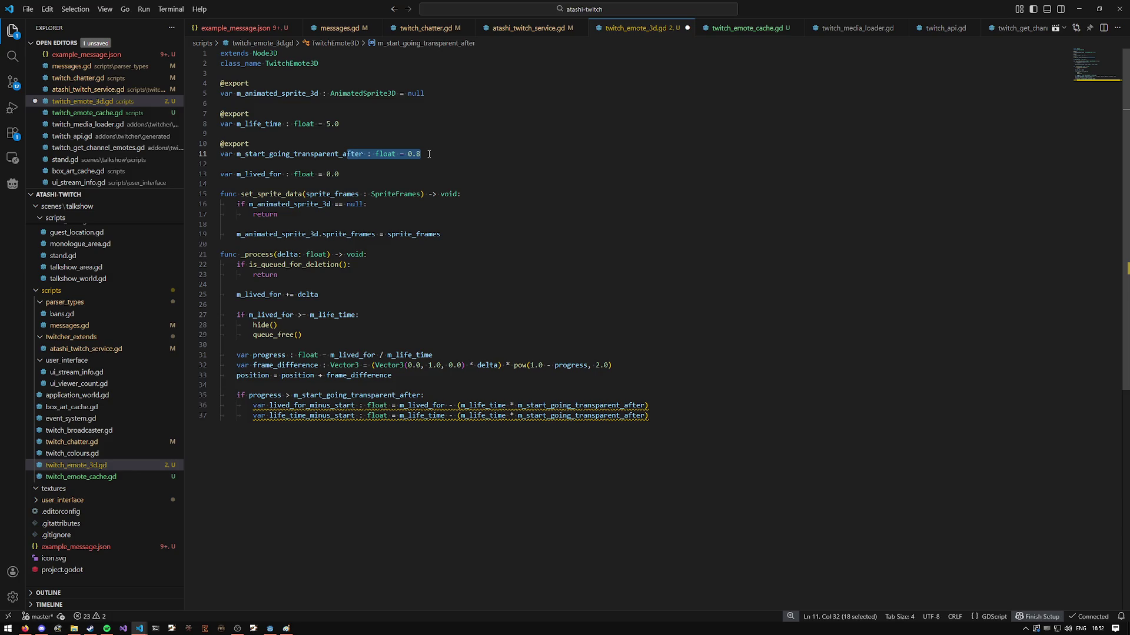
pyautogui.doubleClick(279, 124)
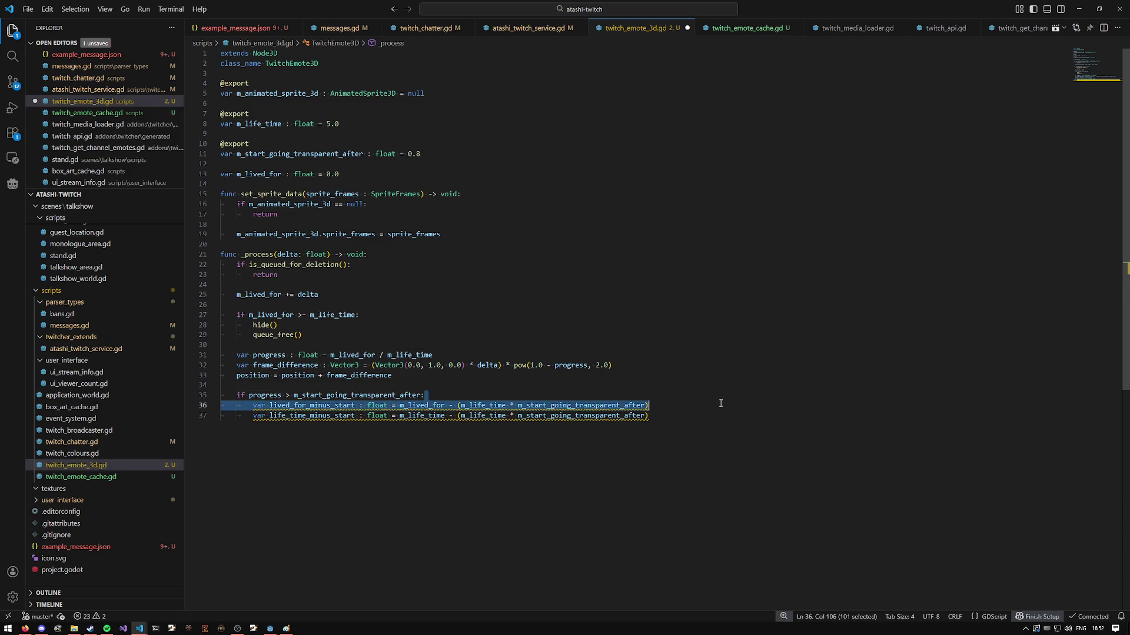
pyautogui.moveTo(648, 405); pyautogui.dragTo(453, 405)
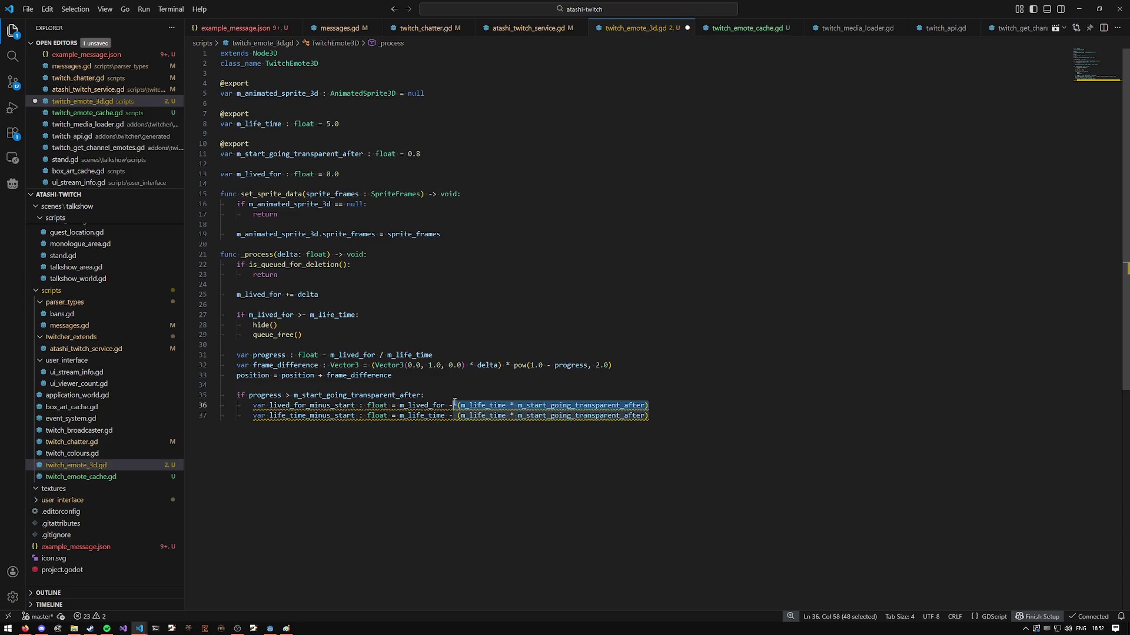
pyautogui.doubleClick(422, 406)
pyautogui.doubleClick(471, 416)
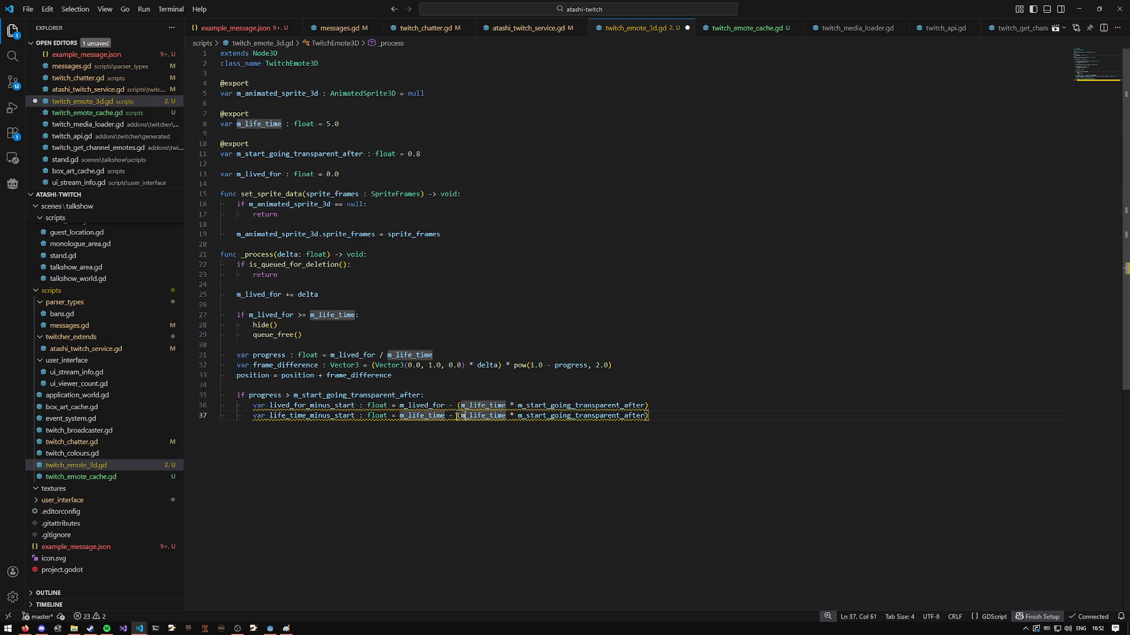
pyautogui.moveTo(461, 416); pyautogui.dragTo(648, 416)
pyautogui.doubleClick(423, 416)
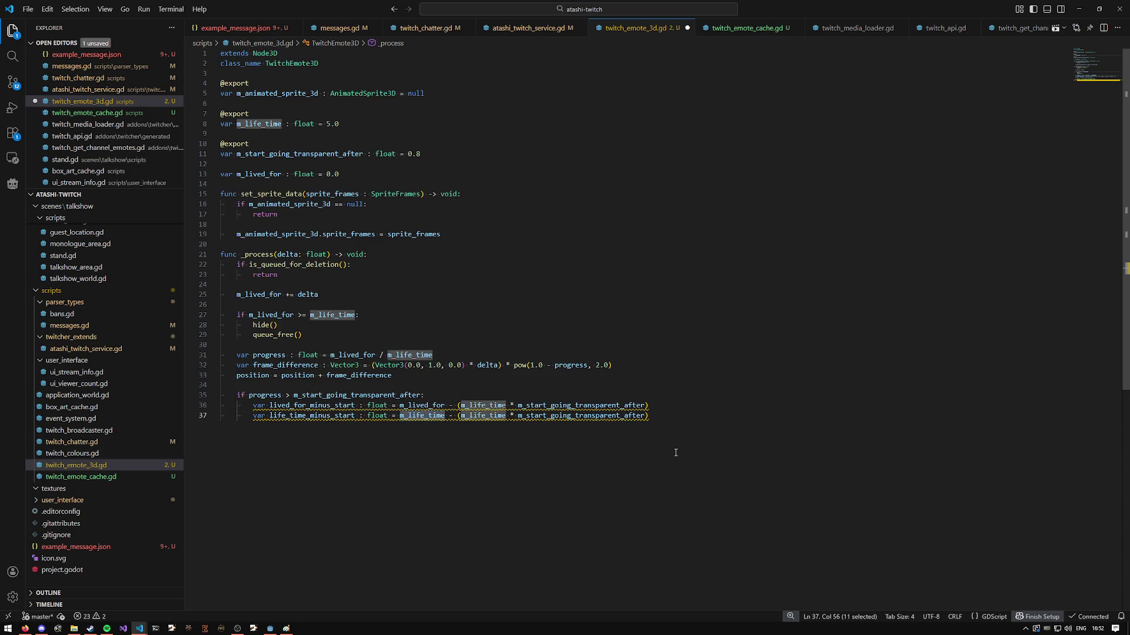
pyautogui.click(647, 416)
pyautogui.keyDown('shift'); pyautogui.click(401, 416); pyautogui.keyUp('shift')
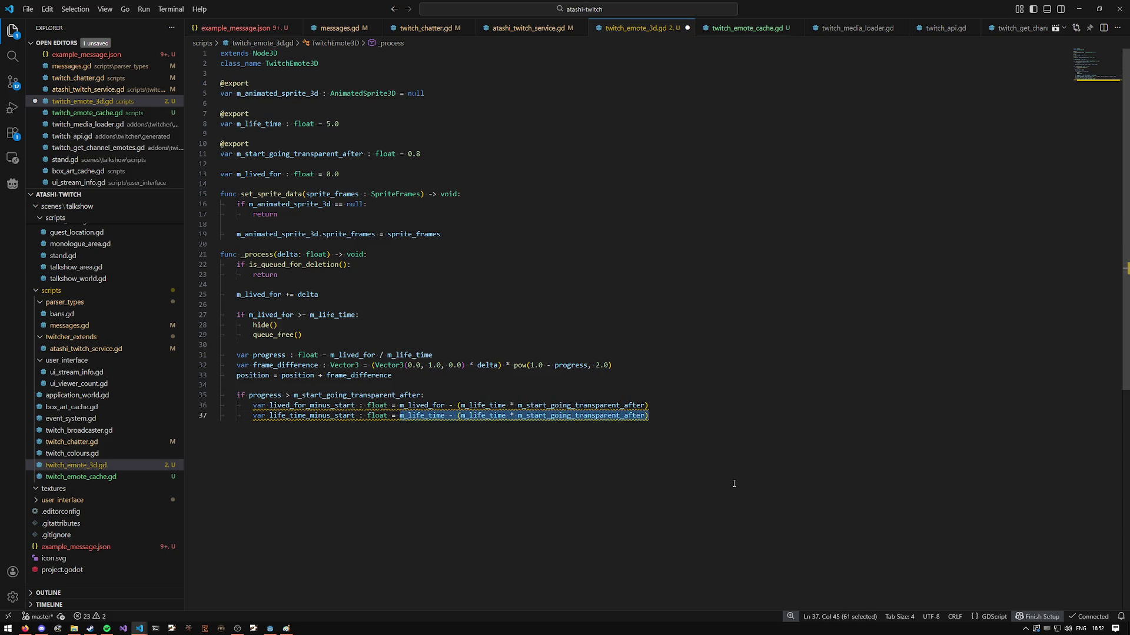
# - Start a transperancy_progress float declaration on a new line below the fade variables
pyautogui.click(761, 418)
pyautogui.press('Return')
pyautogui.write('var tre')
pyautogui.press('BackSpace')
pyautogui.write('ansperancy_progr3es')
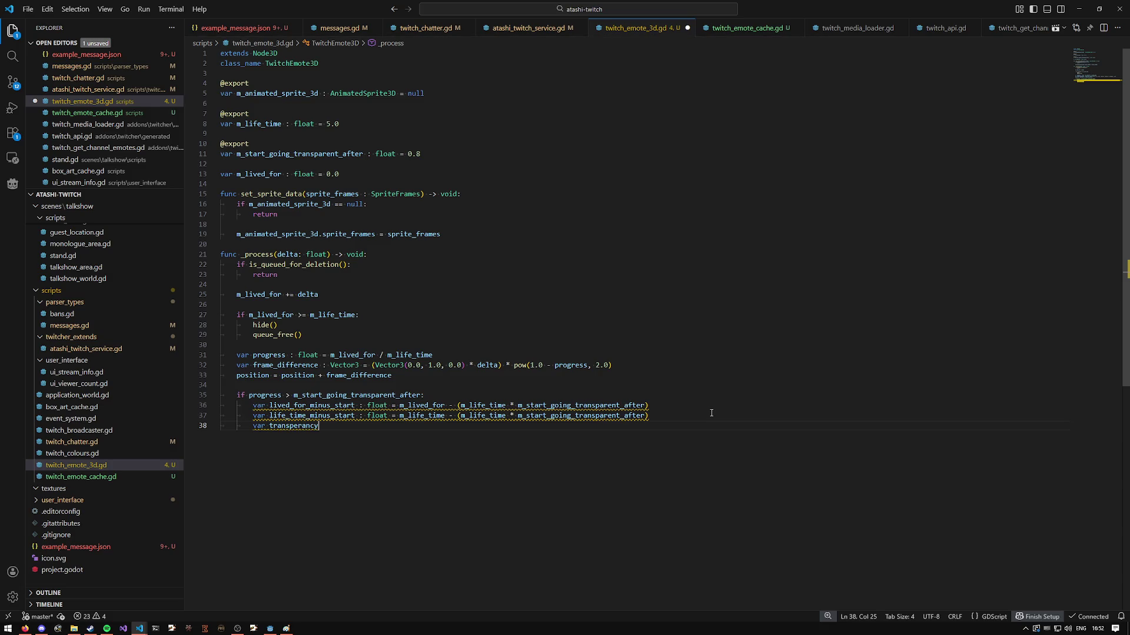
pyautogui.press('BackSpace')
pyautogui.press('BackSpace')
pyautogui.press('BackSpace')
pyautogui.write('ess : float = ')
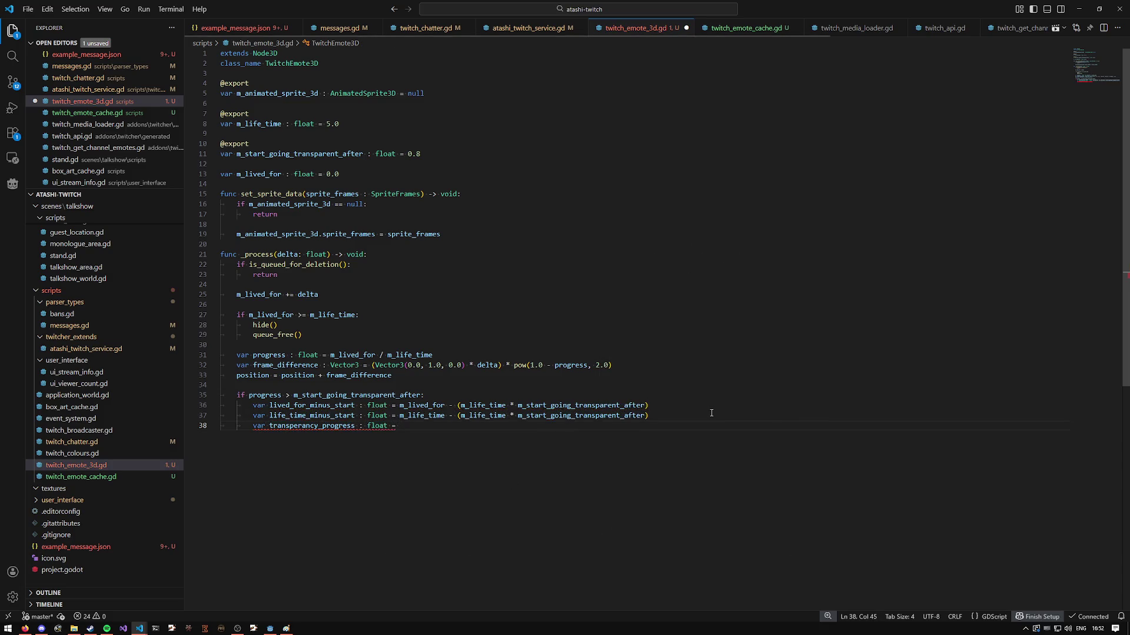
pyautogui.write('m_lived_for /')
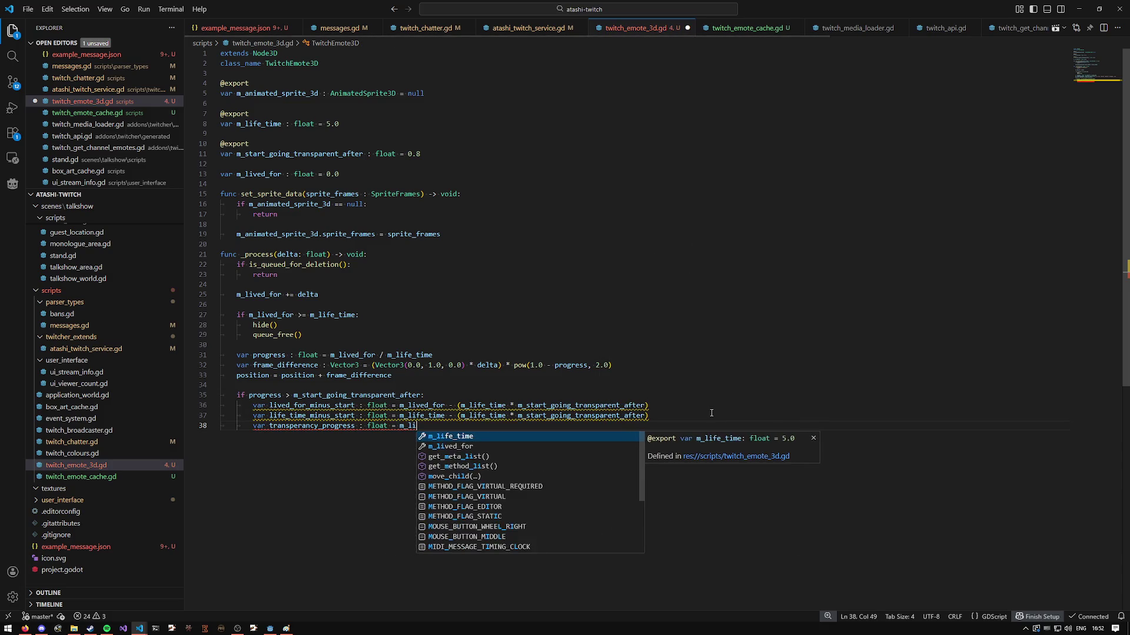
# - Set transperancy_progress to lived_for_minus_start / life_time_minus_start
pyautogui.press('BackSpace')
pyautogui.press('BackSpace')
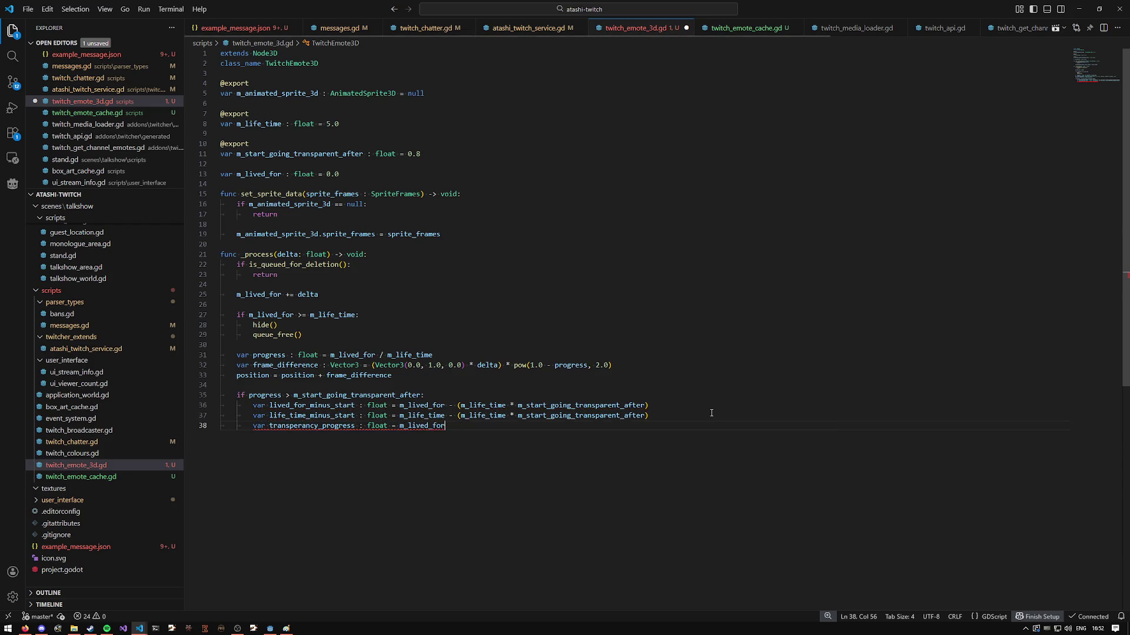
pyautogui.hotkey('ctrl', 'space')
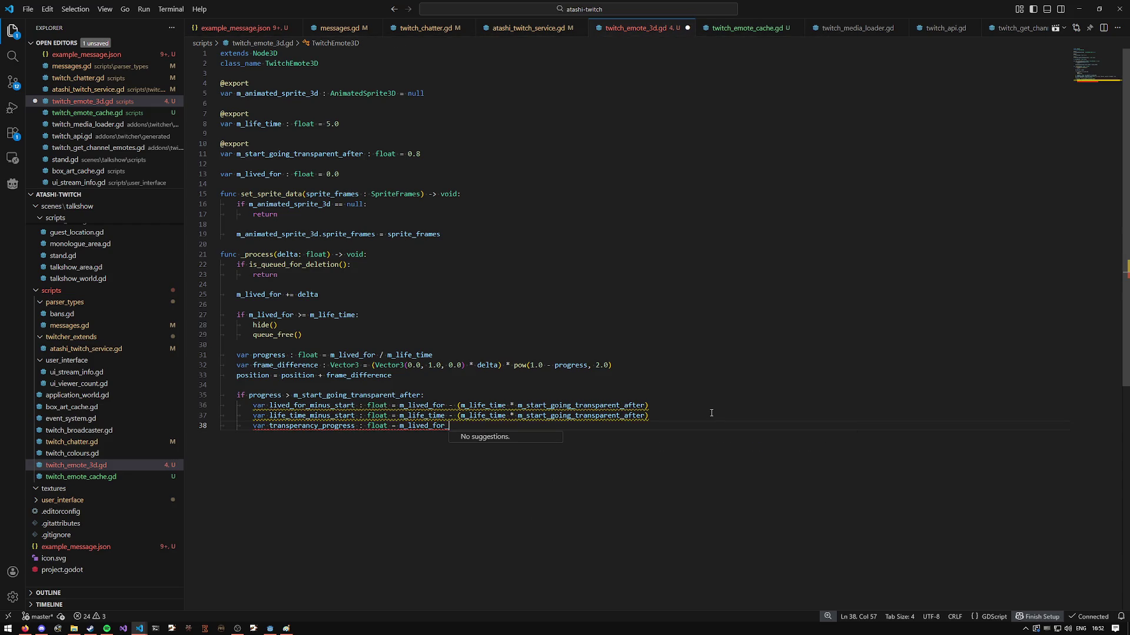
pyautogui.press('BackSpace')
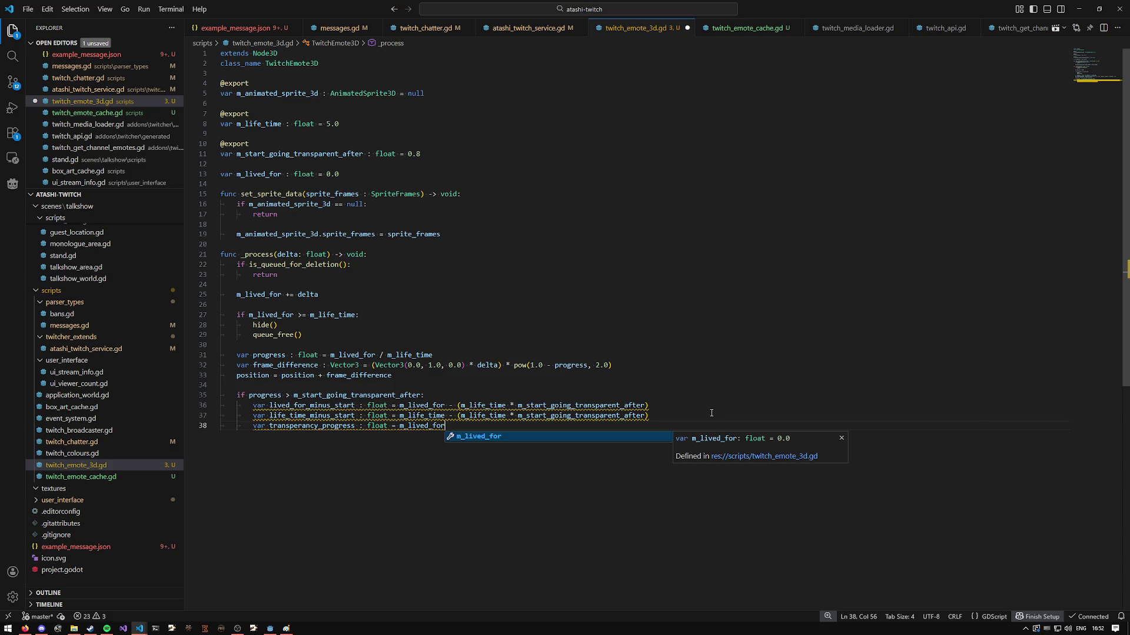
pyautogui.hotkey('ctrl', 'BackSpace')
pyautogui.write('liv')
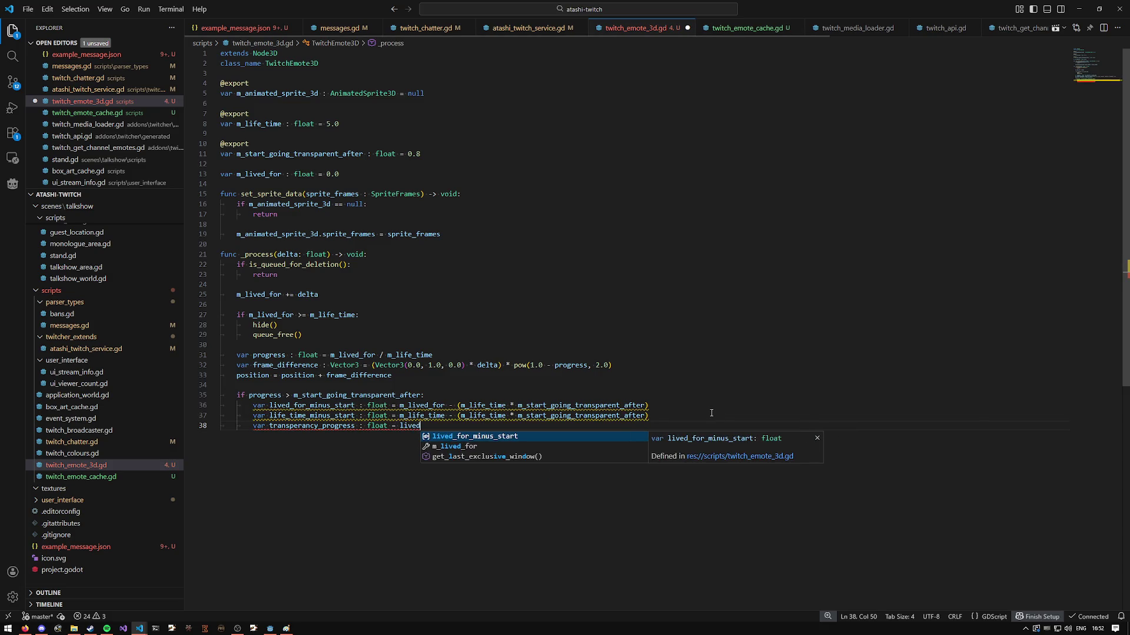
pyautogui.press('Return')
pyautogui.write('/ life')
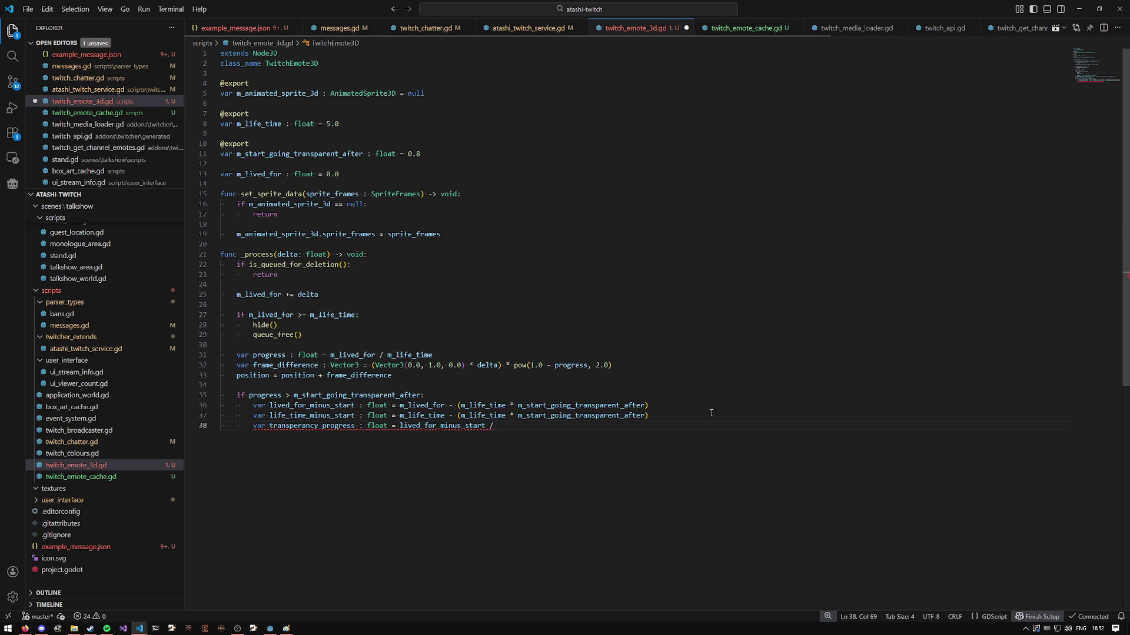
pyautogui.write('_t')
pyautogui.press('Return')
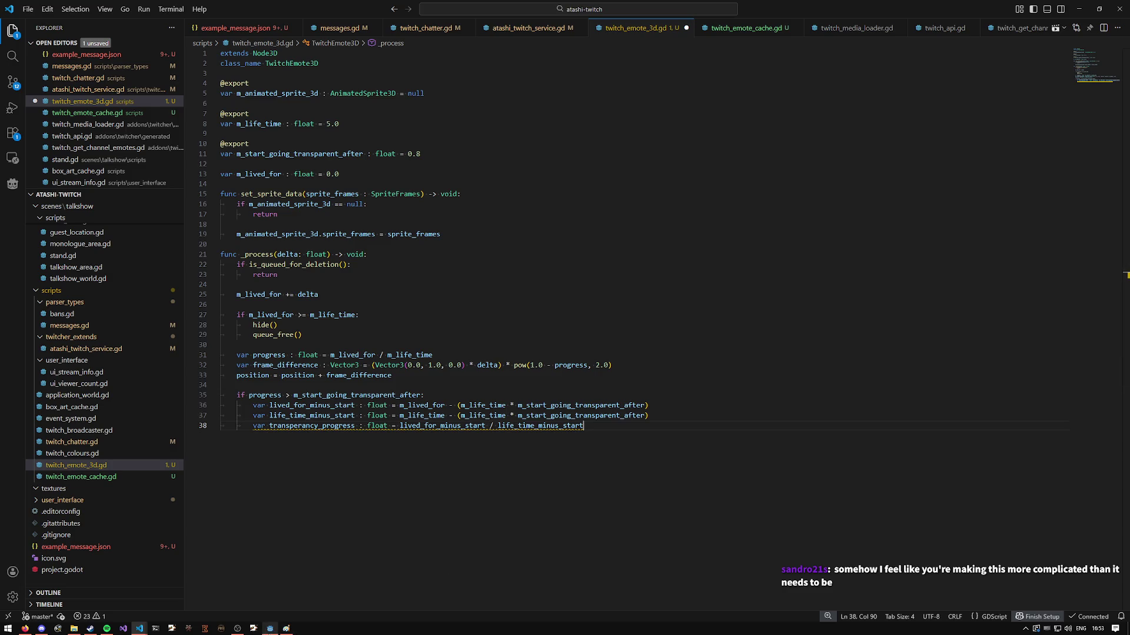
pyautogui.moveTo(270, 628)
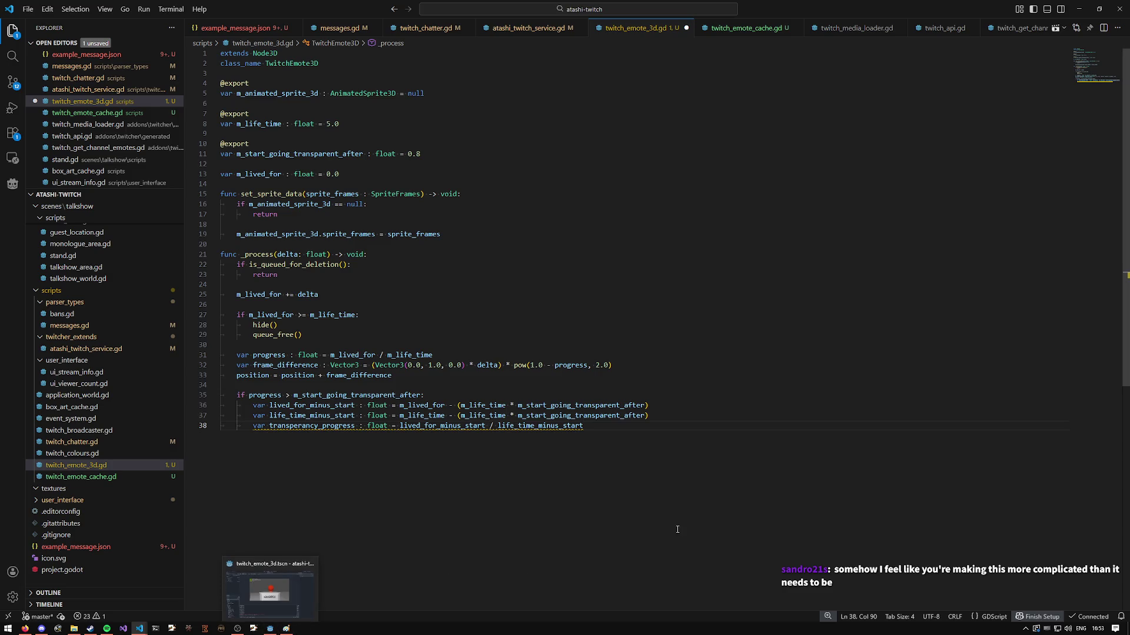
# - Hand-write the range 4↔5 in yellow at the right side of the Paint canvas
pyautogui.click(285, 629)
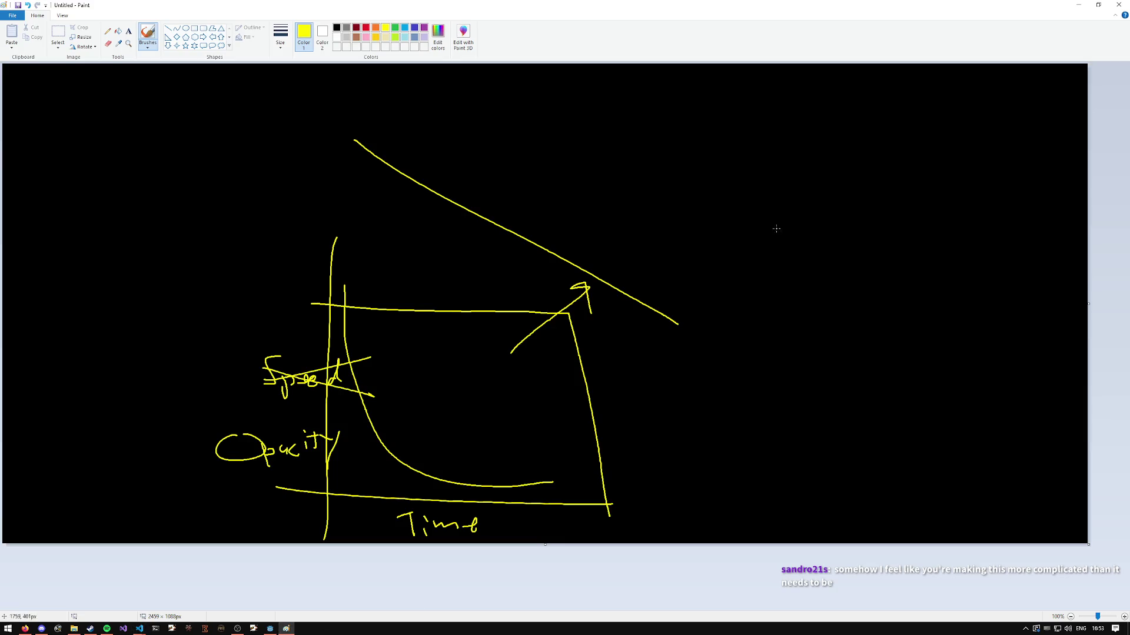
pyautogui.moveTo(769, 131)
pyautogui.mouseDown()
pyautogui.moveTo(781, 172)
pyautogui.moveTo(787, 136)
pyautogui.mouseUp()
pyautogui.moveTo(805, 136)
pyautogui.mouseDown()
pyautogui.moveTo(791, 157)
pyautogui.moveTo(823, 134)
pyautogui.mouseUp()
pyautogui.hotkey('ctrl', 'z')
pyautogui.moveTo(770, 227)
pyautogui.mouseDown()
pyautogui.moveTo(771, 252)
pyautogui.moveTo(792, 250)
pyautogui.mouseUp()
pyautogui.moveTo(793, 233); pyautogui.dragTo(792, 275)
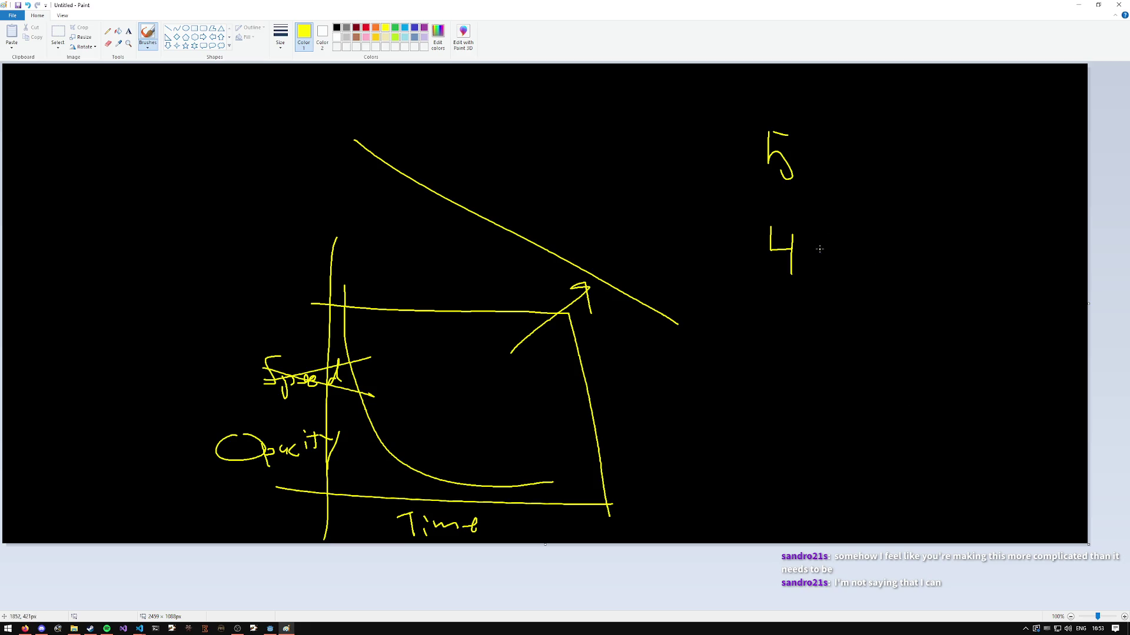
pyautogui.moveTo(820, 247)
pyautogui.mouseDown()
pyautogui.moveTo(808, 252)
pyautogui.moveTo(816, 261)
pyautogui.moveTo(901, 250)
pyautogui.moveTo(908, 264)
pyautogui.mouseUp()
pyautogui.moveTo(908, 236); pyautogui.dragTo(932, 229)
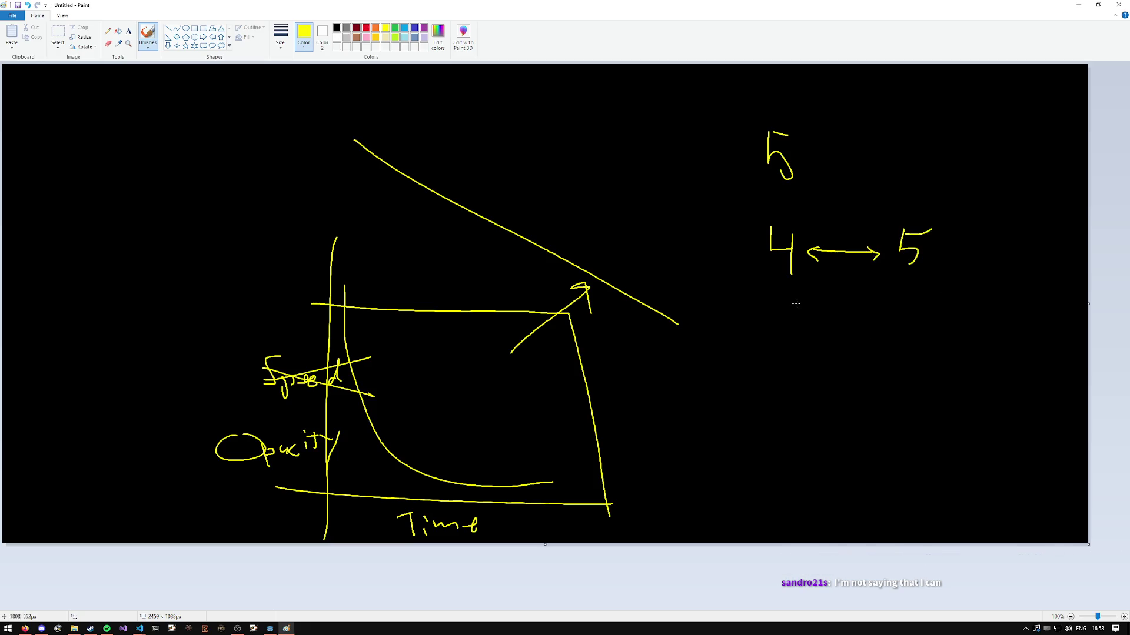
# - Sketch arrows from the 4↔5 range down to a 0 and 1, undoing the last stroke
pyautogui.moveTo(838, 338)
pyautogui.mouseDown()
pyautogui.moveTo(835, 280)
pyautogui.moveTo(843, 291)
pyautogui.mouseUp()
pyautogui.hotkey('ctrl', 'z')
pyautogui.moveTo(788, 350)
pyautogui.mouseDown()
pyautogui.moveTo(786, 298)
pyautogui.moveTo(796, 309)
pyautogui.mouseUp()
pyautogui.moveTo(801, 344)
pyautogui.mouseDown()
pyautogui.moveTo(889, 287)
pyautogui.moveTo(899, 297)
pyautogui.mouseUp()
pyautogui.moveTo(791, 371)
pyautogui.mouseDown()
pyautogui.moveTo(781, 391)
pyautogui.moveTo(799, 373)
pyautogui.mouseUp()
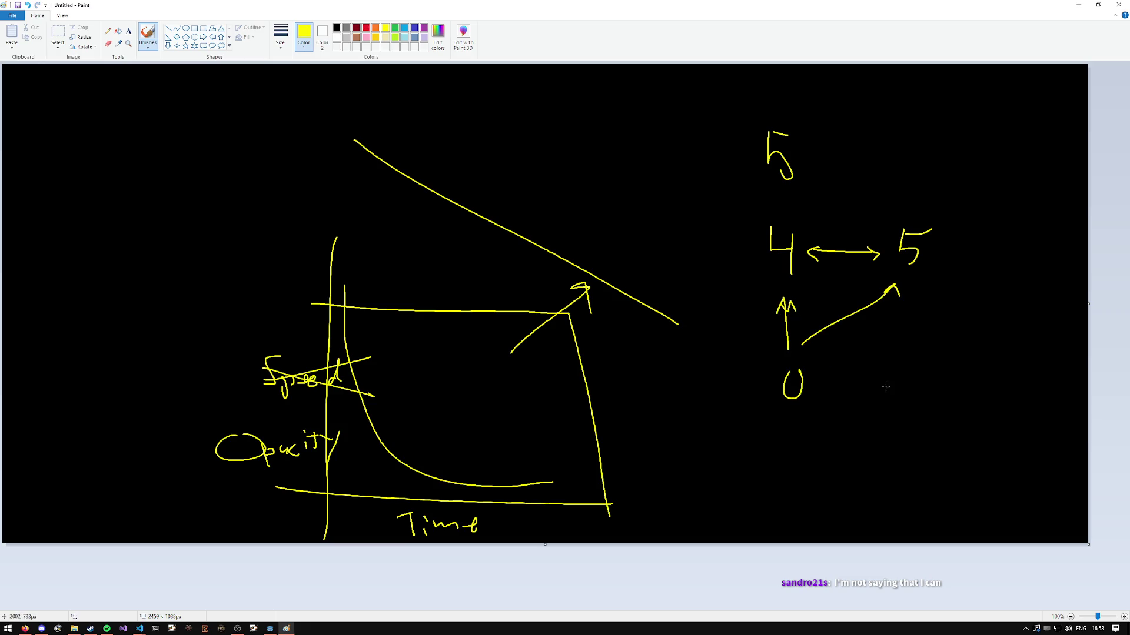
pyautogui.moveTo(915, 366); pyautogui.dragTo(915, 398)
pyautogui.moveTo(817, 384); pyautogui.dragTo(902, 381)
pyautogui.moveTo(888, 374)
pyautogui.mouseDown()
pyautogui.moveTo(902, 382)
pyautogui.moveTo(839, 399)
pyautogui.mouseUp()
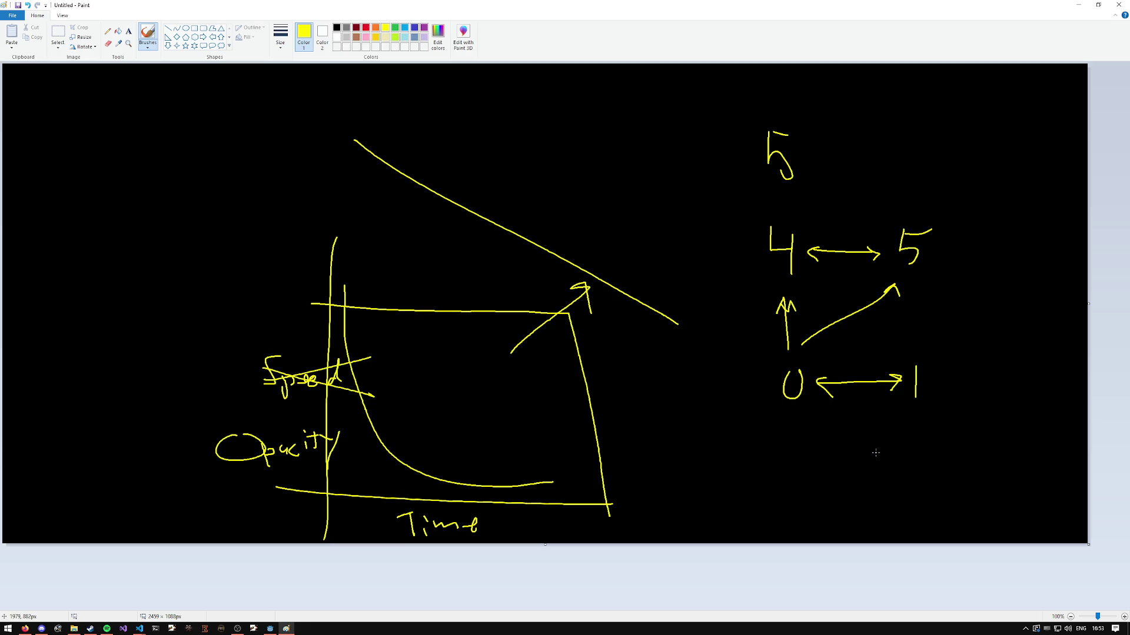
pyautogui.hotkey('ctrl', 'z')
pyautogui.hotkey('ctrl', 'z')
pyautogui.hotkey('ctrl', 'z')
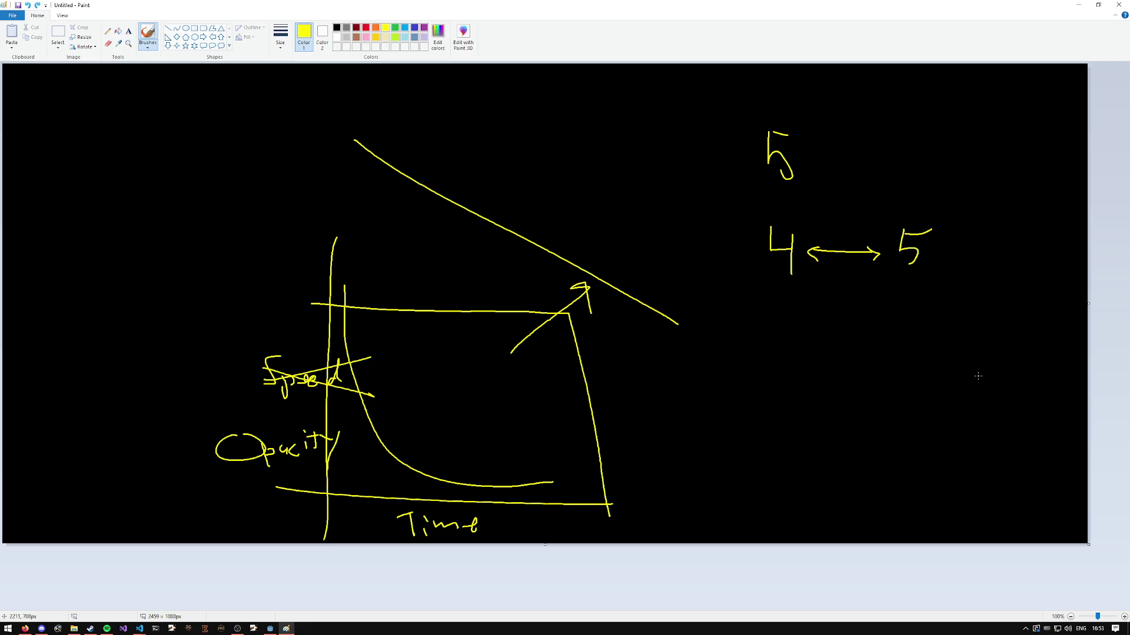
# - Write minus 4 under both ends, underline each, and note the results 0 and 1
pyautogui.moveTo(722, 302)
pyautogui.mouseDown()
pyautogui.moveTo(793, 295)
pyautogui.moveTo(799, 307)
pyautogui.mouseUp()
pyautogui.moveTo(900, 279); pyautogui.dragTo(919, 295)
pyautogui.moveTo(915, 284); pyautogui.dragTo(916, 306)
pyautogui.moveTo(745, 324); pyautogui.dragTo(944, 324)
pyautogui.hotkey('ctrl', 'z')
pyautogui.moveTo(752, 324); pyautogui.dragTo(793, 323)
pyautogui.moveTo(863, 325); pyautogui.dragTo(960, 324)
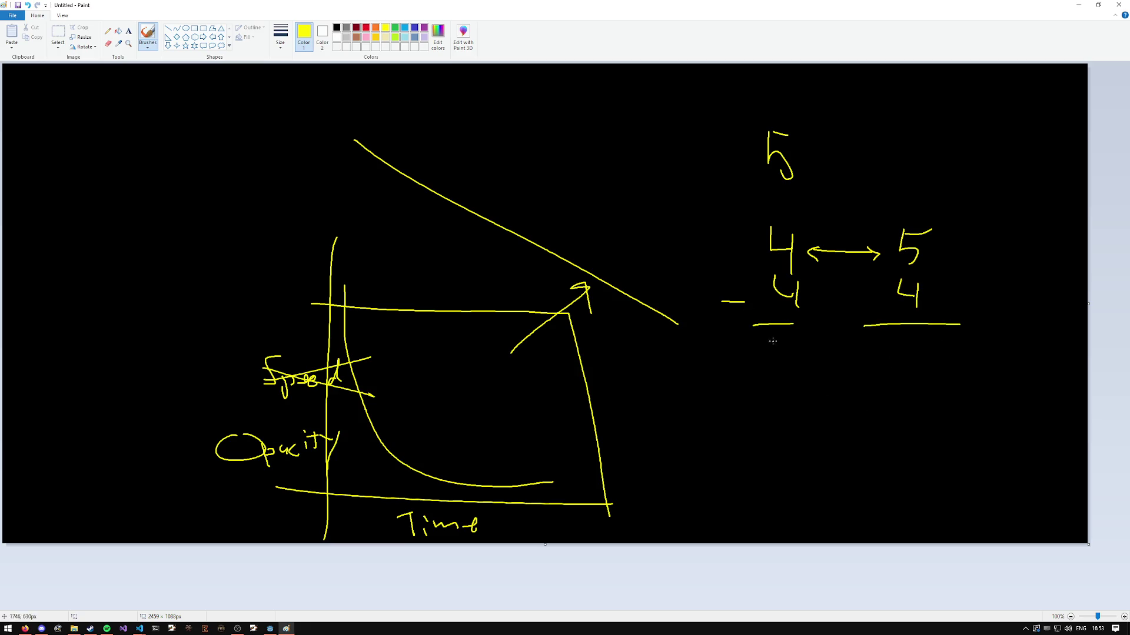
pyautogui.moveTo(783, 340); pyautogui.dragTo(783, 340)
pyautogui.moveTo(909, 348); pyautogui.dragTo(919, 365)
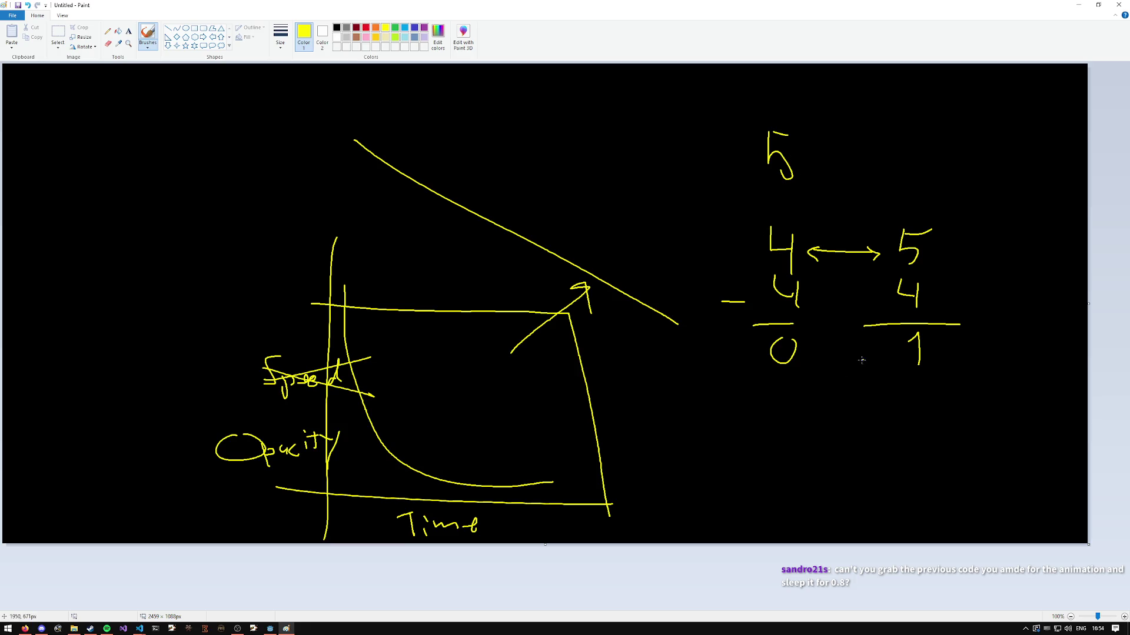
# - Write a 0↔5 range with a two-way arrow at the top-left of the canvas
pyautogui.moveTo(799, 203)
pyautogui.mouseDown()
pyautogui.moveTo(864, 400)
pyautogui.moveTo(835, 195)
pyautogui.mouseUp()
pyautogui.hotkey('ctrl', 'z')
pyautogui.moveTo(77, 126)
pyautogui.mouseDown()
pyautogui.moveTo(92, 155)
pyautogui.moveTo(89, 127)
pyautogui.mouseUp()
pyautogui.moveTo(254, 123); pyautogui.dragTo(257, 154)
pyautogui.moveTo(252, 132); pyautogui.dragTo(273, 131)
pyautogui.moveTo(115, 136)
pyautogui.mouseDown()
pyautogui.moveTo(106, 145)
pyautogui.moveTo(121, 155)
pyautogui.moveTo(236, 155)
pyautogui.mouseUp()
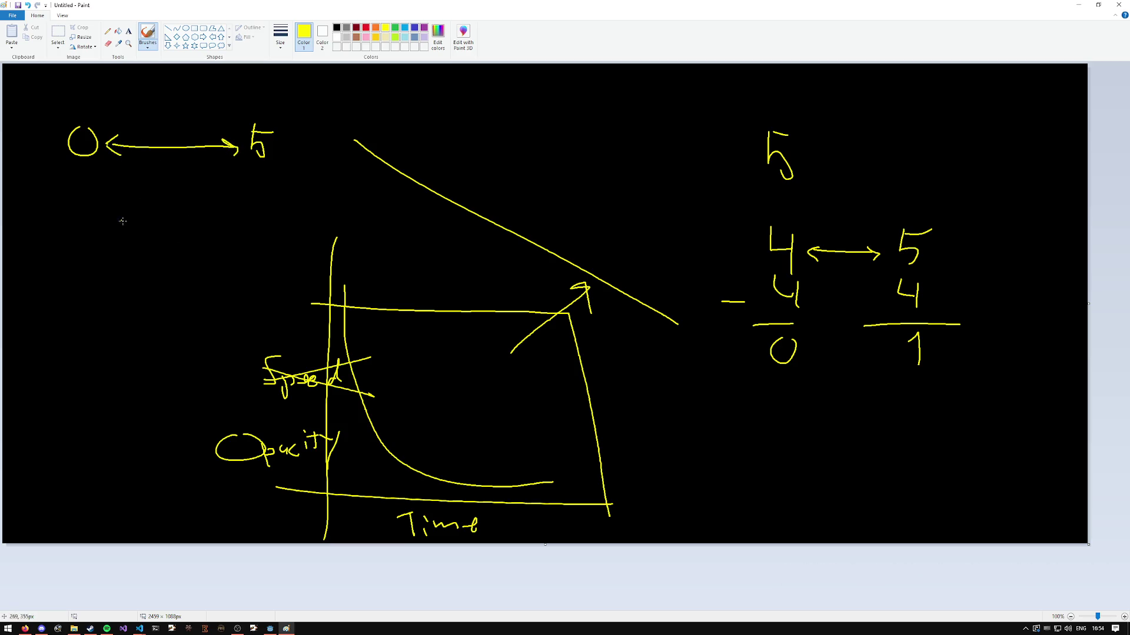
# - Write 0,5343 beneath the 0↔5 range, then return to VS Code
pyautogui.moveTo(144, 199)
pyautogui.mouseDown()
pyautogui.moveTo(130, 227)
pyautogui.moveTo(144, 200)
pyautogui.mouseUp()
pyautogui.moveTo(168, 227); pyautogui.dragTo(145, 248)
pyautogui.moveTo(198, 198)
pyautogui.mouseDown()
pyautogui.moveTo(210, 210)
pyautogui.moveTo(198, 221)
pyautogui.mouseUp()
pyautogui.moveTo(207, 199)
pyautogui.mouseDown()
pyautogui.moveTo(229, 193)
pyautogui.moveTo(255, 213)
pyautogui.moveTo(241, 228)
pyautogui.mouseUp()
pyautogui.moveTo(276, 197)
pyautogui.mouseDown()
pyautogui.moveTo(274, 208)
pyautogui.moveTo(294, 211)
pyautogui.mouseUp()
pyautogui.moveTo(292, 199)
pyautogui.mouseDown()
pyautogui.moveTo(288, 224)
pyautogui.moveTo(324, 206)
pyautogui.moveTo(307, 222)
pyautogui.moveTo(316, 232)
pyautogui.moveTo(306, 203)
pyautogui.mouseUp()
pyautogui.hotkey('ctrl', 'z')
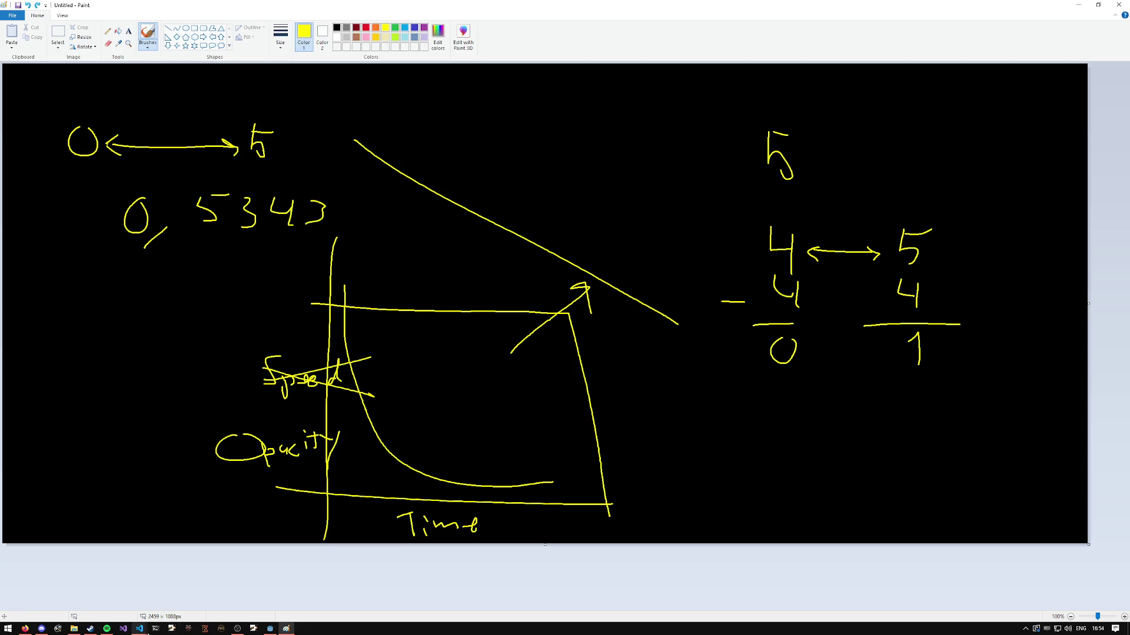
pyautogui.moveTo(145, 632)
pyautogui.click(89, 600)
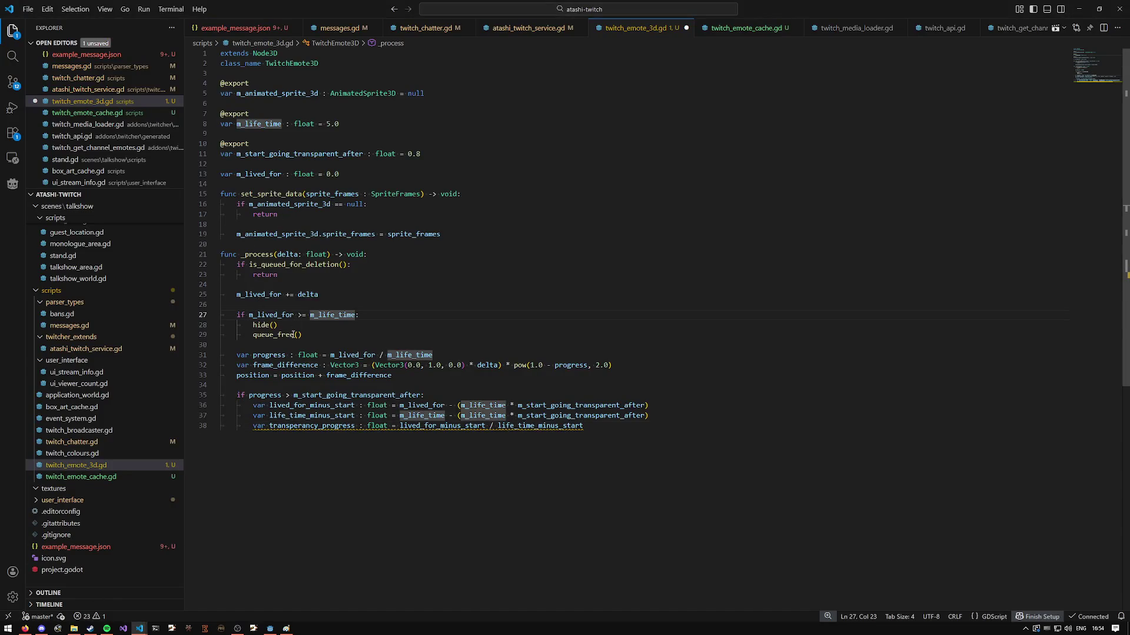
# - Highlight progress on line 31, then add new lines after line 38's transparency calculation
pyautogui.doubleClick(268, 356)
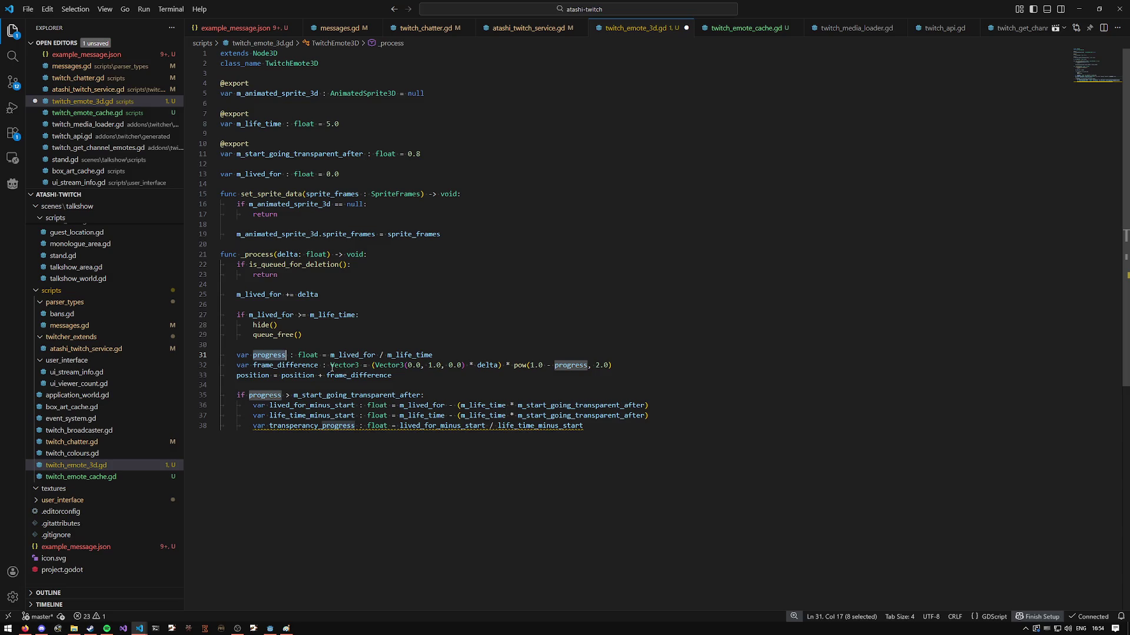
pyautogui.moveTo(563, 366)
pyautogui.click(647, 430)
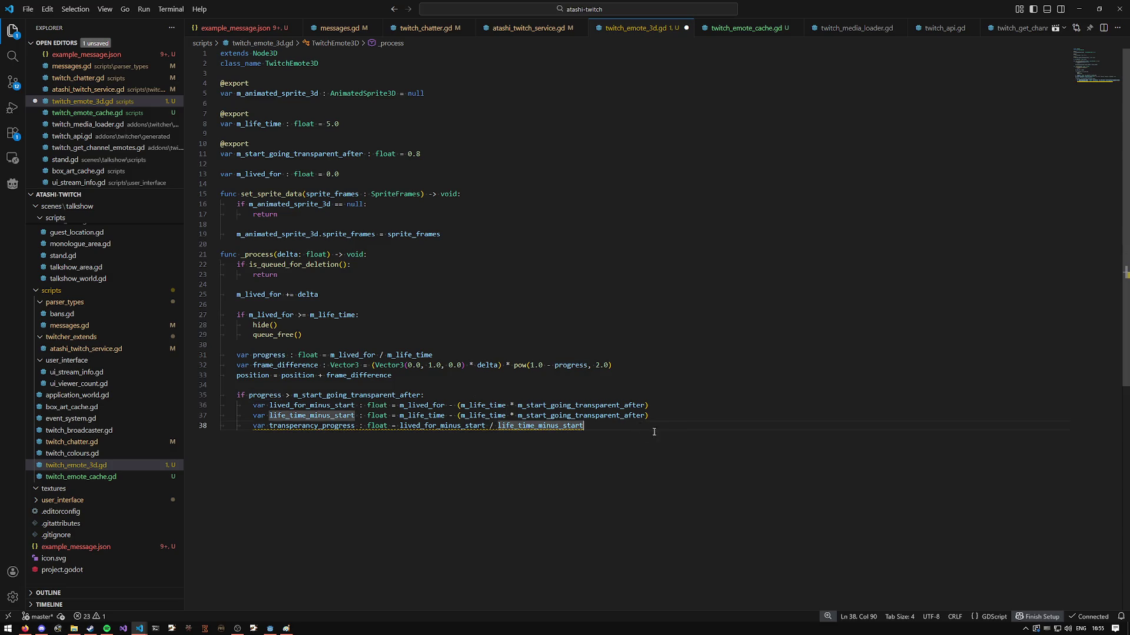
pyautogui.press('Return')
pyautogui.press('Return')
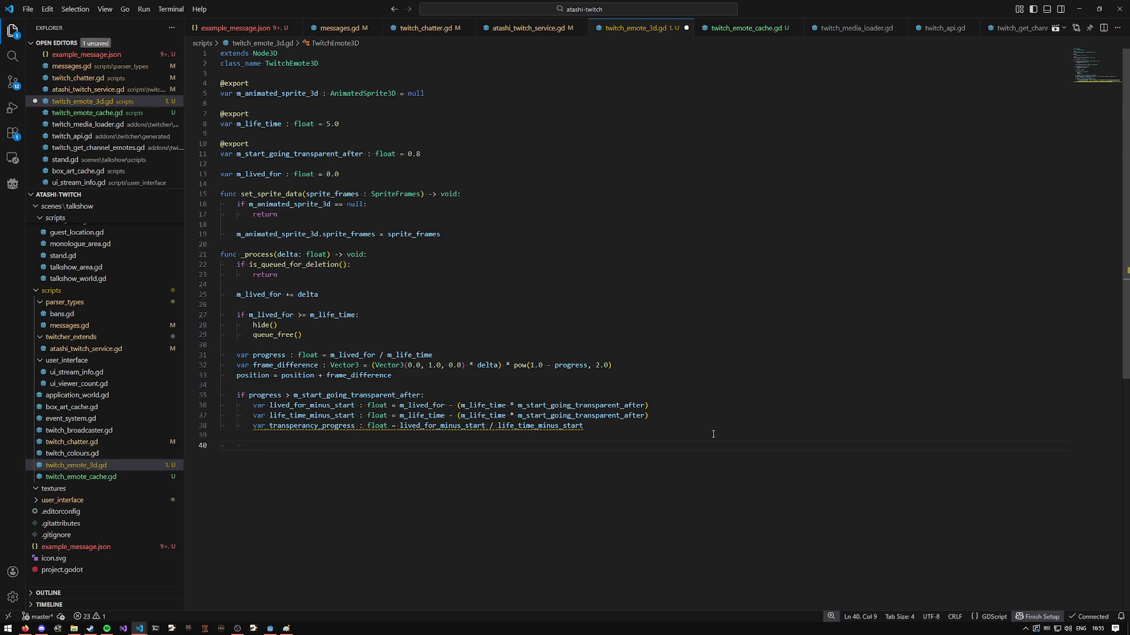
# - Type m_animated_sprite_3d.modulate = Vector4(1.0, 1.0, 1.0, 1.0 * 1.0 - transparency_progress) on line 40
pyautogui.write('m_animated_sprite_3d.')
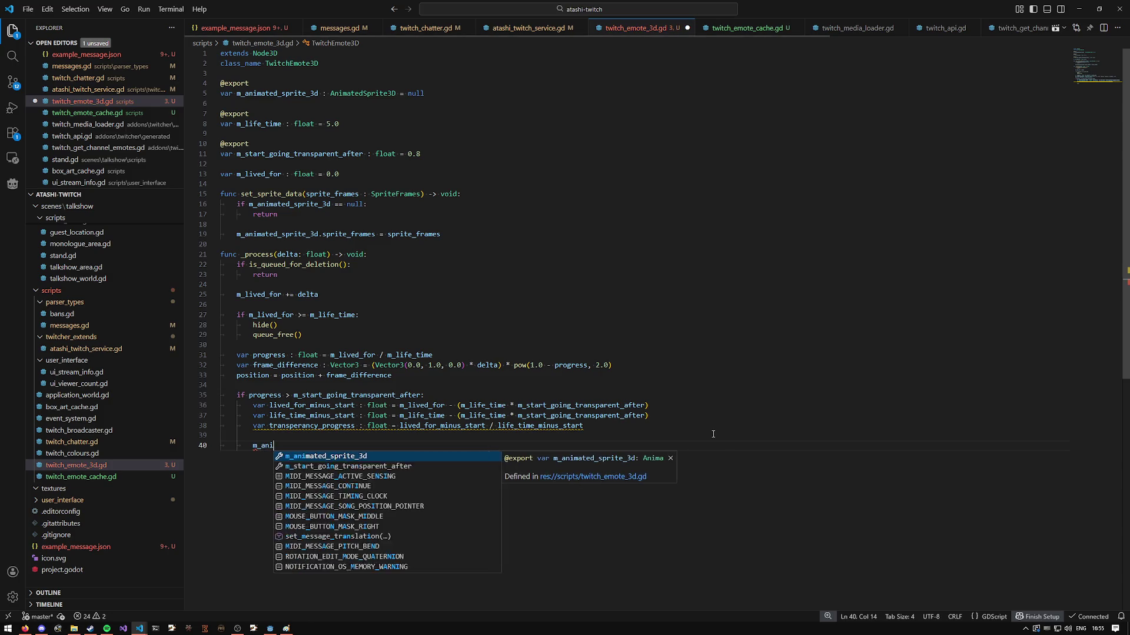
pyautogui.write('mod')
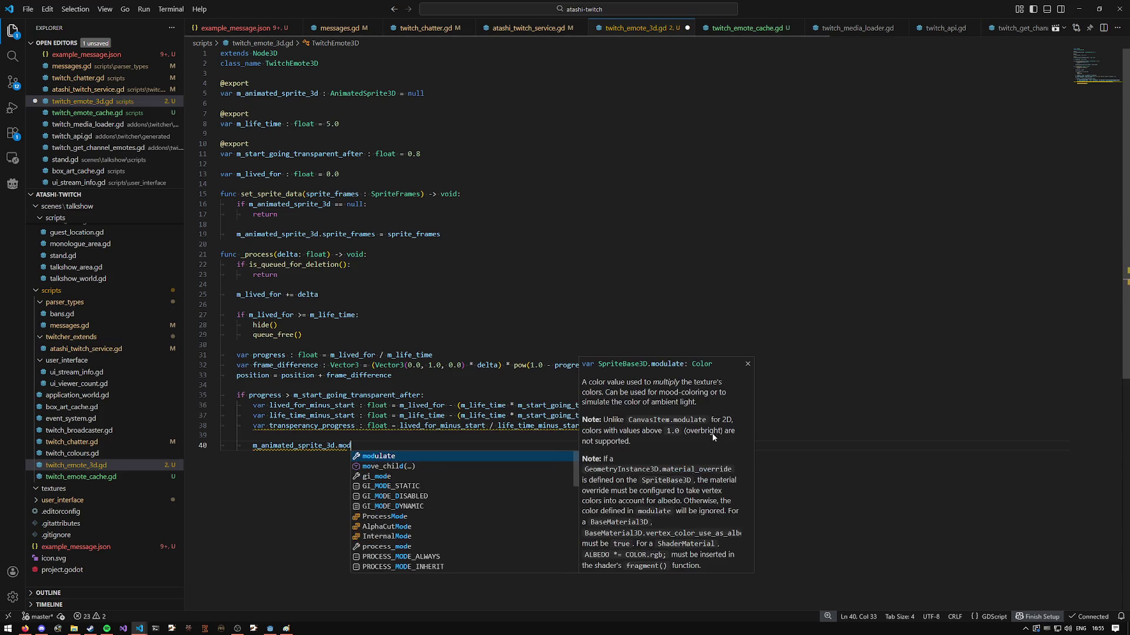
pyautogui.press('Return')
pyautogui.write('= Vector')
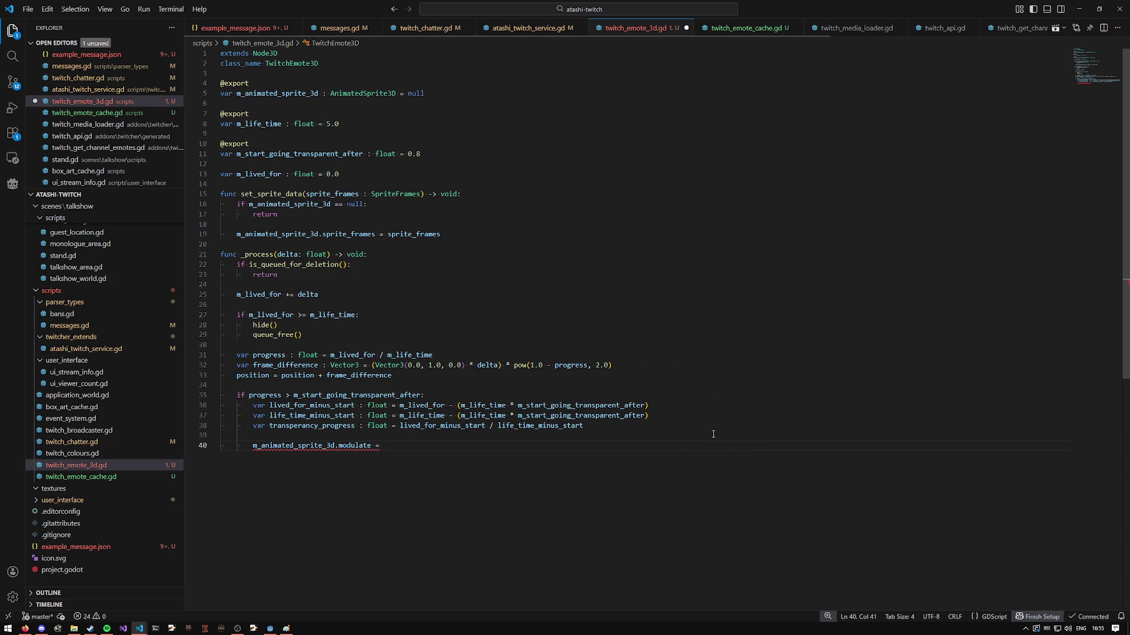
pyautogui.write('4')
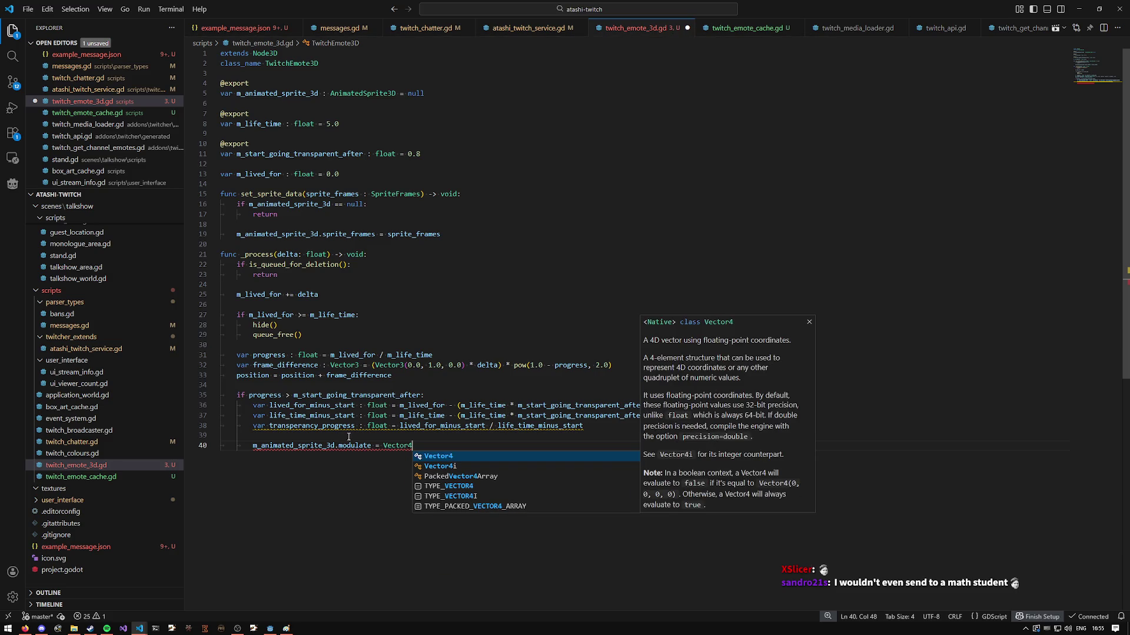
pyautogui.moveTo(358, 446)
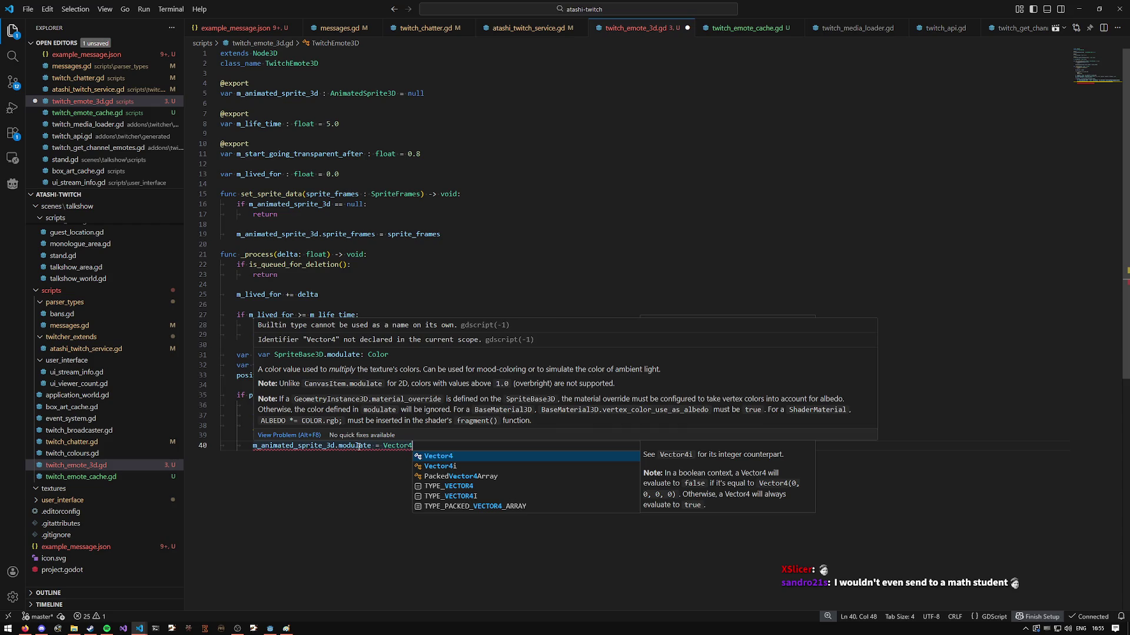
pyautogui.hotkey('ctrl', 'BackSpace')
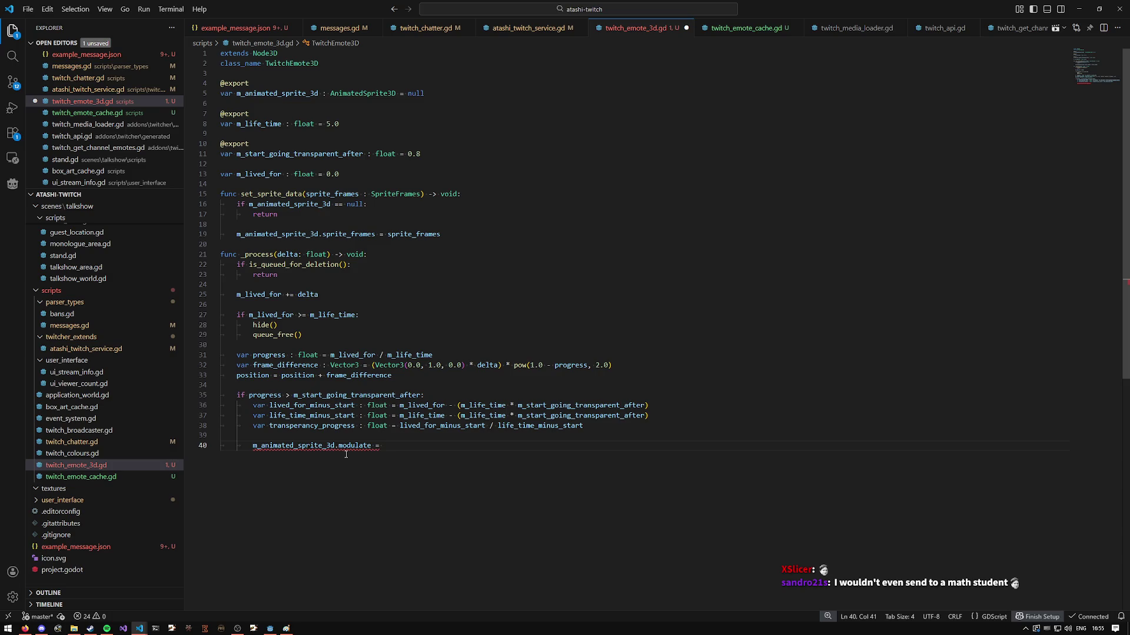
pyautogui.write('Vector4')
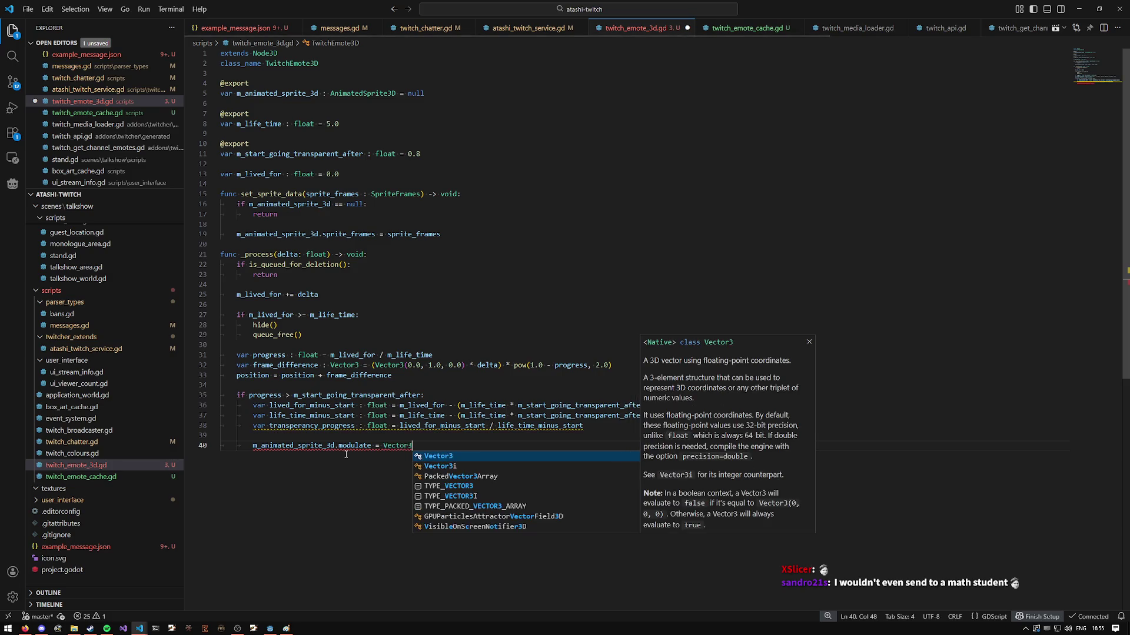
pyautogui.write('1.0, 1.0, 1.0, ')
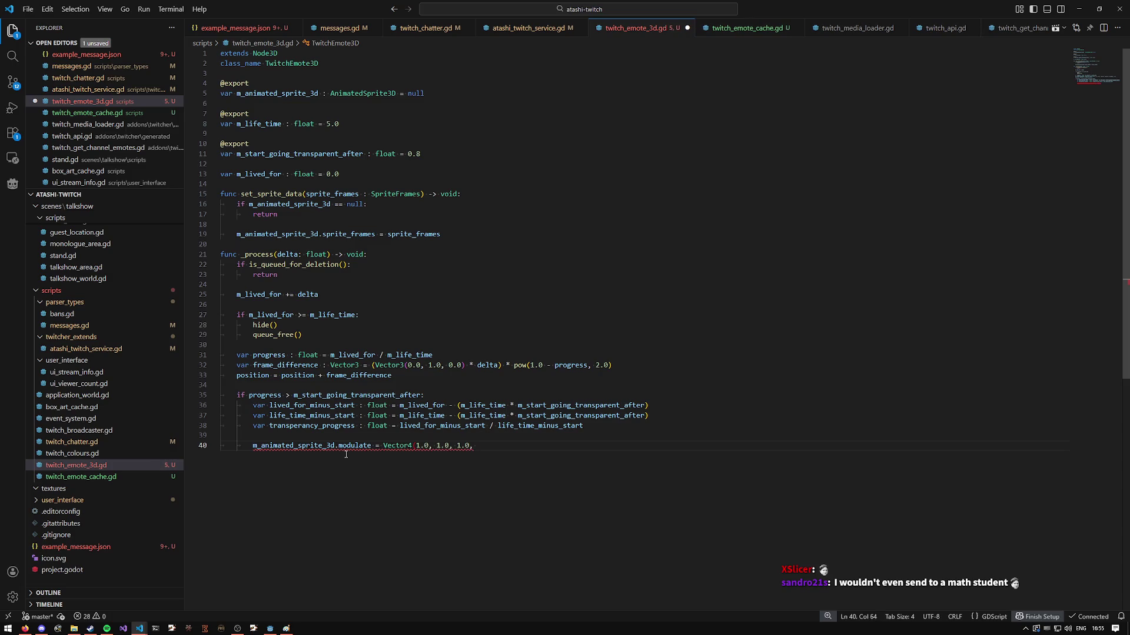
pyautogui.write('1.0 * t')
pyautogui.write('rans')
pyautogui.write('pa')
pyautogui.press('Tab')
pyautogui.hotkey('ctrl', 'Left')
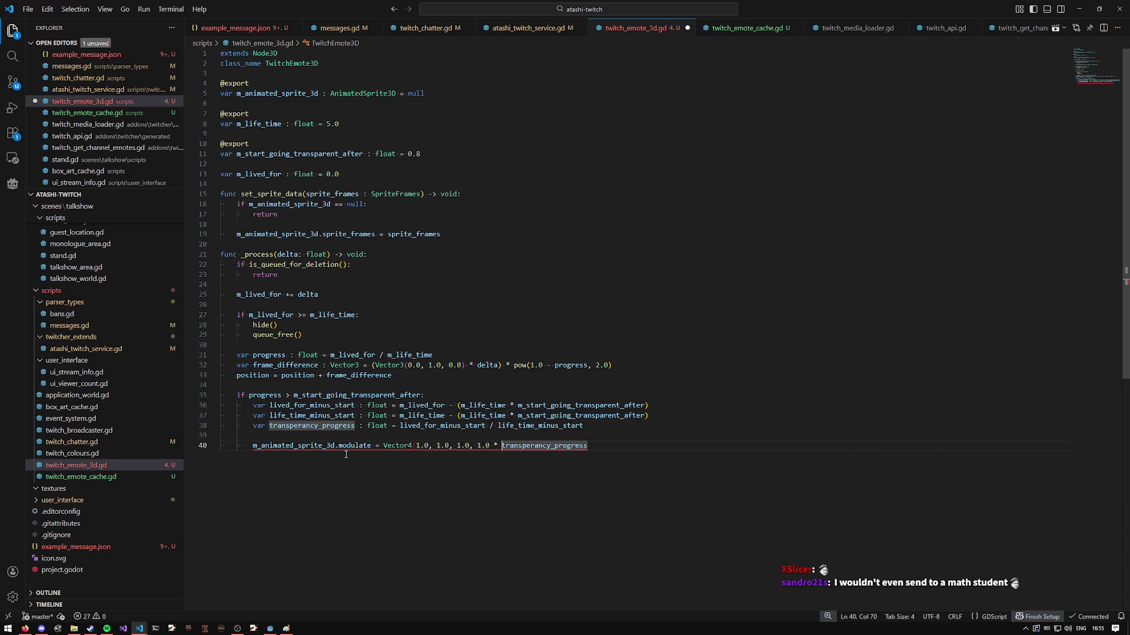
pyautogui.write('1.0 -')
pyautogui.press('End')
pyautogui.write(')')
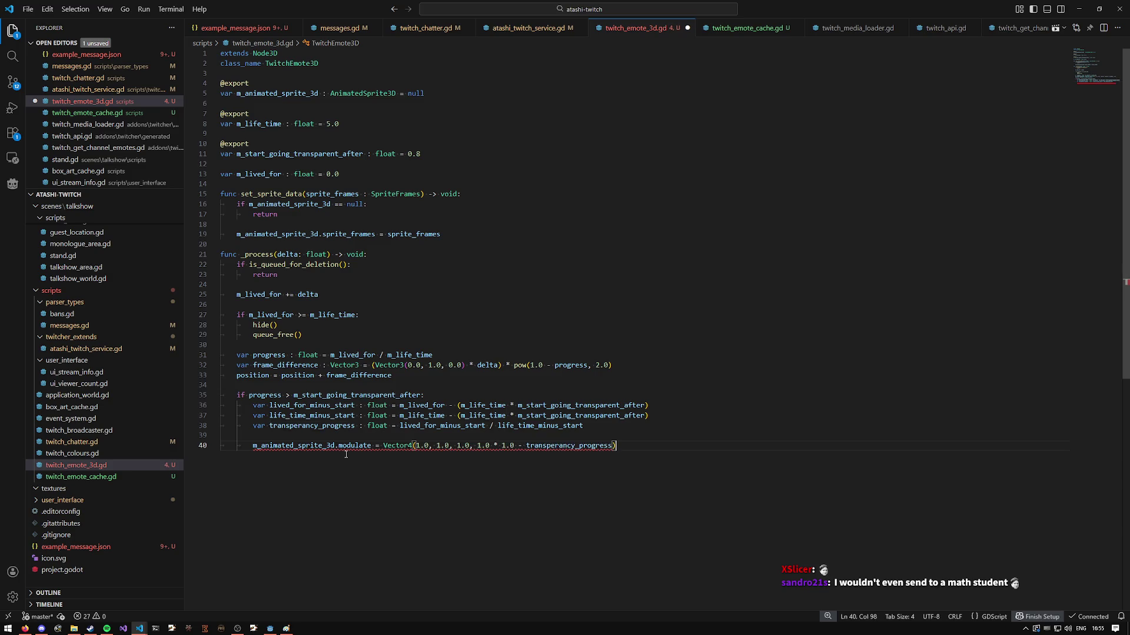
# - Replace Vector4 with Color and save the script
pyautogui.doubleClick(402, 446)
pyautogui.write('Col')
pyautogui.press('Tab')
pyautogui.hotkey('ctrl', 's')
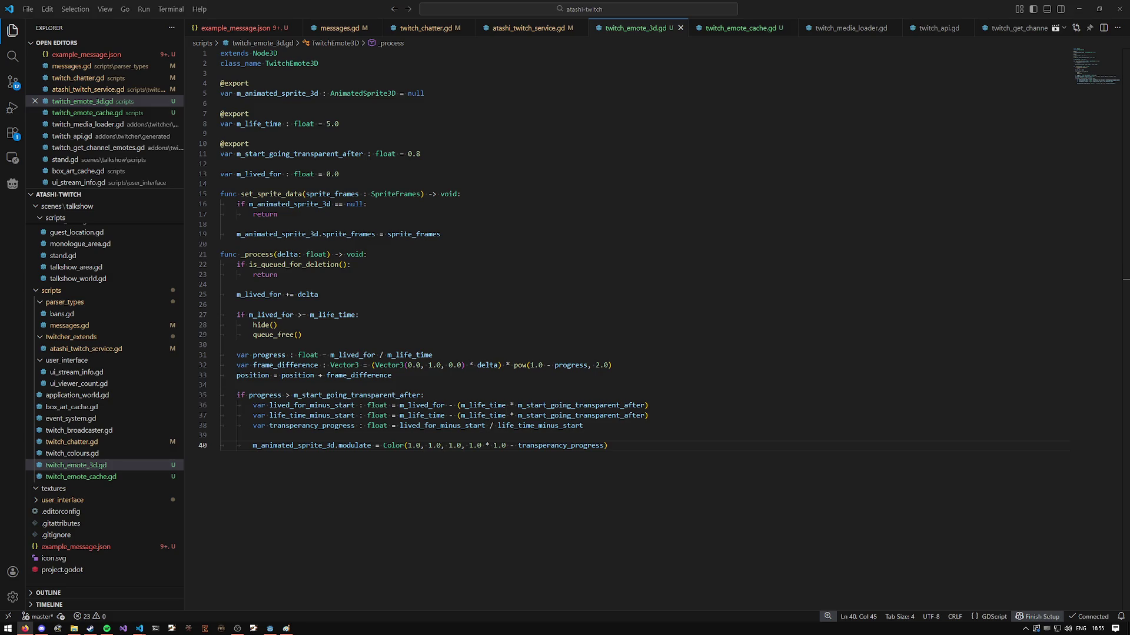
# - Rename the misspelled variable everywhere to transparency_progress using F2
pyautogui.click(310, 427)
pyautogui.press('F2')
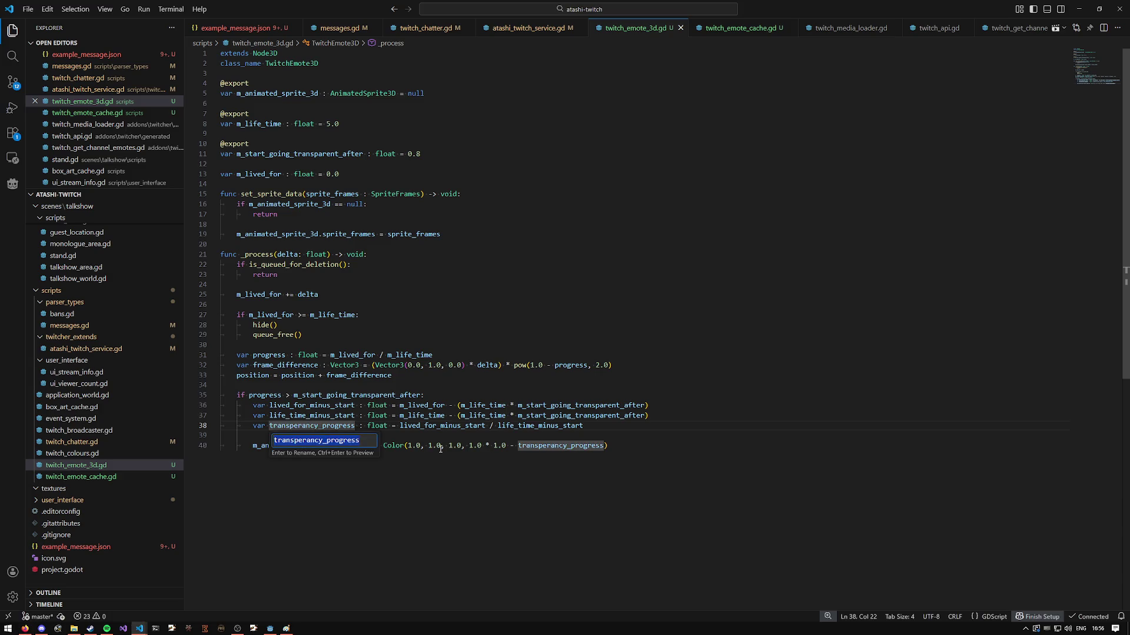
pyautogui.press('Left')
pyautogui.press('Left')
pyautogui.press('Delete')
pyautogui.write('a')
pyautogui.press('Return')
pyautogui.press('F2')
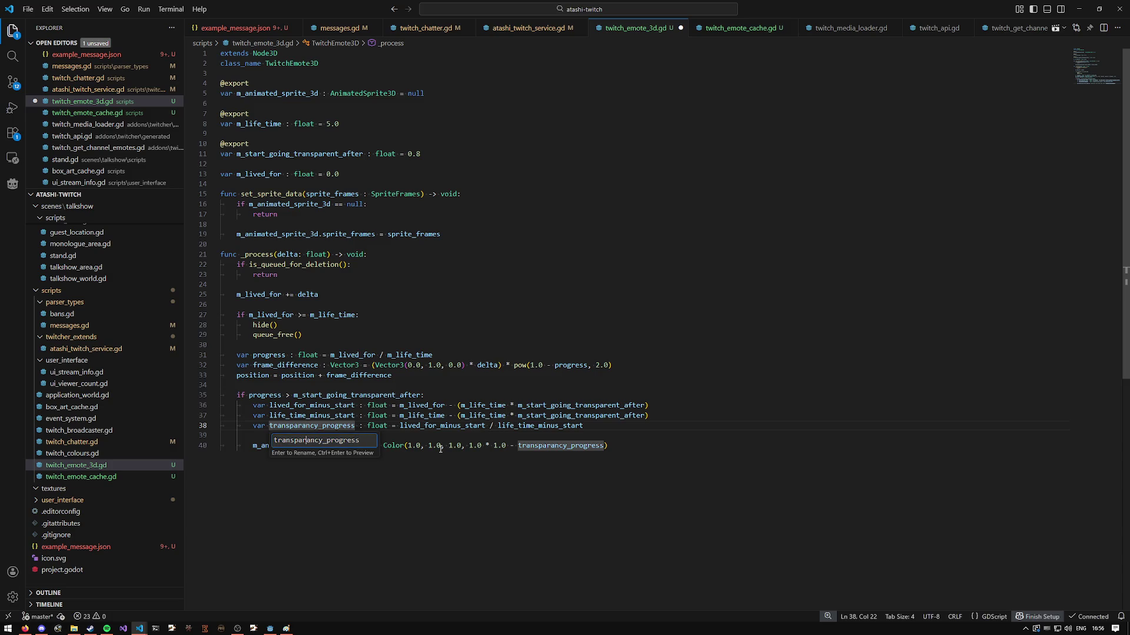
pyautogui.press('Delete')
pyautogui.write('e')
pyautogui.press('Return')
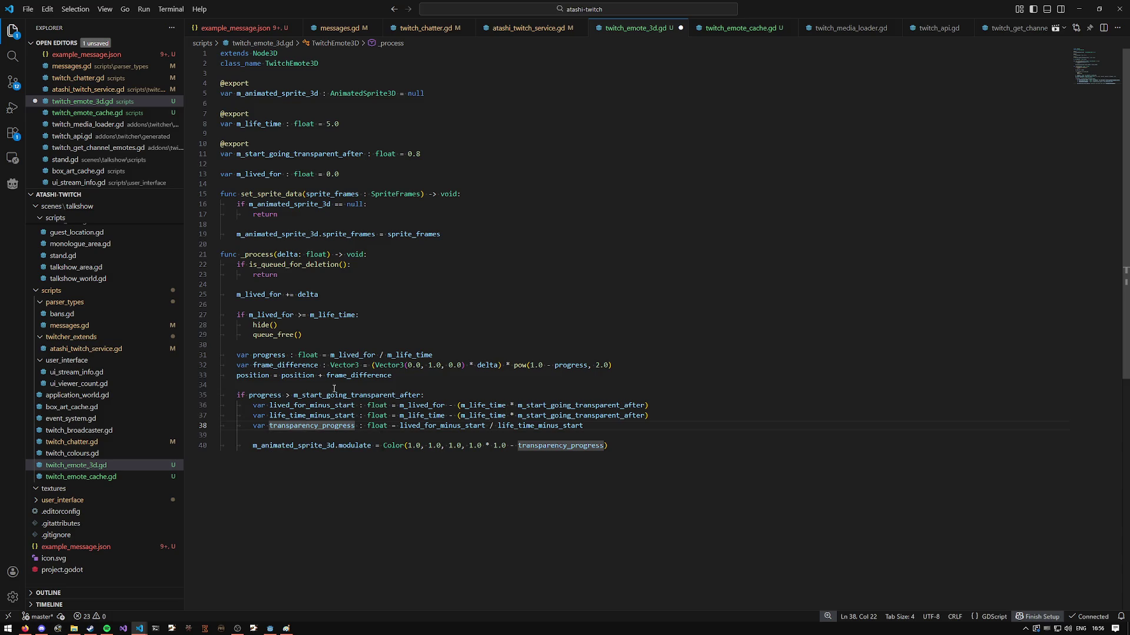
pyautogui.click(646, 449)
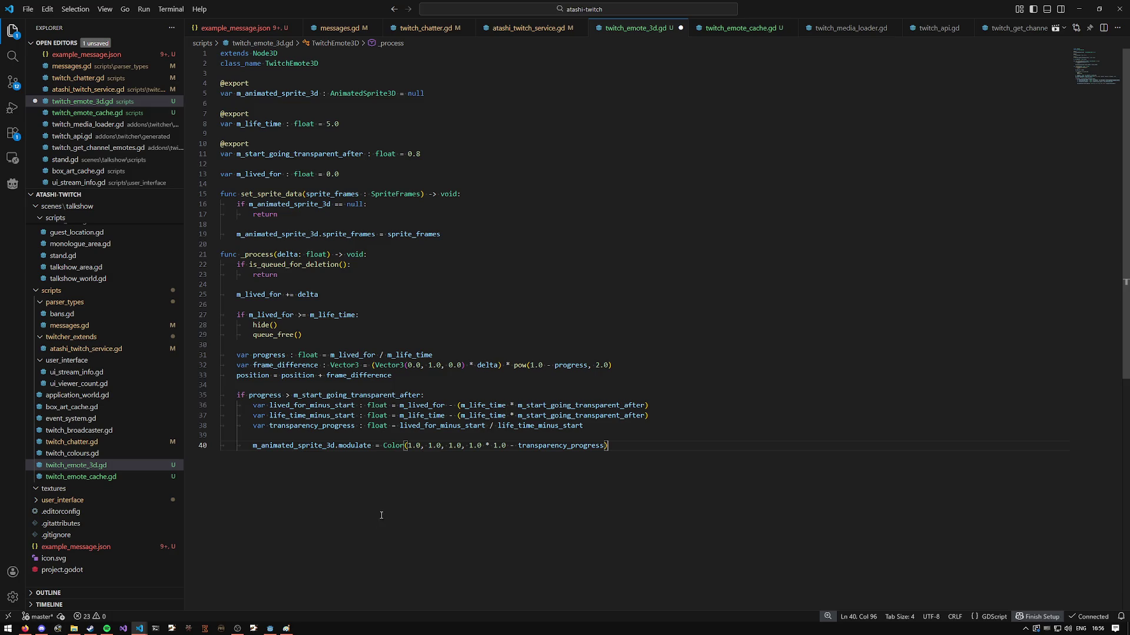
# - In Godot's running game, enable the camera override and focus the game view to steer it
pyautogui.click(271, 627)
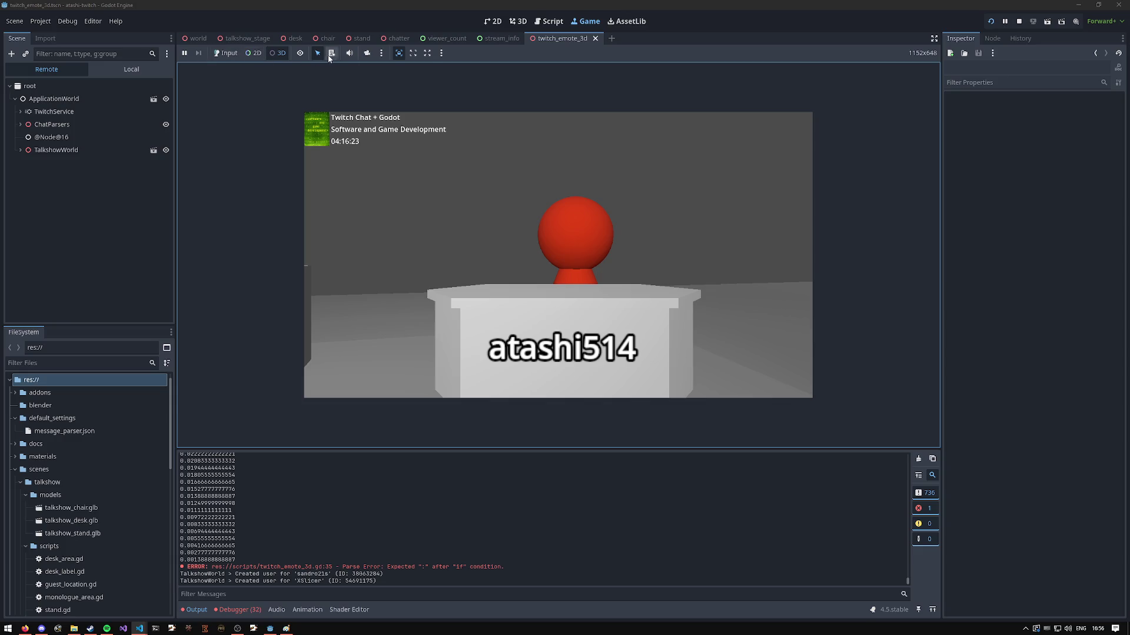
pyautogui.click(365, 54)
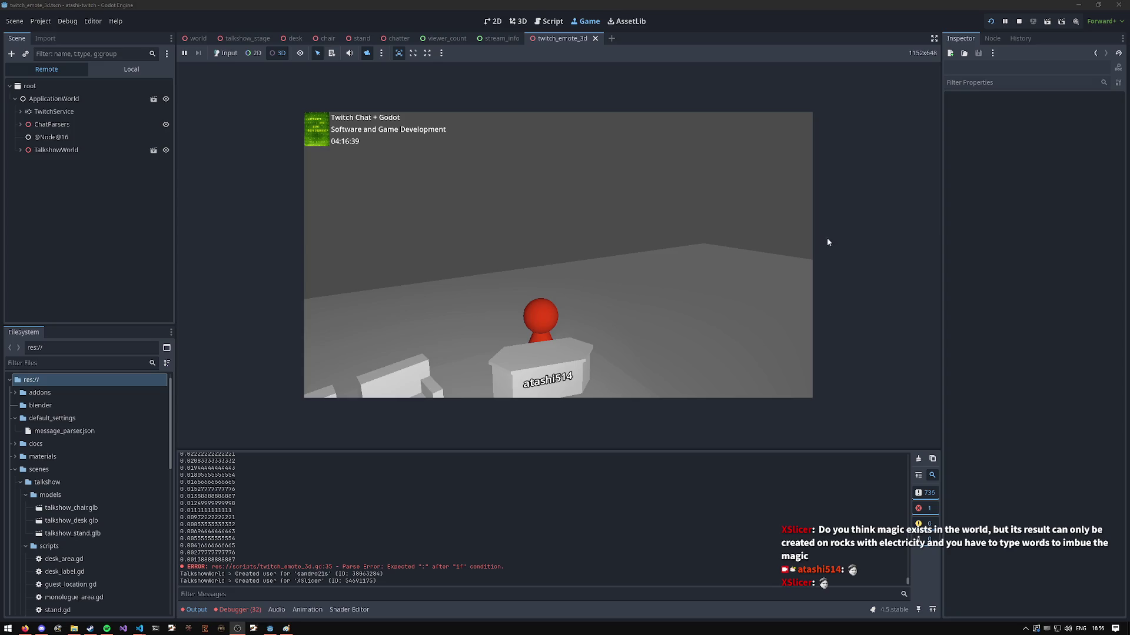
pyautogui.click(870, 242)
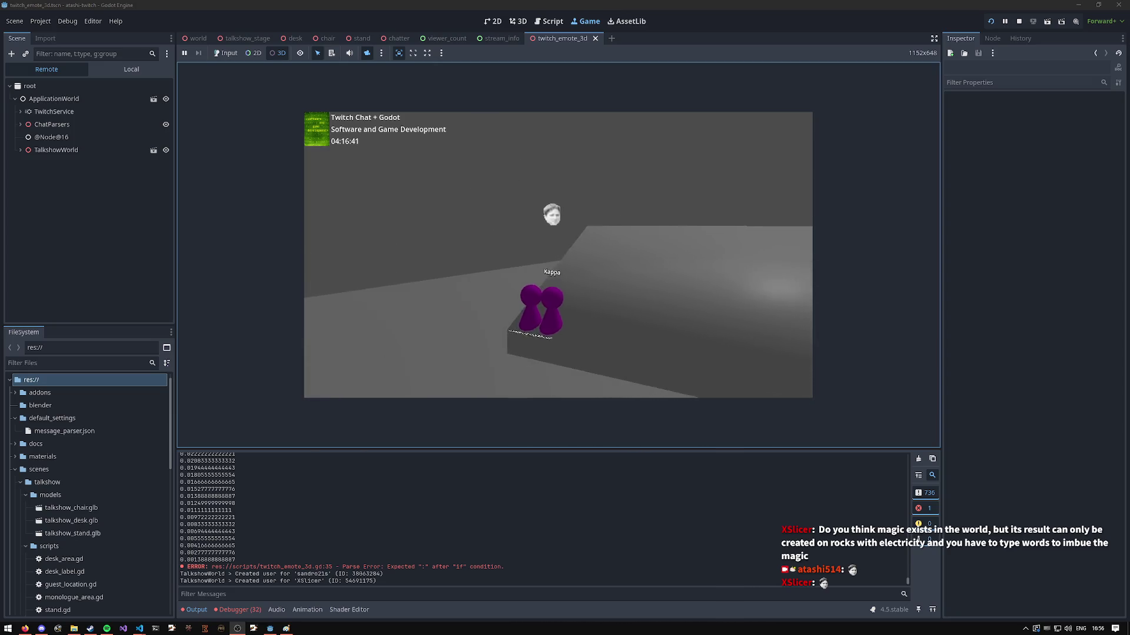
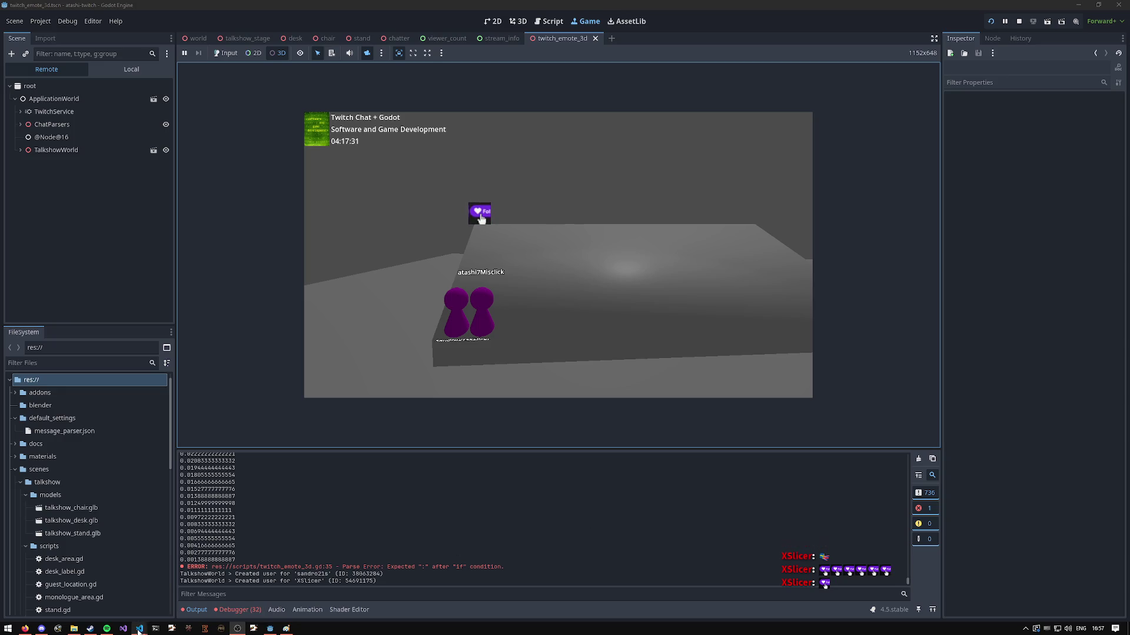
# - Switch from the running Godot game to VS Code showing twitch_emote_3d.gd
pyautogui.moveTo(139, 630)
pyautogui.click(104, 598)
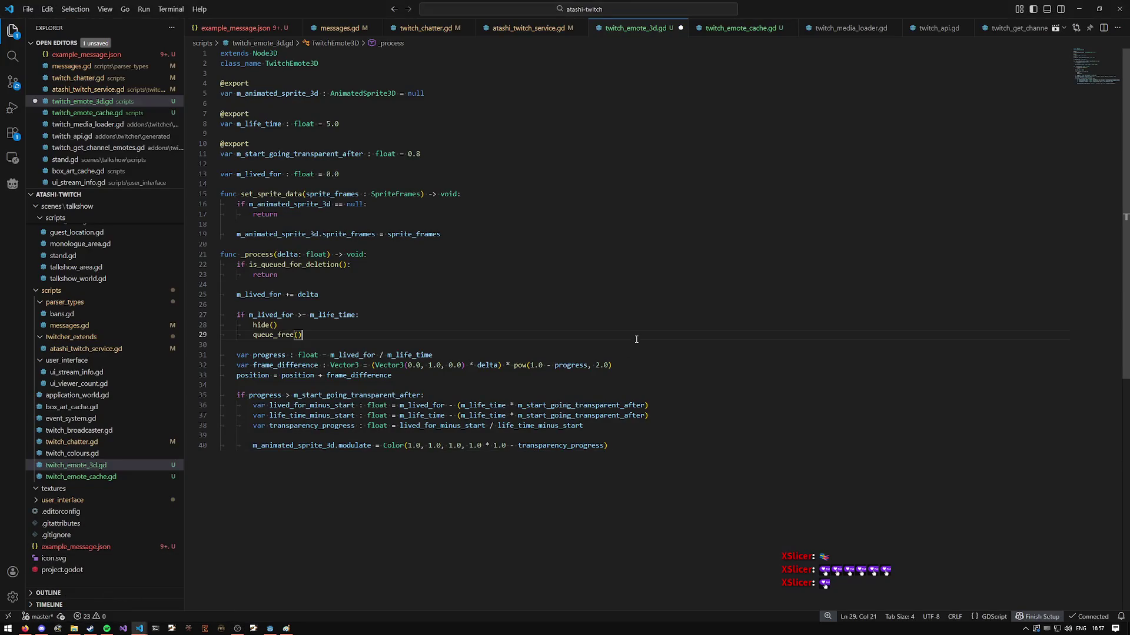
pyautogui.hotkey('ctrl', 's')
pyautogui.click(431, 300)
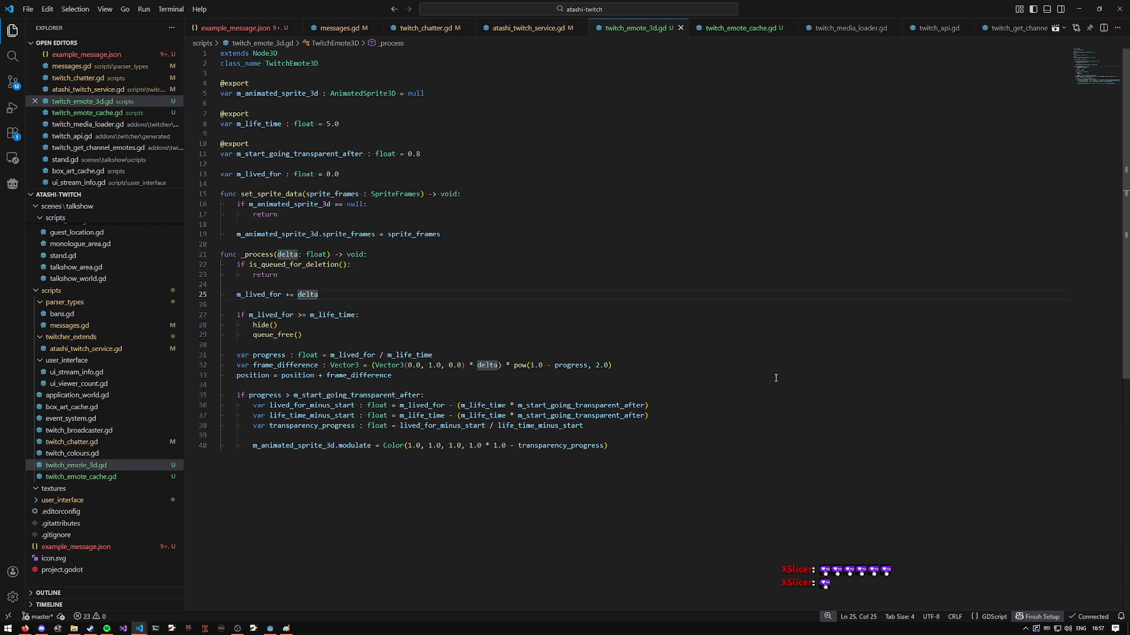
pyautogui.click(554, 175)
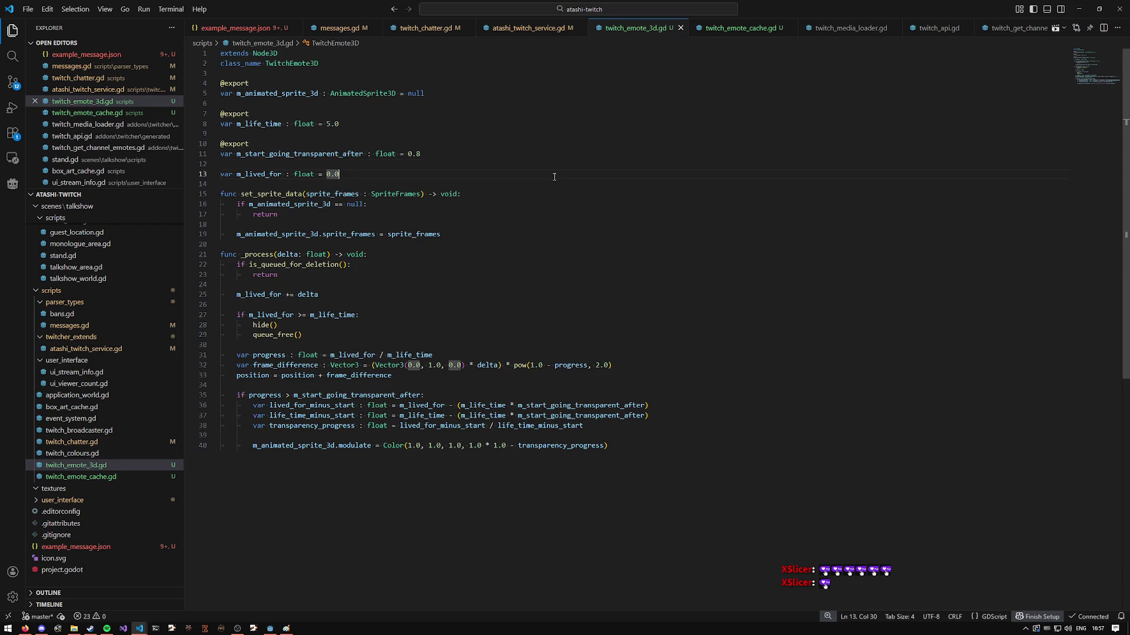
pyautogui.press('Return')
pyautogui.write('var m_')
pyautogui.hotkey('alt', 'Up')
pyautogui.hotkey('alt', 'Up')
pyautogui.press('Up')
pyautogui.press('End')
pyautogui.press('Return')
pyautogui.write('@exp')
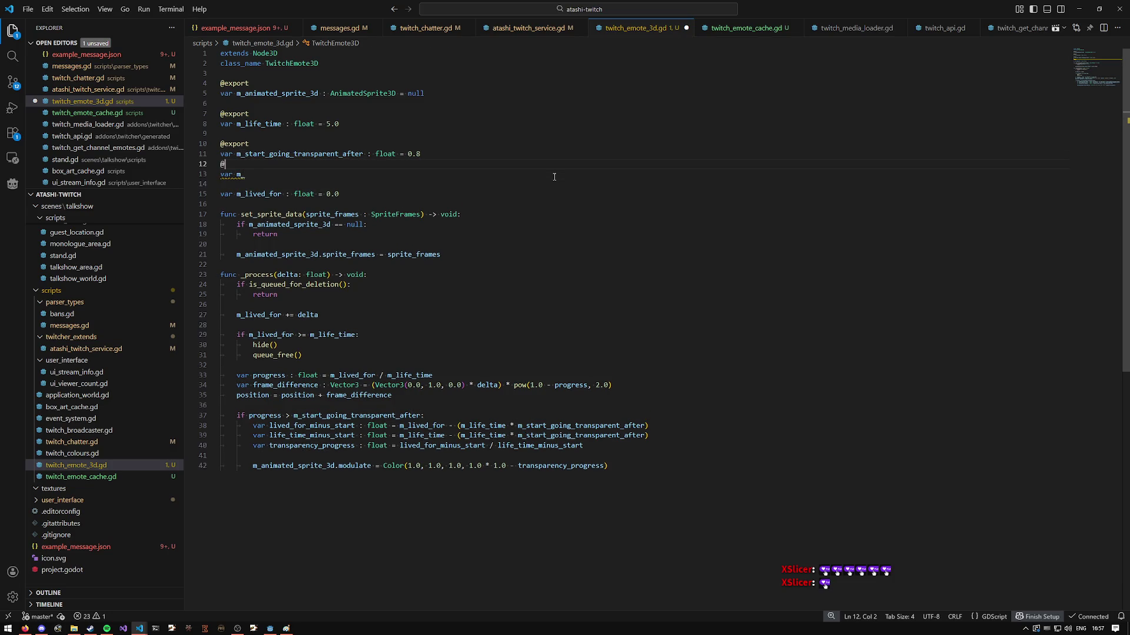
pyautogui.press('Return')
pyautogui.press('Home')
pyautogui.press('Return')
pyautogui.press('Down')
pyautogui.press('End')
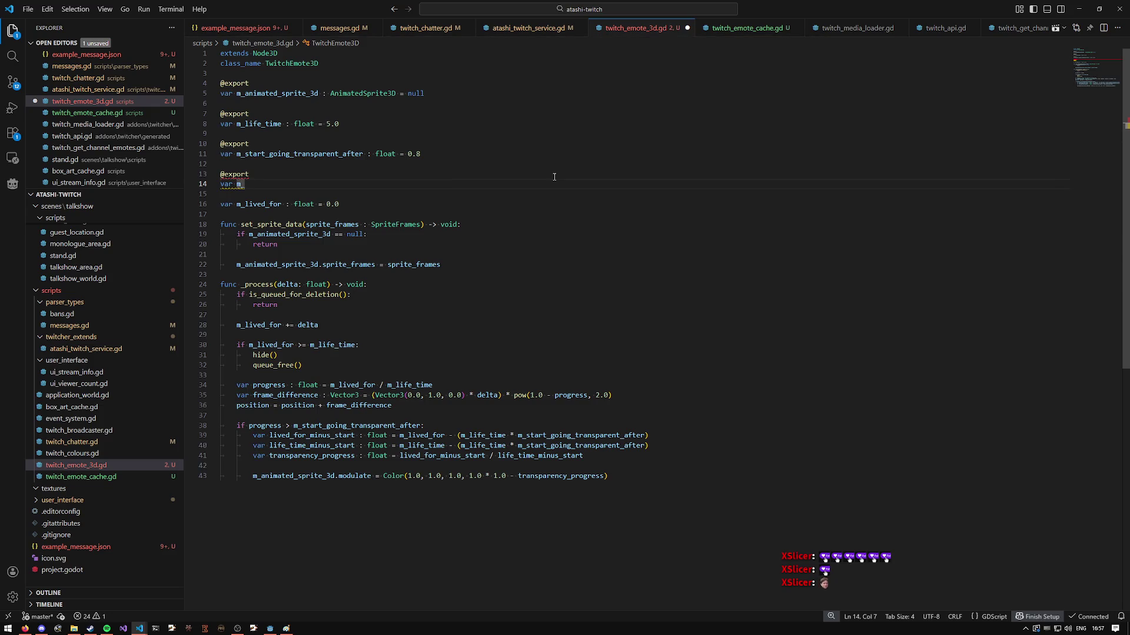
# - Complete it as m_x_variation : float = 0.2 and check where frame_difference is used
pyautogui.write('x_varit')
pyautogui.press('BackSpace')
pyautogui.write('ation : 0.2')
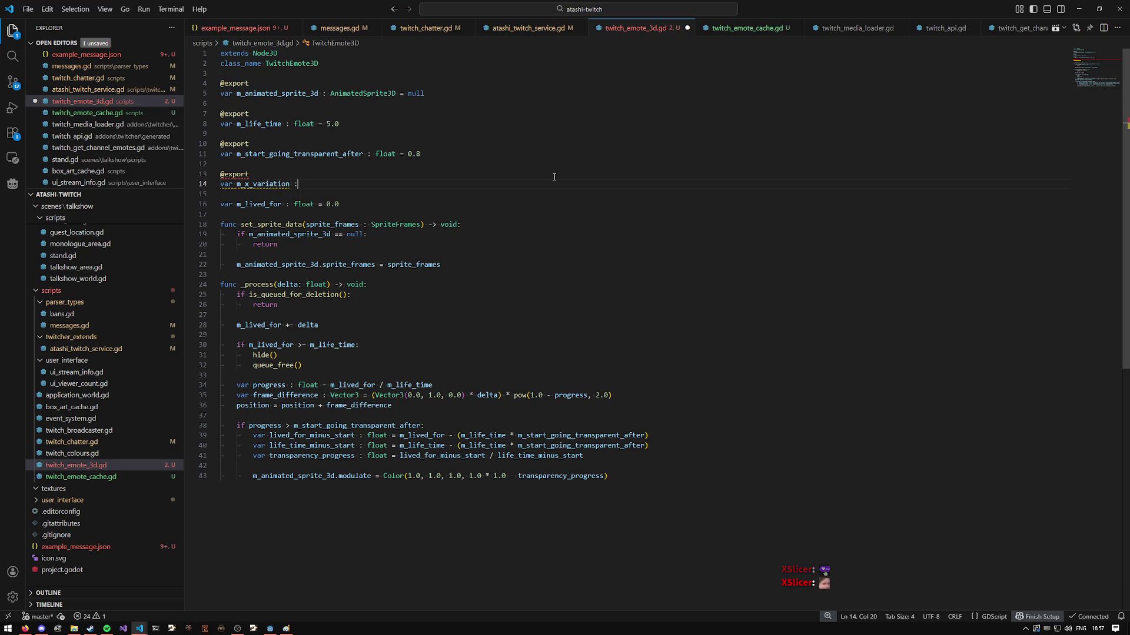
pyautogui.press('BackSpace')
pyautogui.press('BackSpace')
pyautogui.press('BackSpace')
pyautogui.write('float = 0')
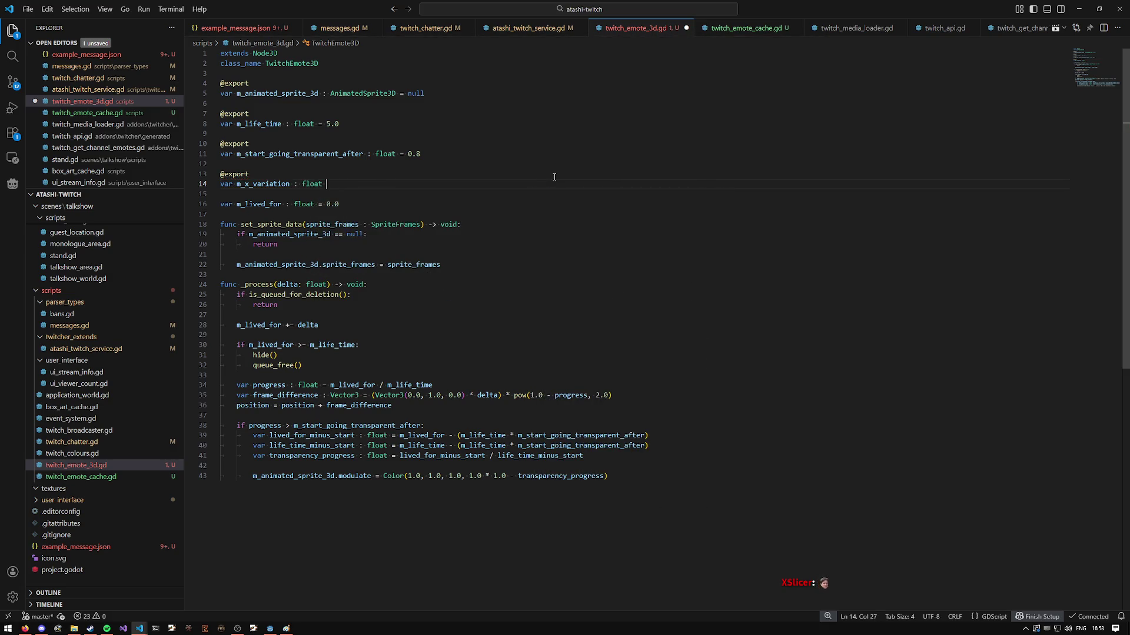
pyautogui.write('.2')
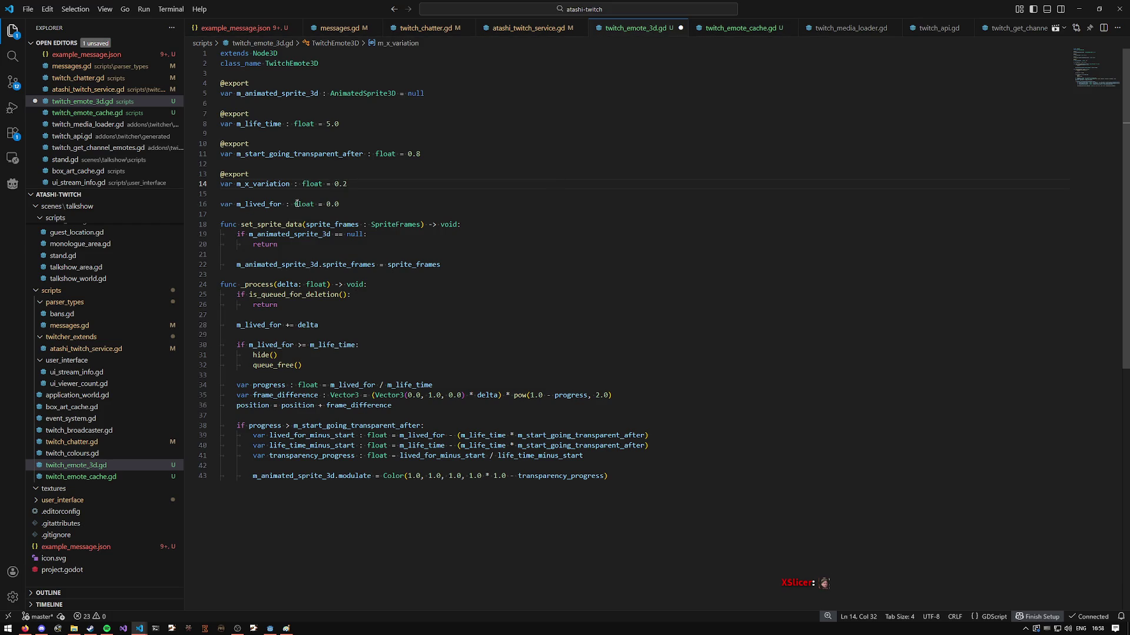
pyautogui.doubleClick(282, 184)
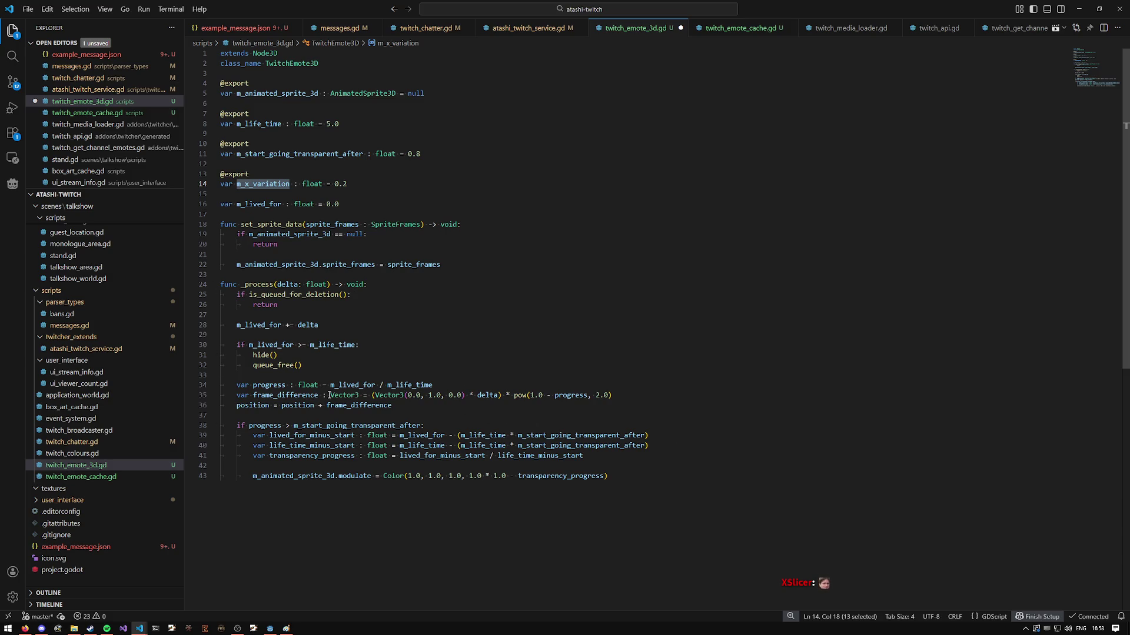
pyautogui.doubleClick(285, 395)
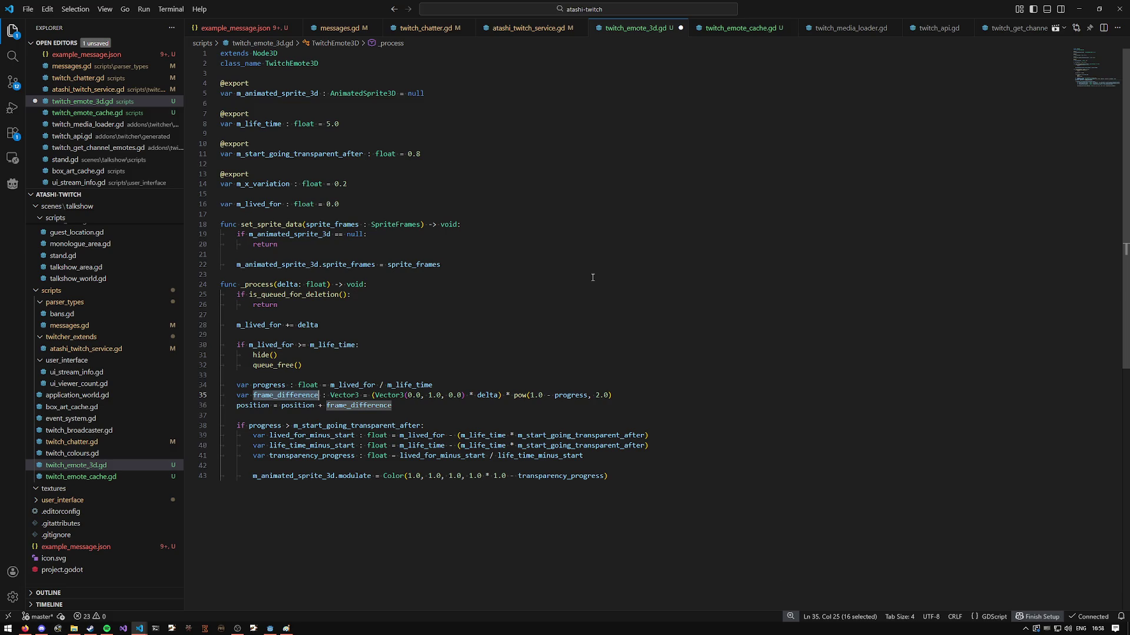
# - Declare var m_random_x : float = 0.0 below m_lived_for
pyautogui.click(544, 262)
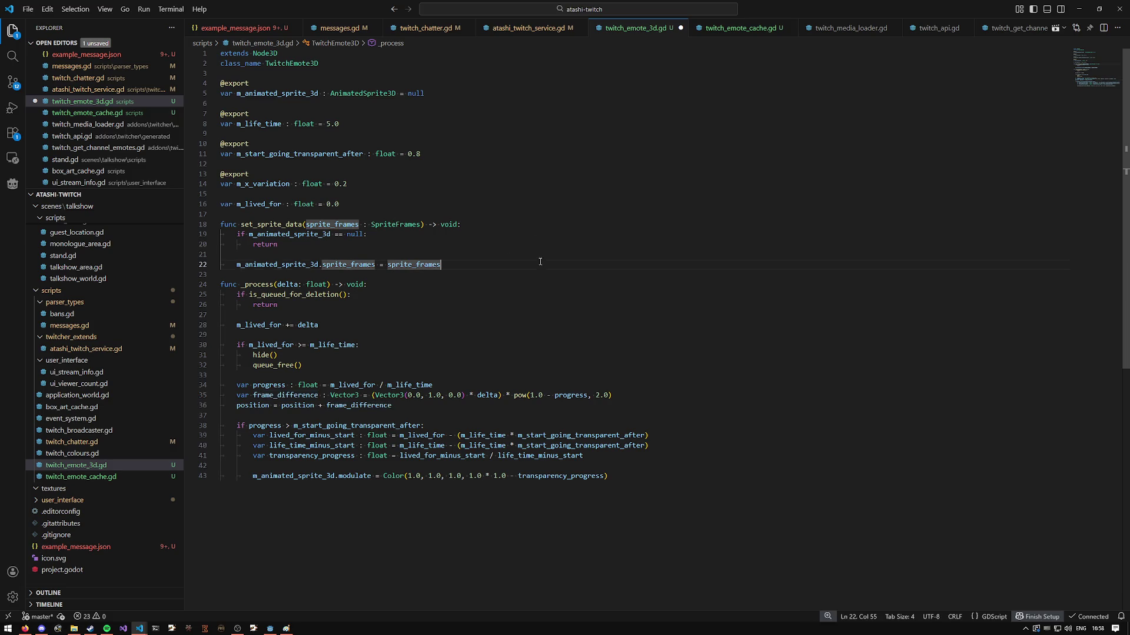
pyautogui.click(453, 207)
pyautogui.press('Return')
pyautogui.write('var m_rta')
pyautogui.press('BackSpace')
pyautogui.press('BackSpace')
pyautogui.write('andom_x : ')
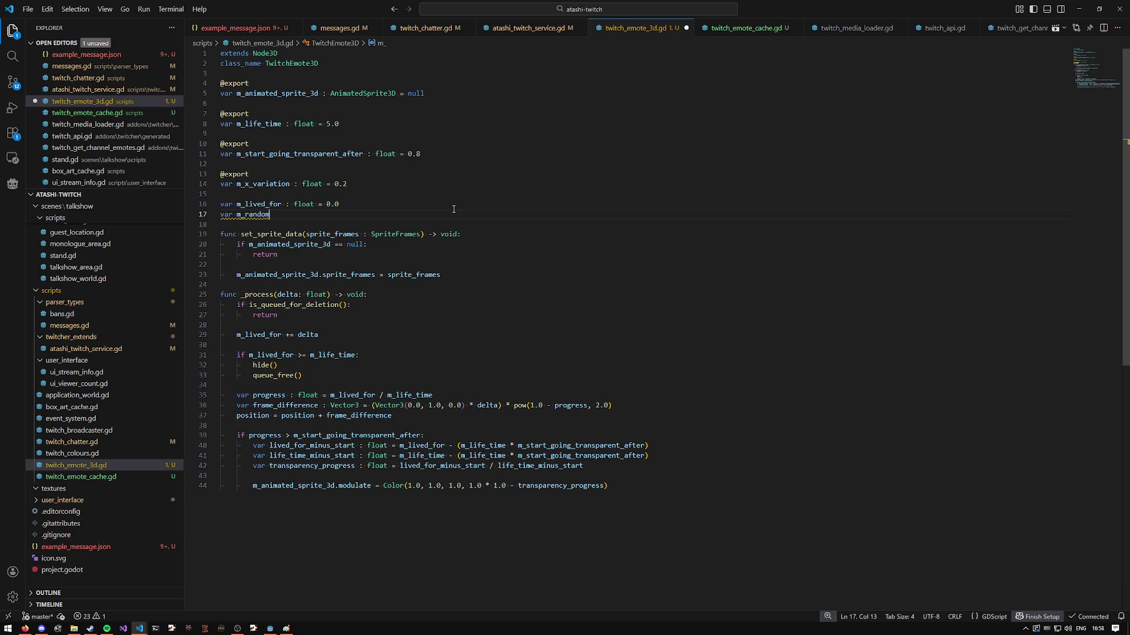
pyautogui.write('float = 0.0')
# - In set_sprite_data, start assigning m_random_x = randf() * m_x_variation
pyautogui.click(490, 275)
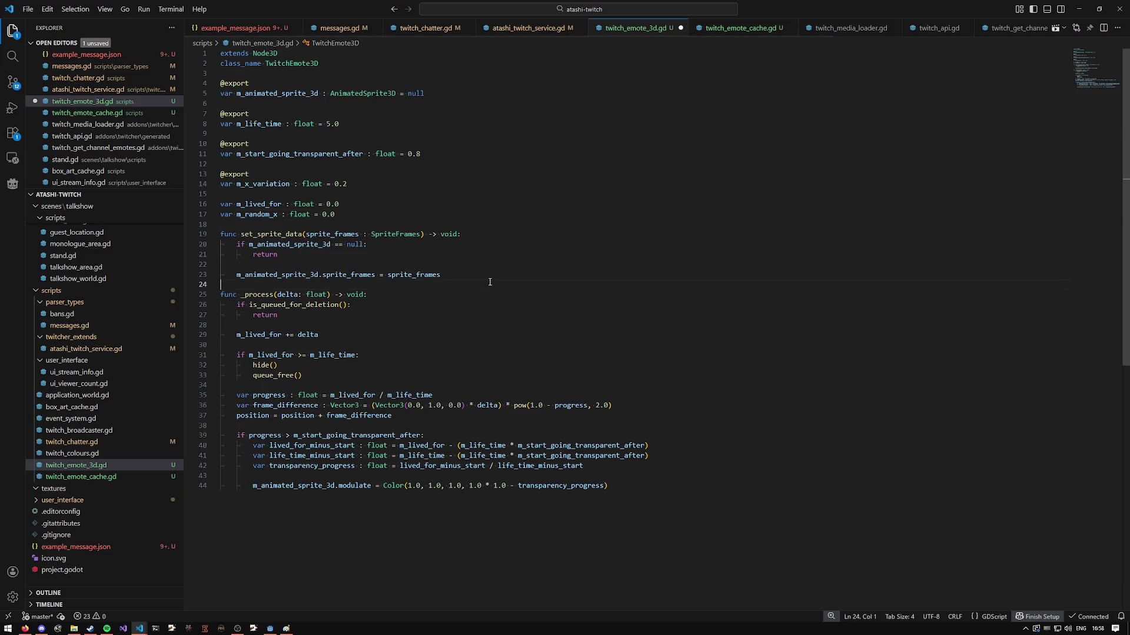
pyautogui.press('Return')
pyautogui.write('m_ra')
pyautogui.press('Tab')
pyautogui.write('= randf(')
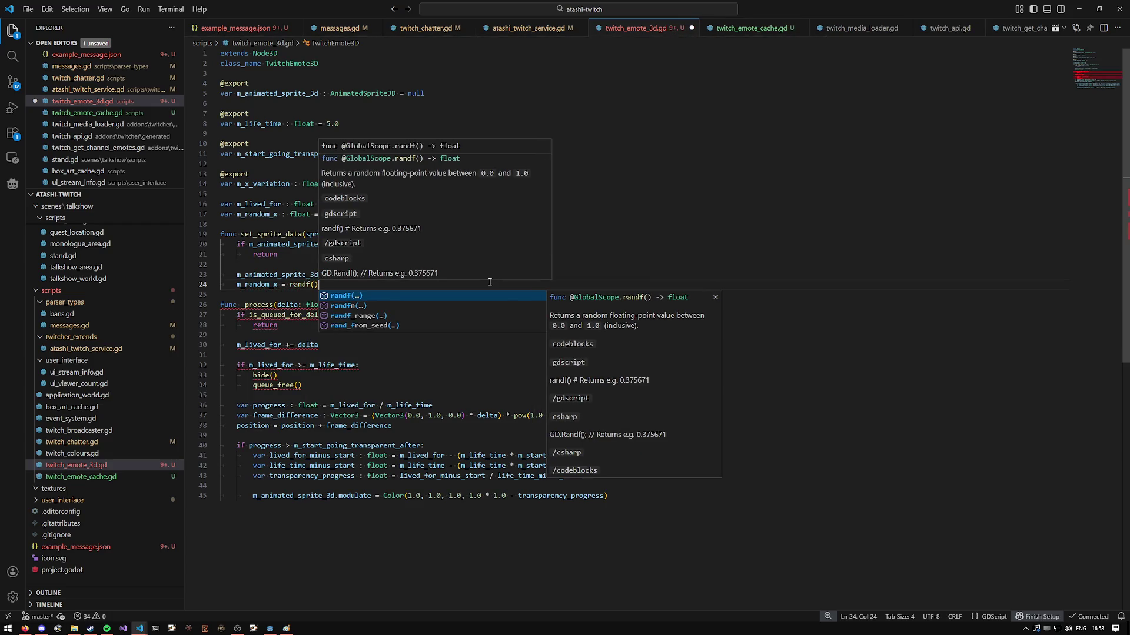
pyautogui.press('Tab')
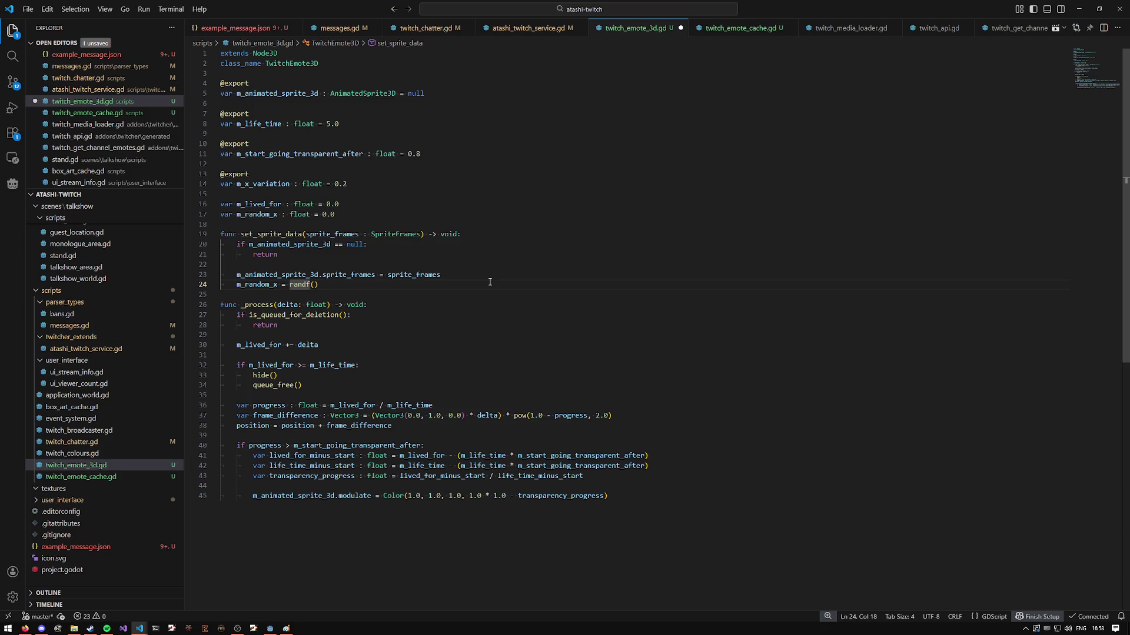
pyautogui.press('End')
pyautogui.write('* ')
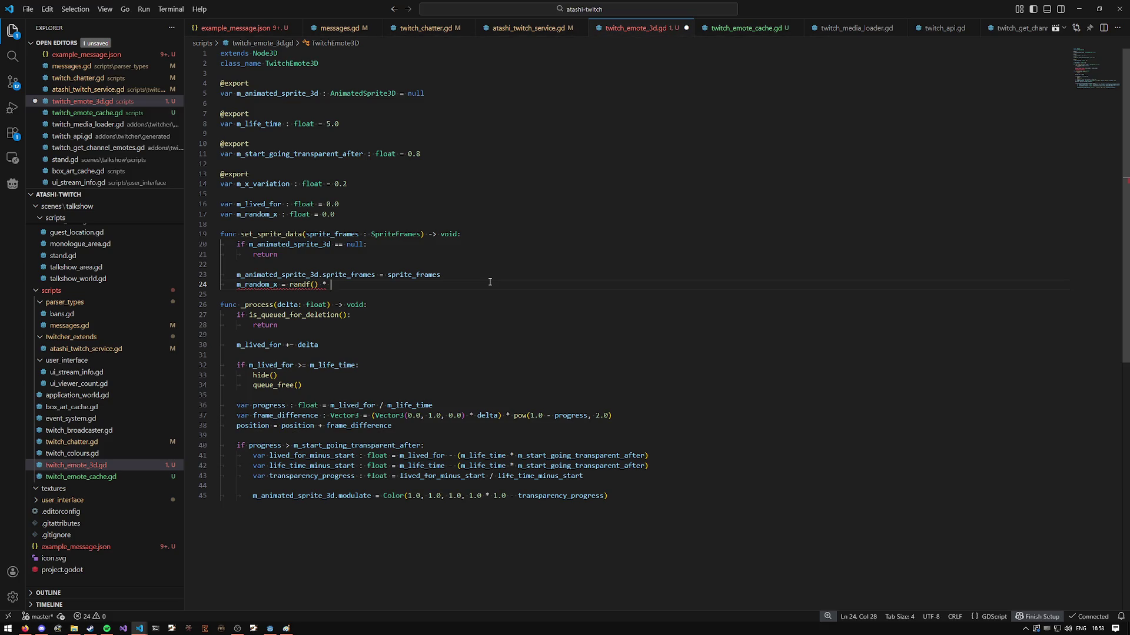
pyautogui.write('m_x_v')
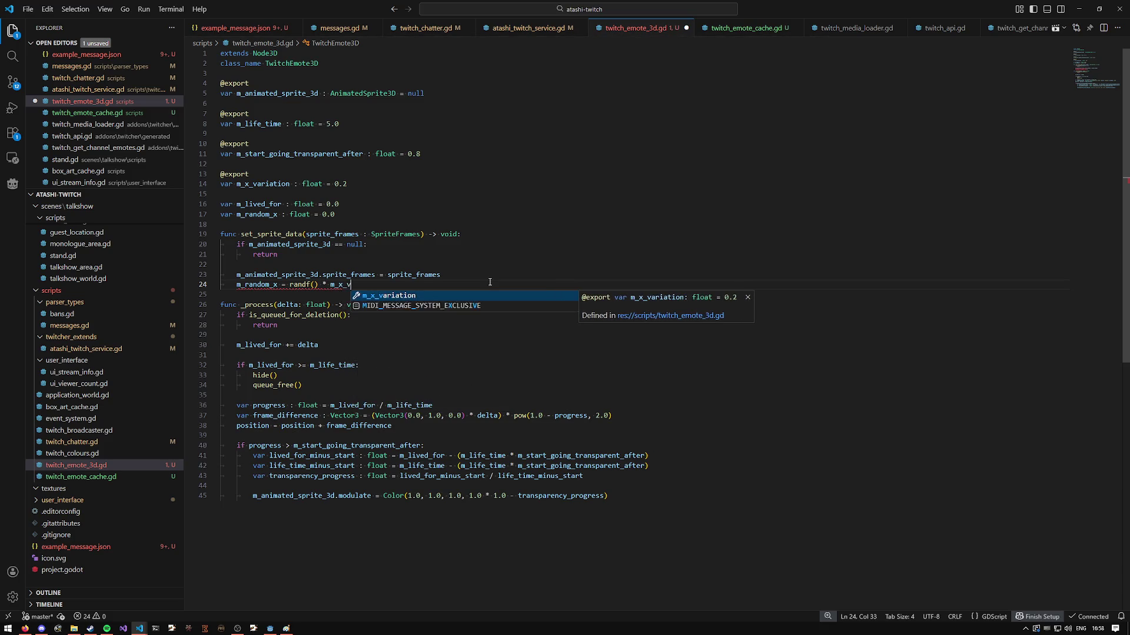
pyautogui.press('Tab')
# - Finish the expression as * 2.0 - m_x_variation
pyautogui.write('* 2.0 / 2')
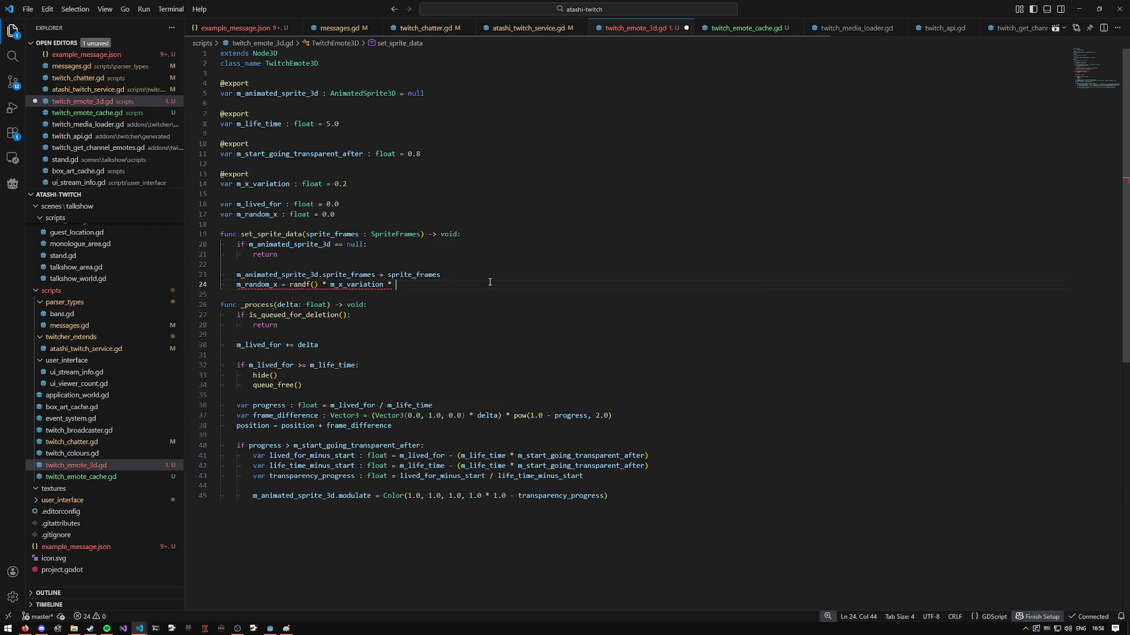
pyautogui.press('BackSpace')
pyautogui.press('BackSpace')
pyautogui.press('BackSpace')
pyautogui.write('- m_a')
pyautogui.press('BackSpace')
pyautogui.write('x')
pyautogui.press('BackSpace')
pyautogui.write('v')
pyautogui.press('Tab')
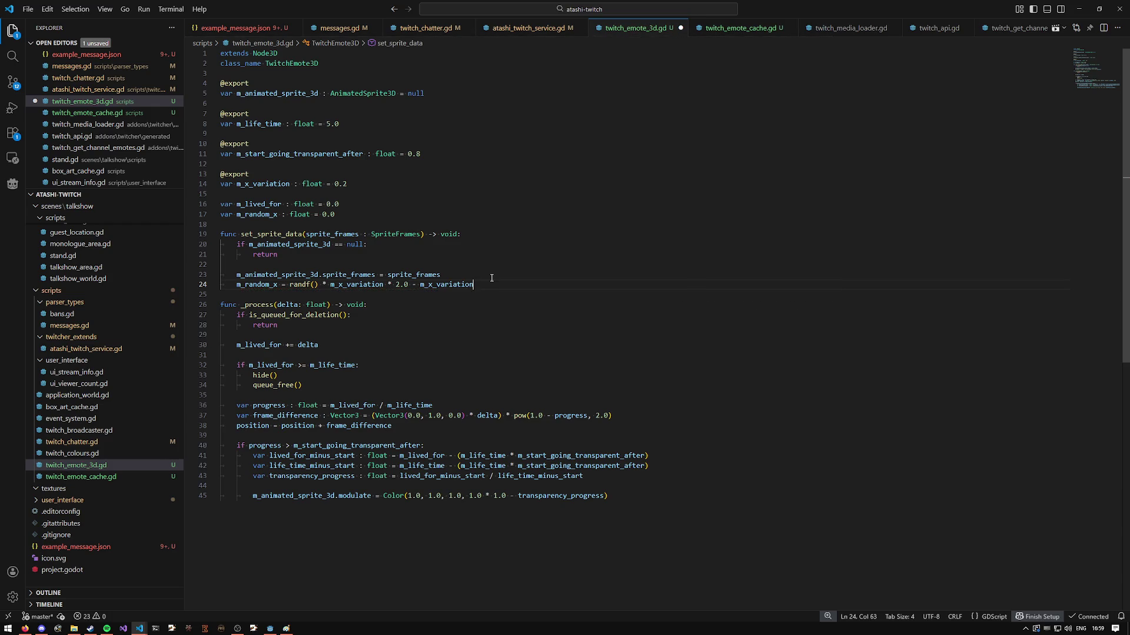
pyautogui.doubleClick(304, 285)
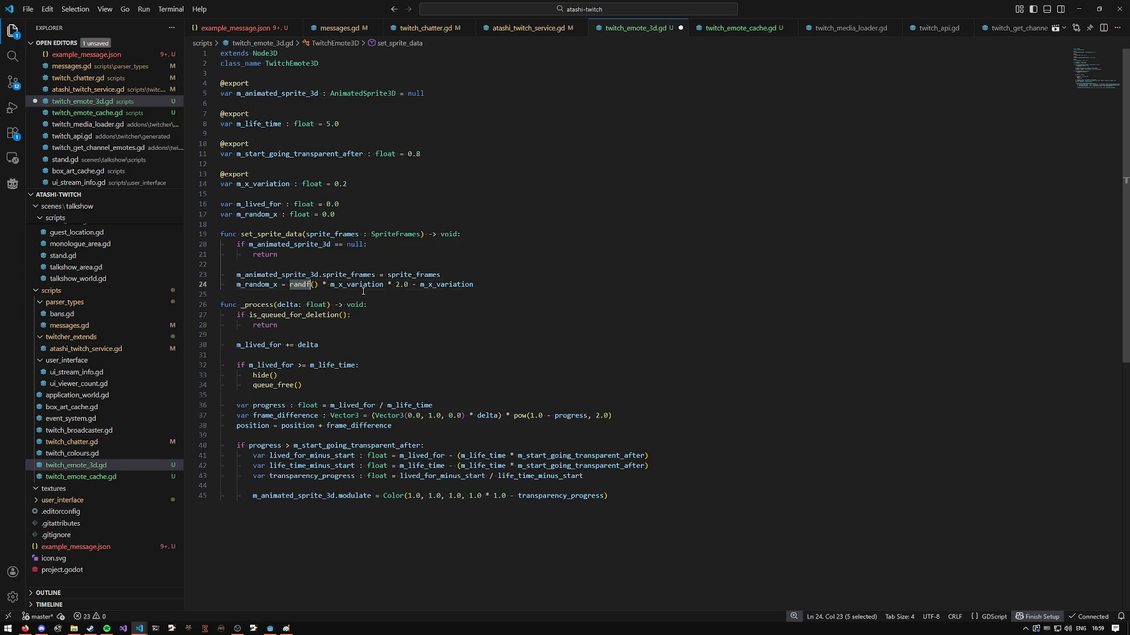
# - Add parentheses around randf() * (m_x_variation * 2.0) in the m_random_x assignment
pyautogui.doubleClick(350, 284)
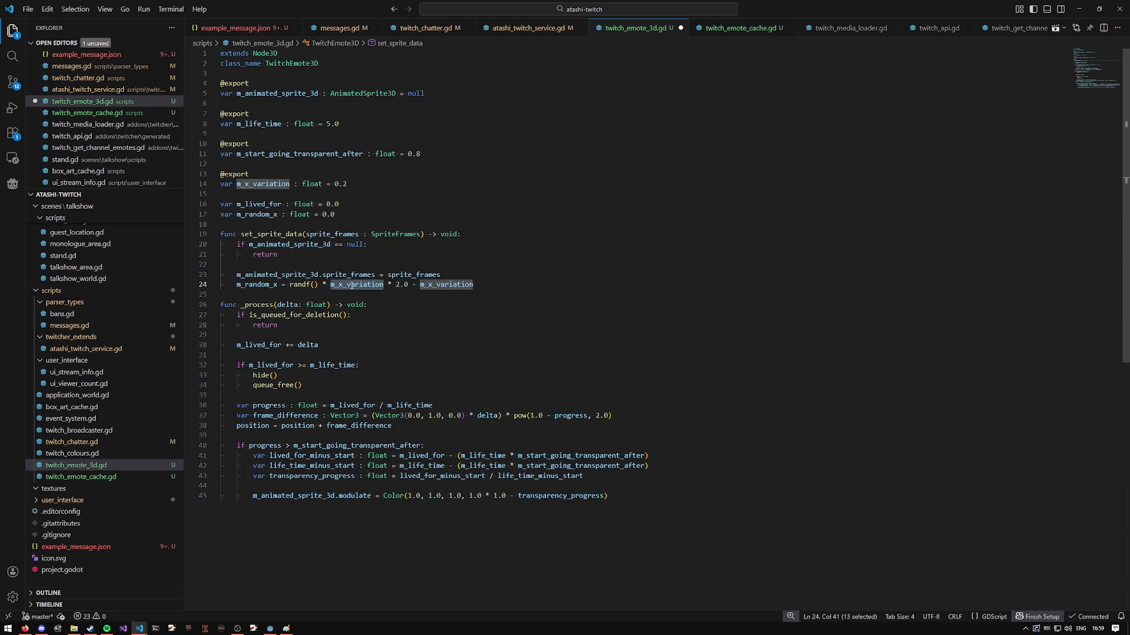
pyautogui.click(513, 288)
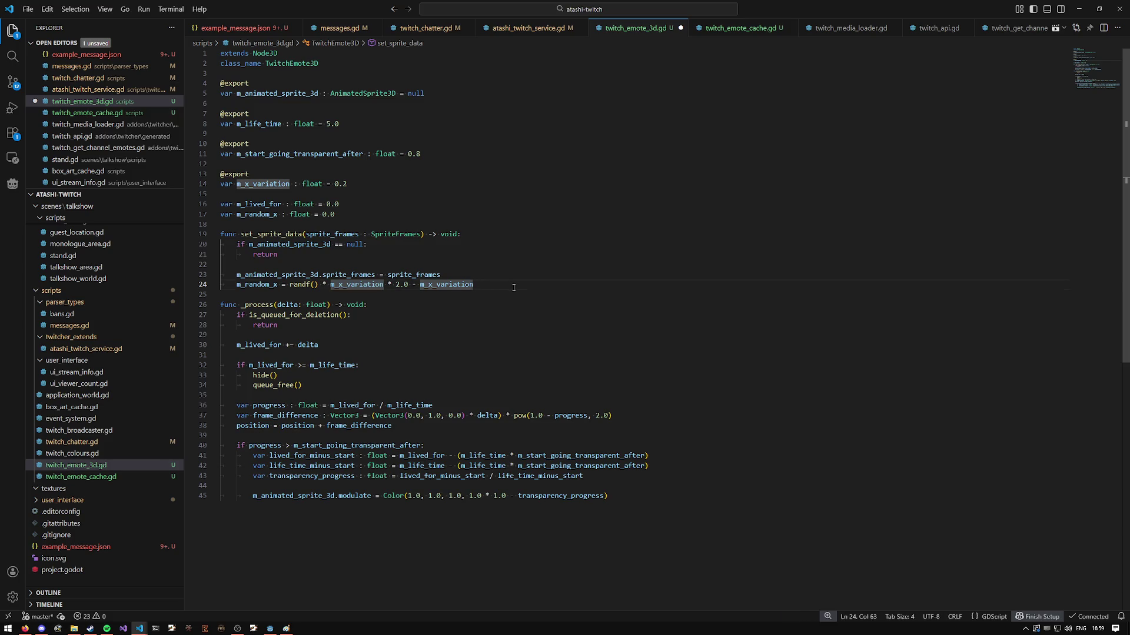
pyautogui.click(409, 285)
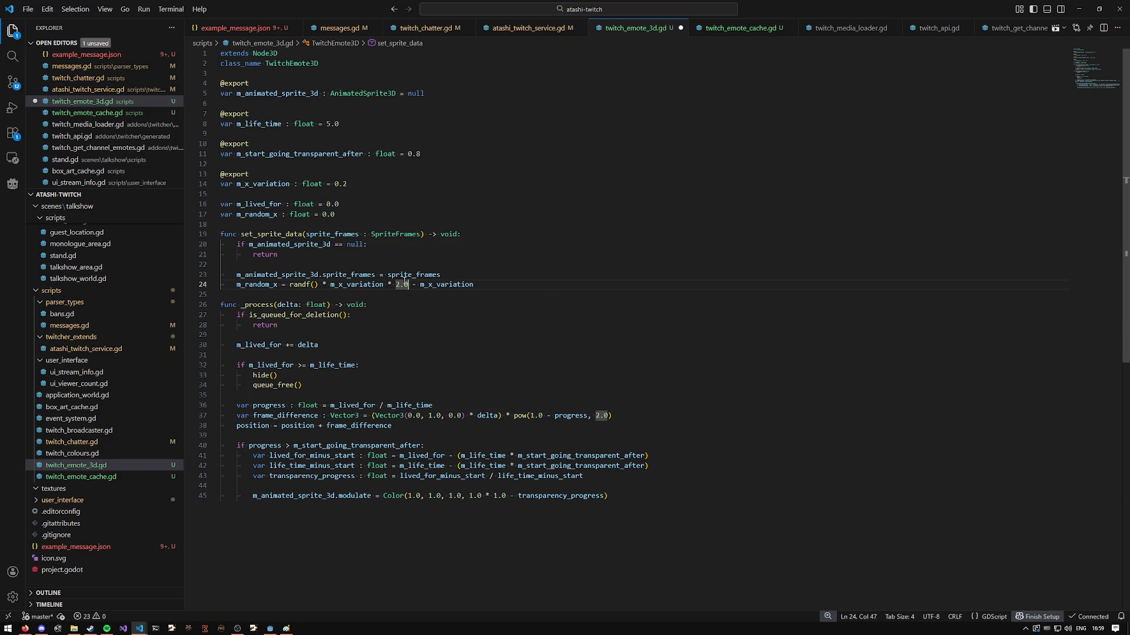
pyautogui.click(331, 285)
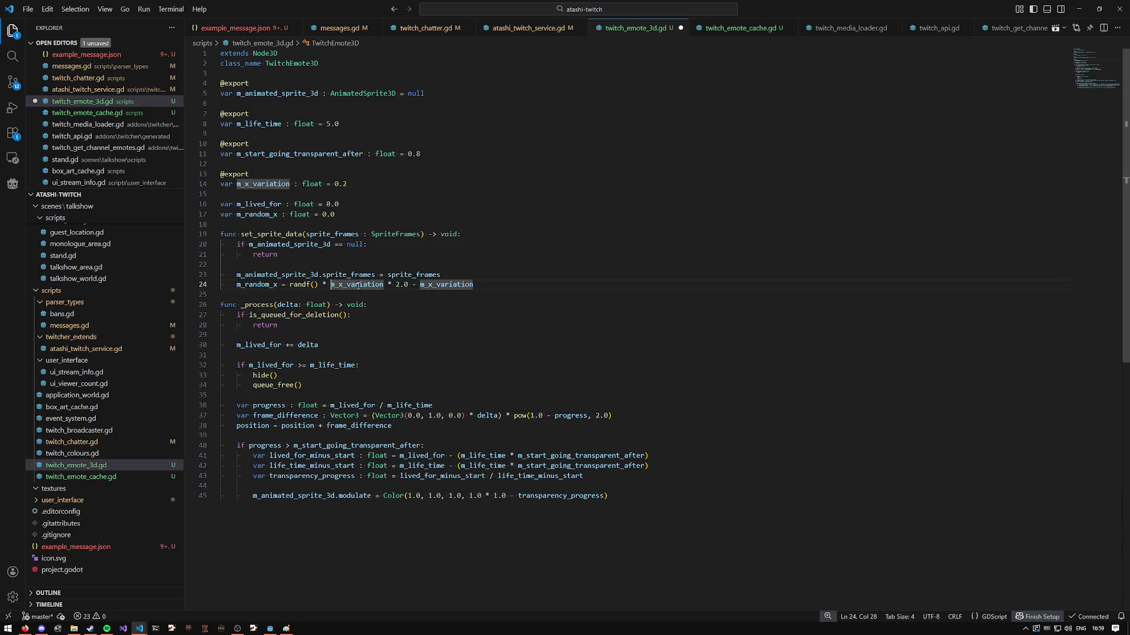
pyautogui.write('(')
pyautogui.hotkey('ctrl', 'Right')
pyautogui.hotkey('ctrl', 'Right')
pyautogui.hotkey('ctrl', 'Right')
pyautogui.press('Right')
pyautogui.press('Right')
pyautogui.write(')')
pyautogui.hotkey('ctrl', 'Left')
pyautogui.hotkey('ctrl', 'Left')
pyautogui.hotkey('ctrl', 'Left')
pyautogui.hotkey('ctrl', 'Left')
pyautogui.hotkey('ctrl', 'Left')
pyautogui.write('(')
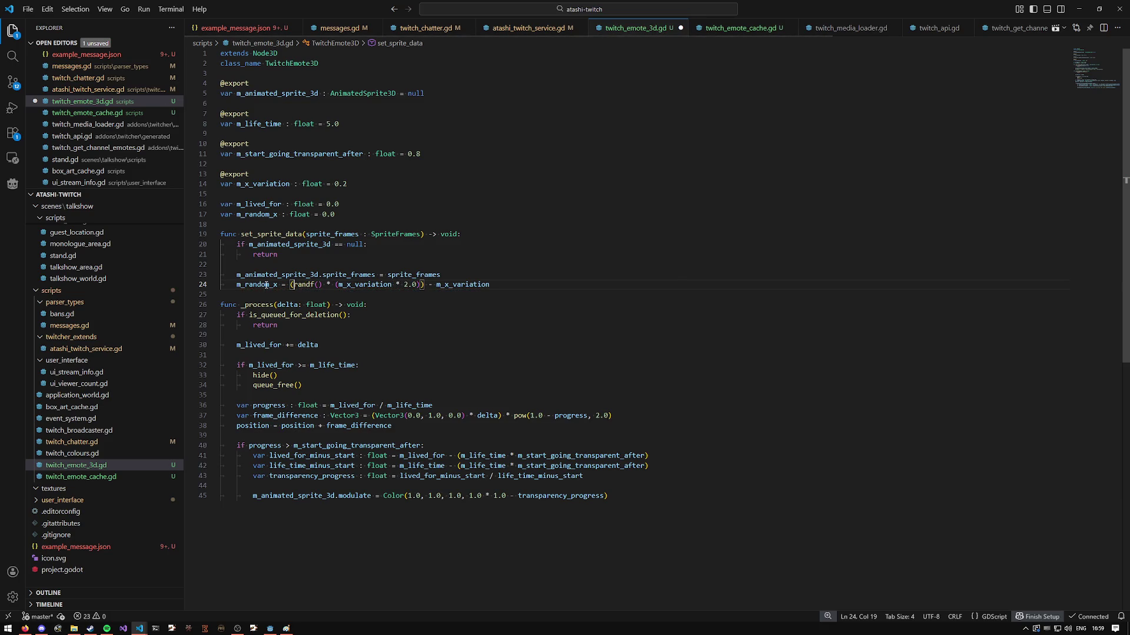
# - Paste m_random_x as the Vector3 x component on line 37, save, and switch to Godot
pyautogui.doubleClick(265, 284)
pyautogui.hotkey('ctrl', 'c')
pyautogui.doubleClick(418, 415)
pyautogui.hotkey('ctrl', 'v')
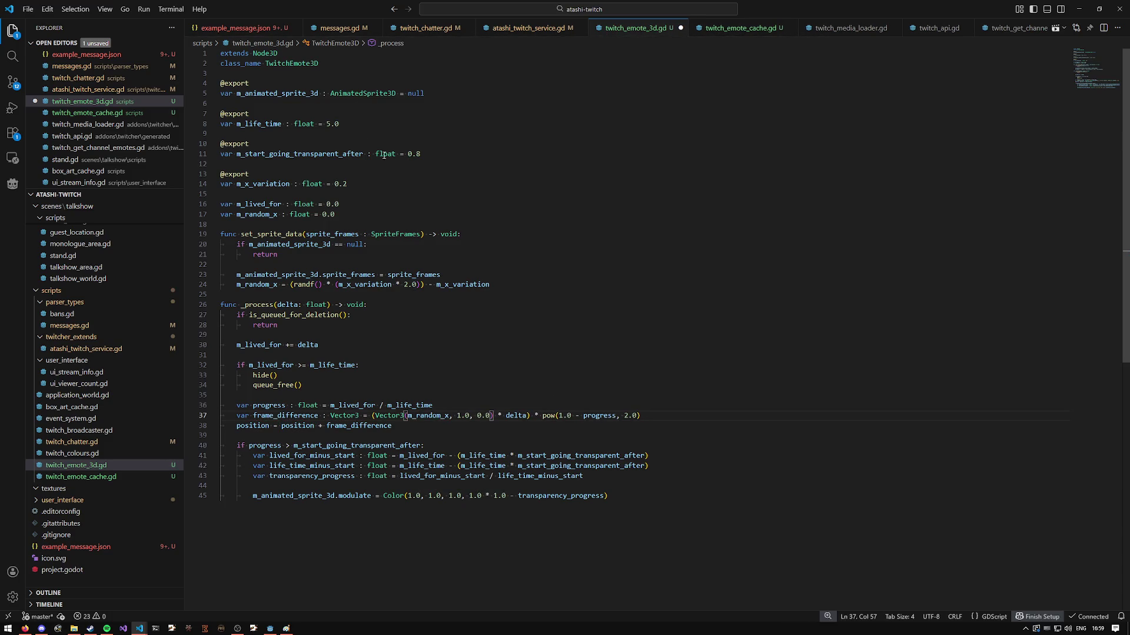
pyautogui.hotkey('ctrl', 's')
pyautogui.hotkey('alt', 'Tab')
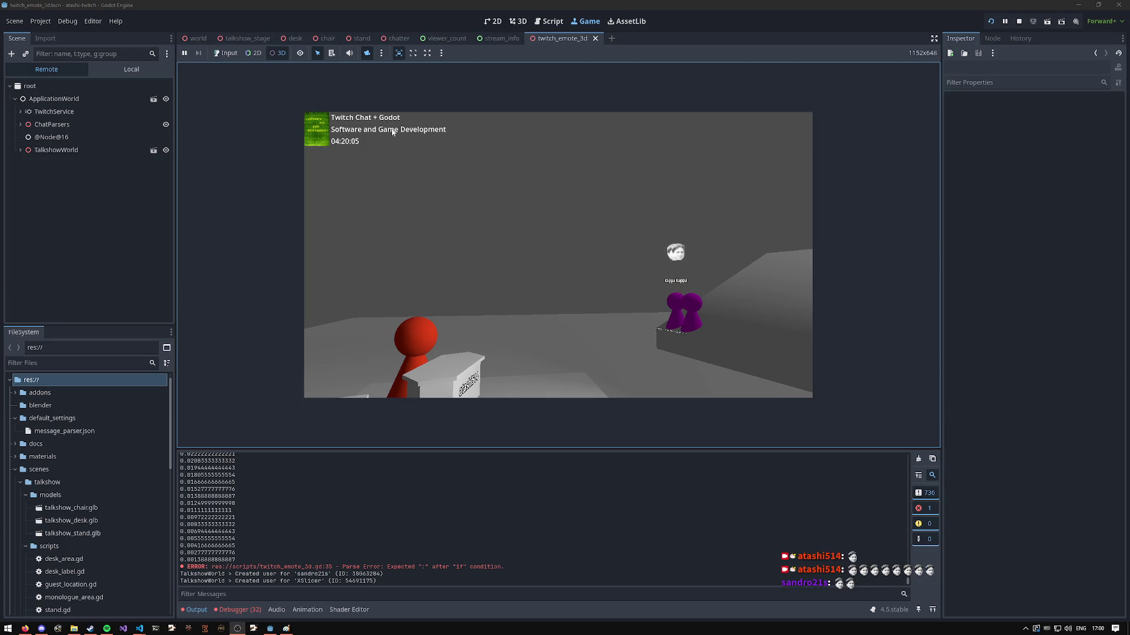
# - Watch the emotes drift sideways in the game, then return to twitch_emote_3d.gd in VS Code
pyautogui.moveTo(140, 631)
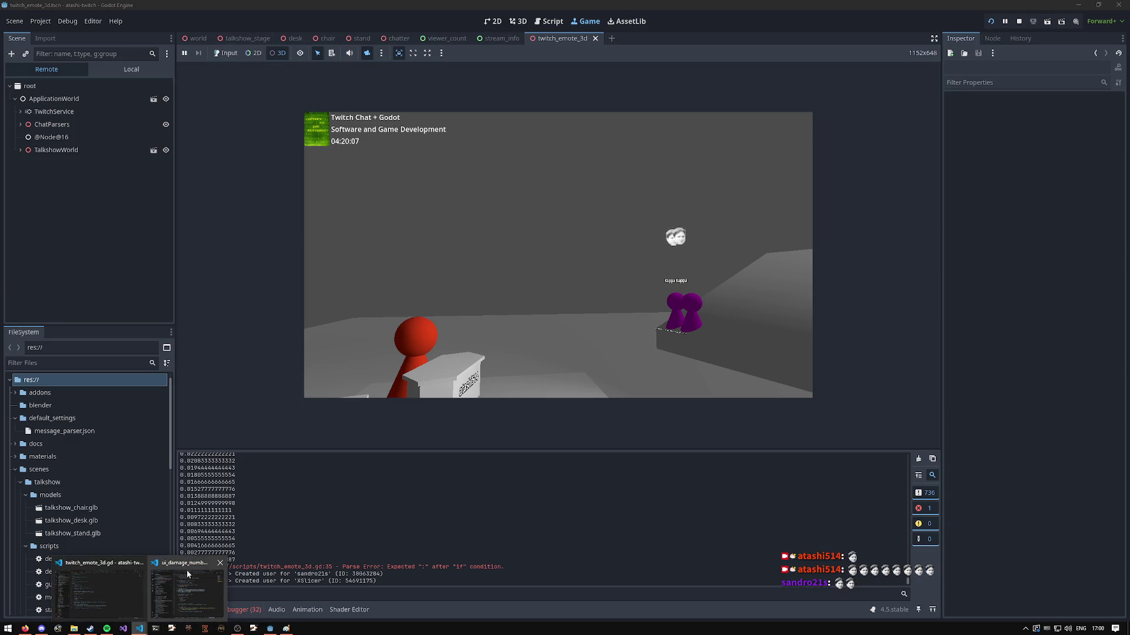
pyautogui.click(191, 570)
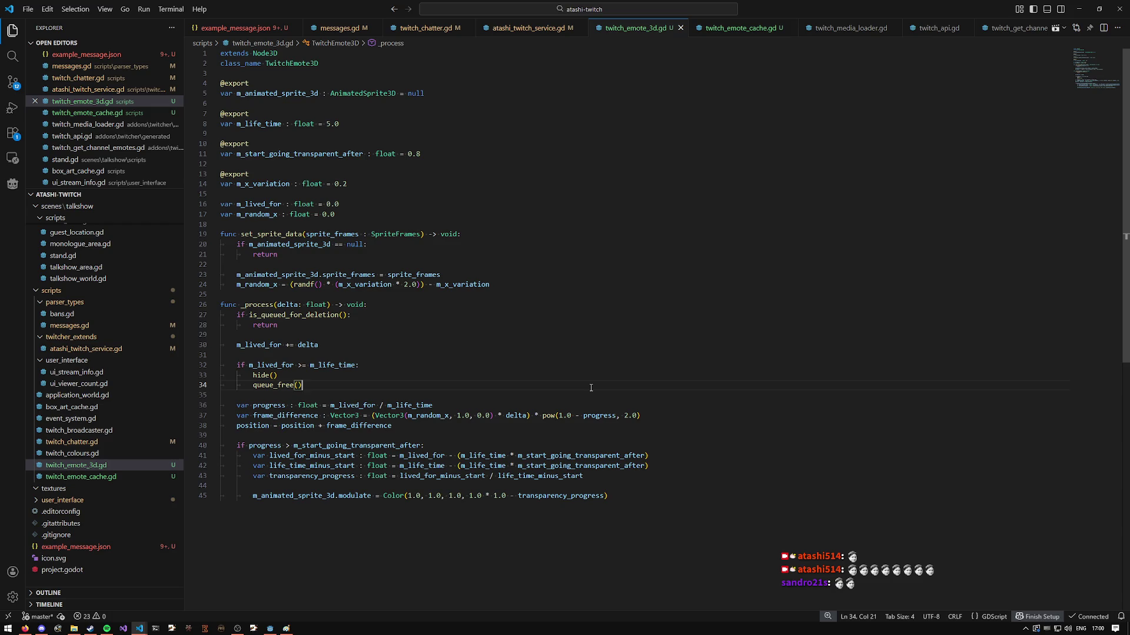
# - Add an exported var m_speed : float = 1.0 below m_x_variation
pyautogui.click(427, 177)
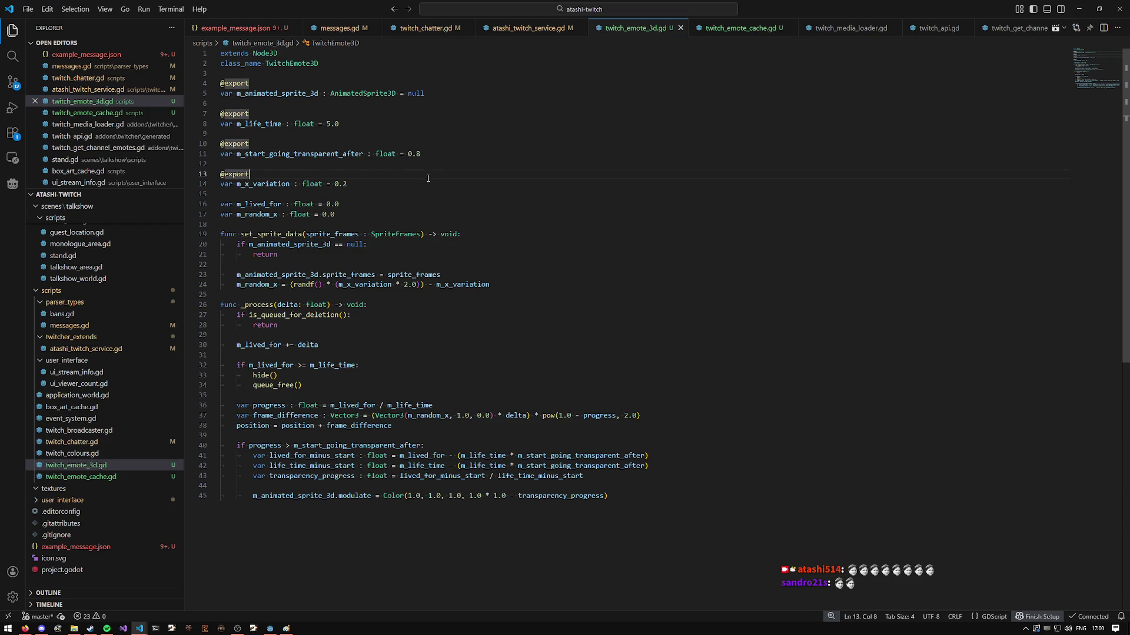
pyautogui.press('Down')
pyautogui.press('Return')
pyautogui.press('Return')
pyautogui.write('@export')
pyautogui.press('Return')
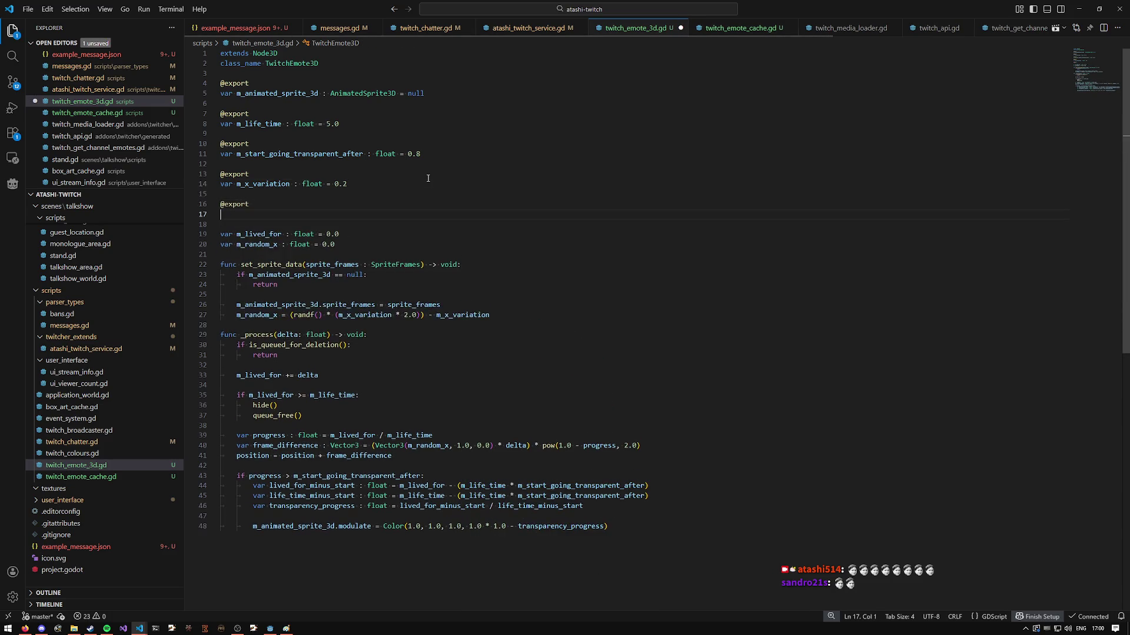
pyautogui.write('var m_speed : float = ')
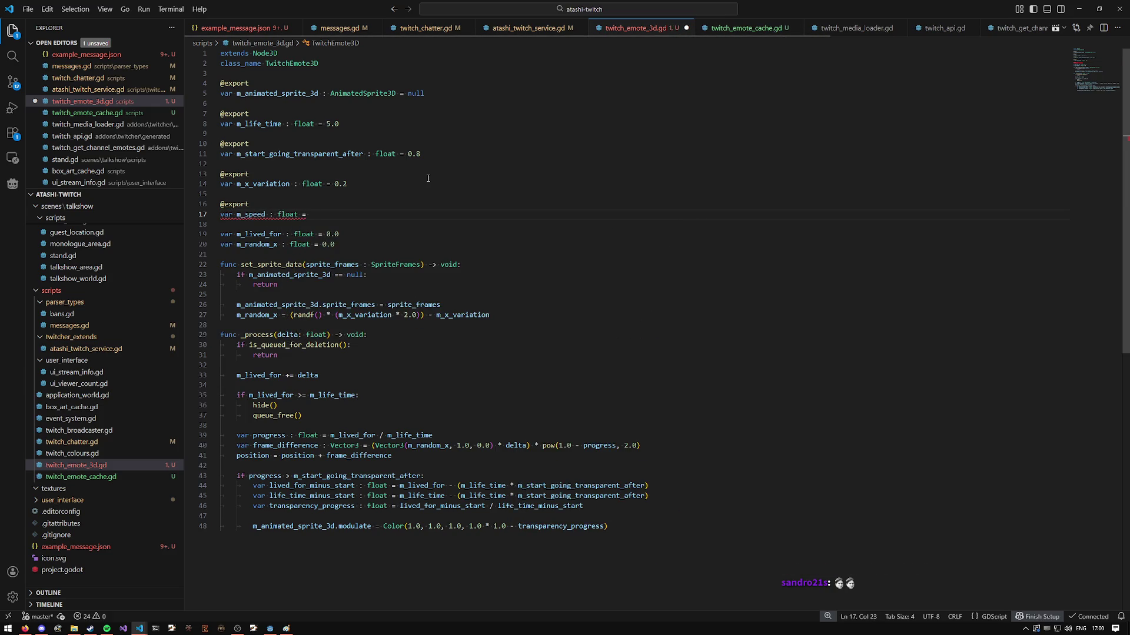
pyautogui.write('1.0')
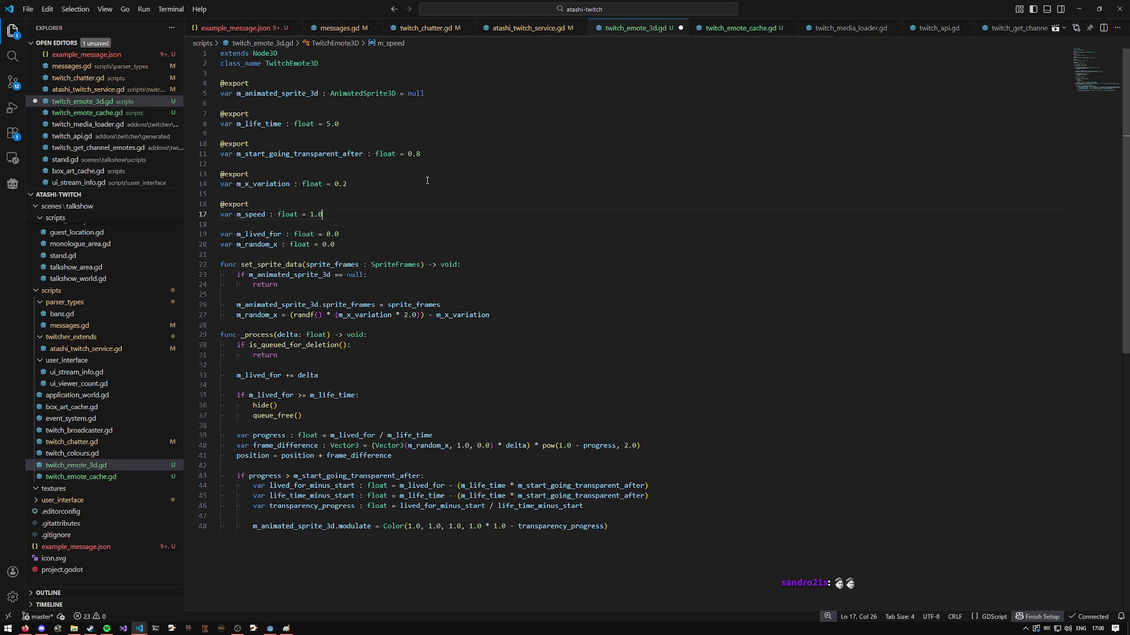
pyautogui.press('Return')
pyautogui.press('Return')
# - Add exported m_speed_variation : float = 10.0 and raise m_speed's default to 100.0
pyautogui.write('@export')
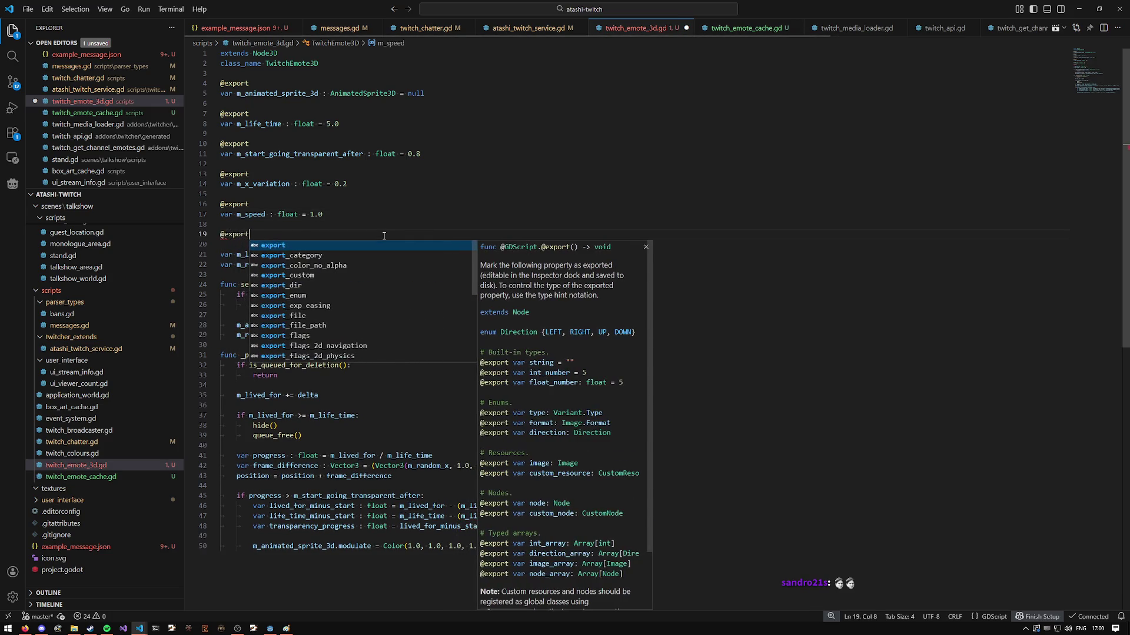
pyautogui.click(401, 435)
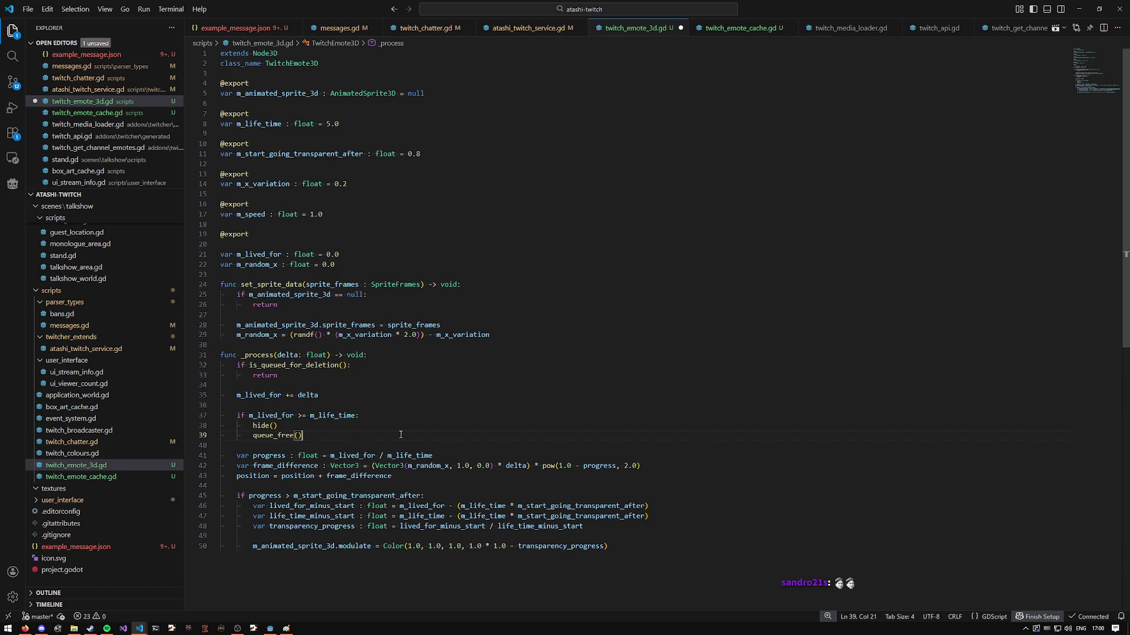
pyautogui.click(470, 466)
pyautogui.click(370, 241)
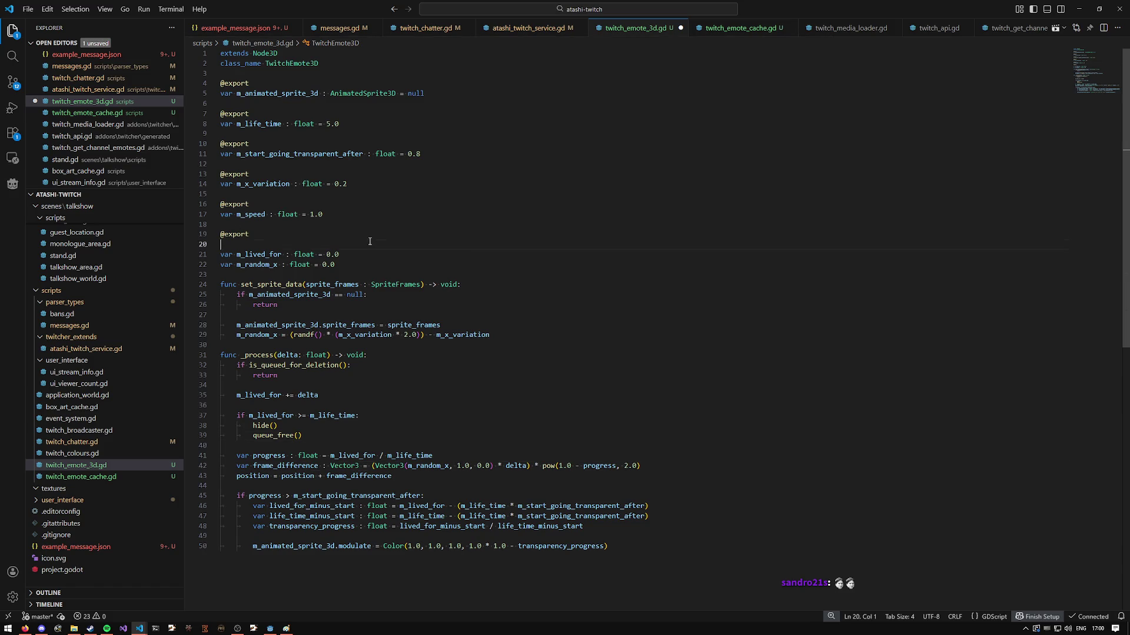
pyautogui.press('Return')
pyautogui.press('Up')
pyautogui.write('var m')
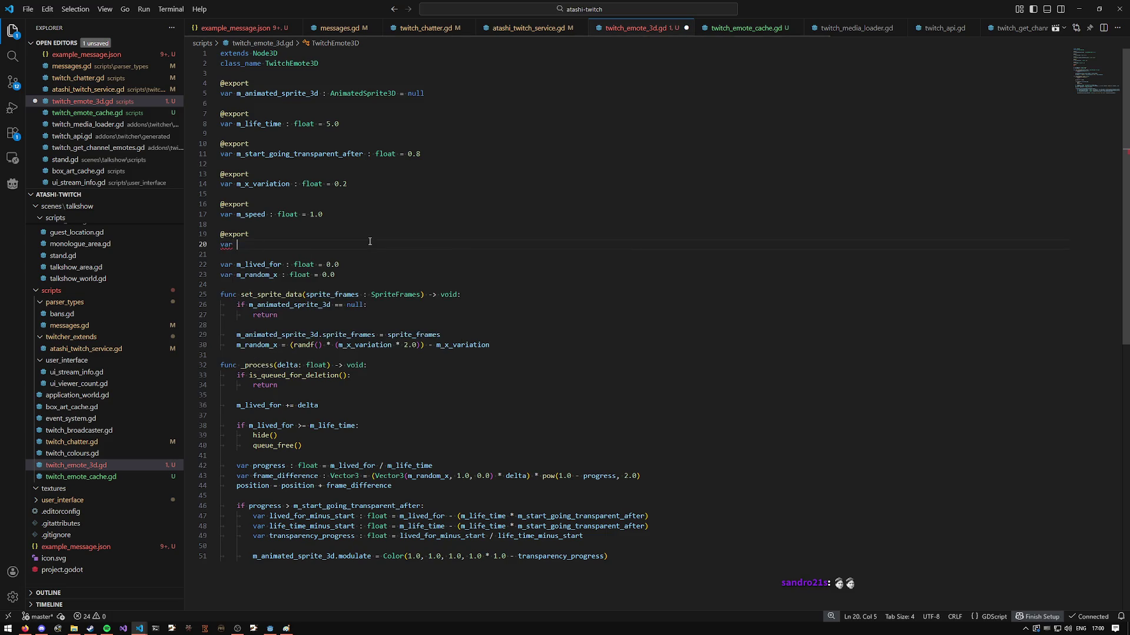
pyautogui.write('_speed_variation')
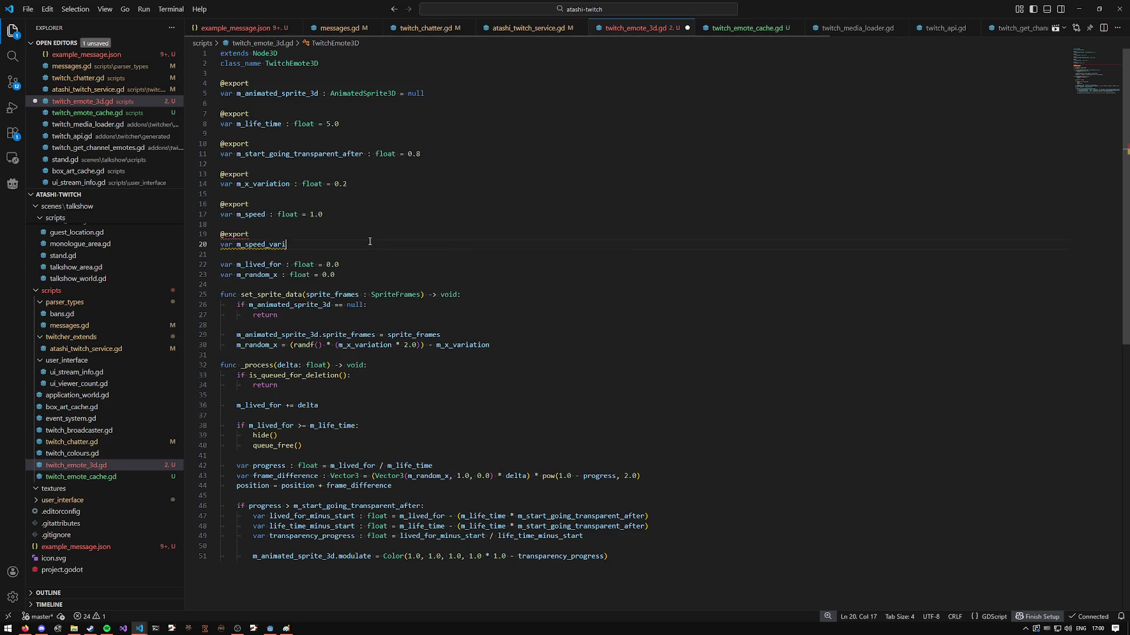
pyautogui.write(' : float ')
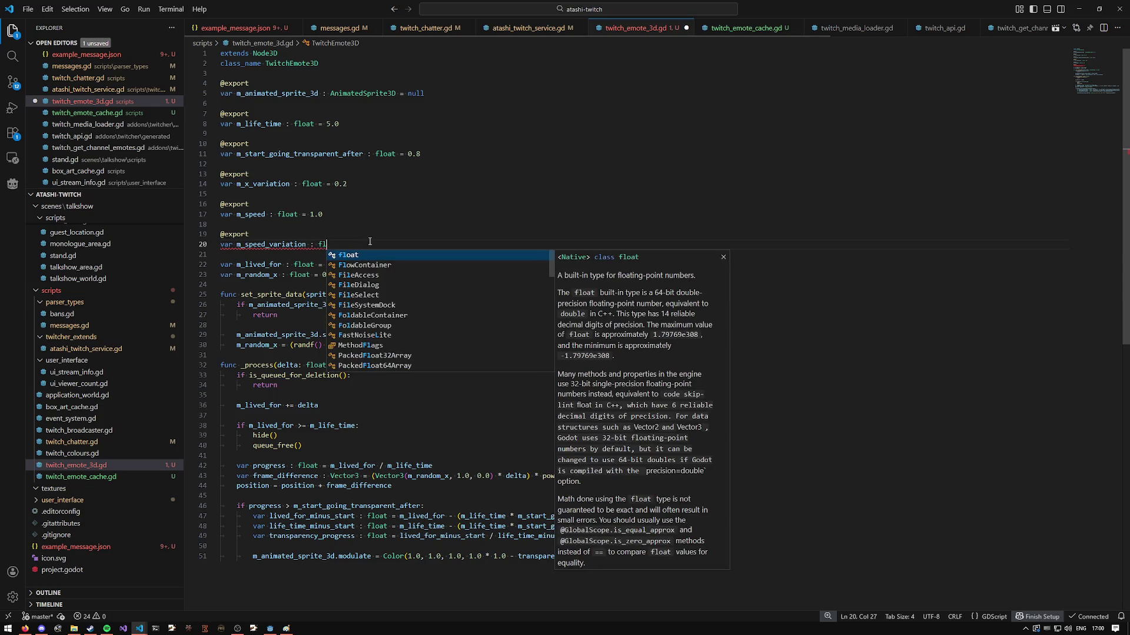
pyautogui.write('= 10')
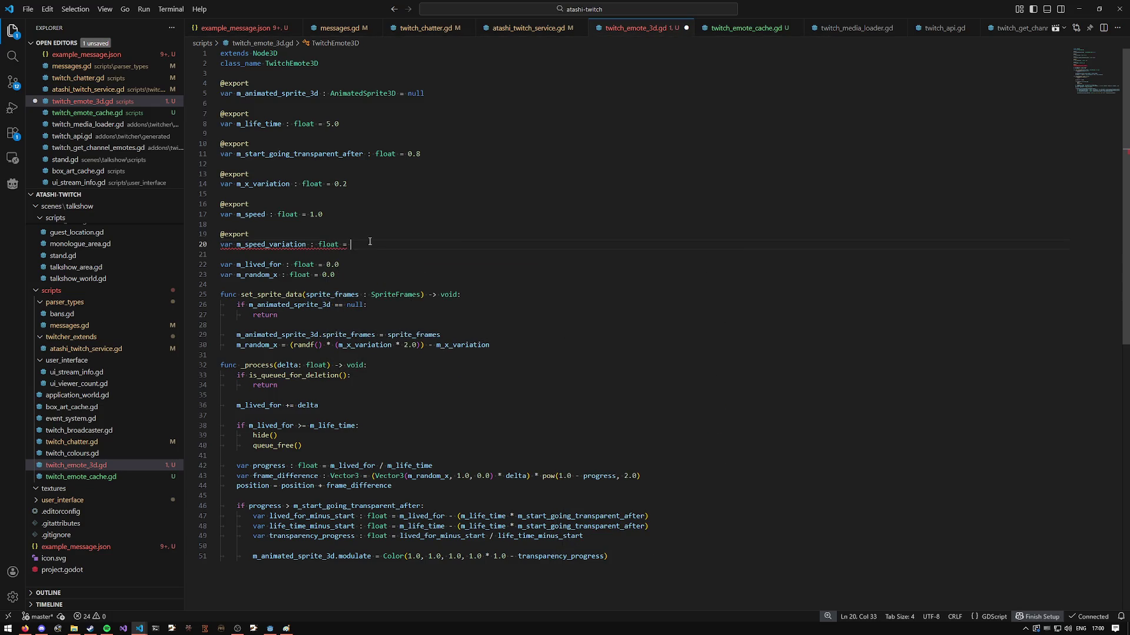
pyautogui.write('.0')
pyautogui.press('Up')
pyautogui.press('Up')
pyautogui.press('Up')
pyautogui.press('Left')
pyautogui.press('Left')
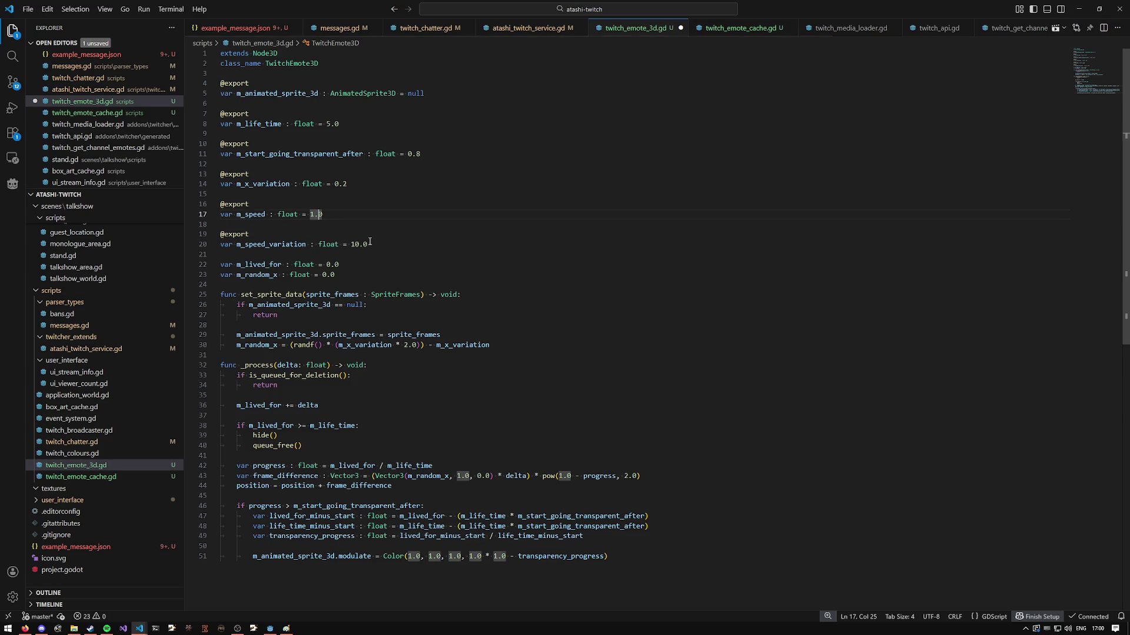
pyautogui.write('00')
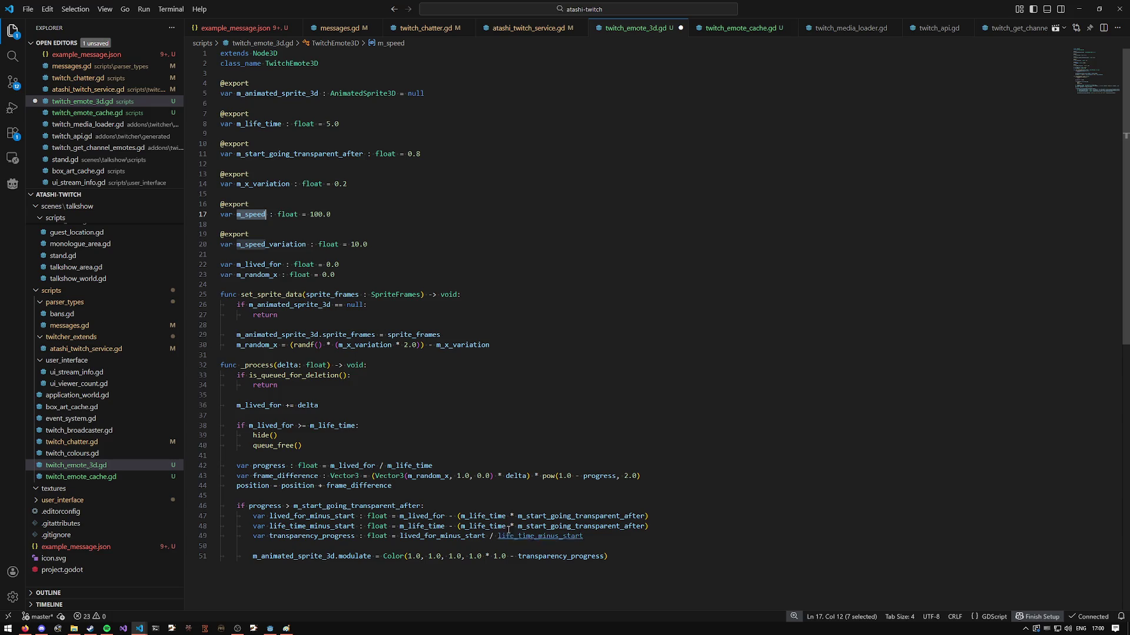
# - Replace the hard-coded 1.0 vertical movement in frame_difference with m_speed * delta
pyautogui.click(450, 476)
pyautogui.press('Right')
pyautogui.press('Right')
pyautogui.hotkey('shift', 'Right')
pyautogui.hotkey('shift', 'Right')
pyautogui.hotkey('shift', 'Right')
pyautogui.write('m_speed * de')
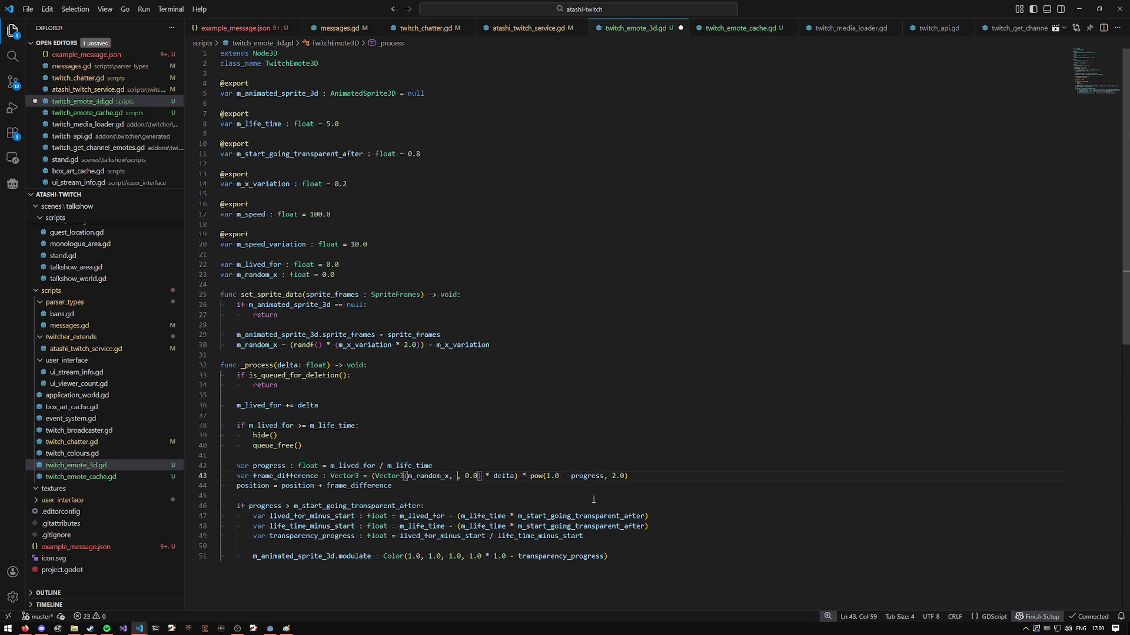
pyautogui.write('lta')
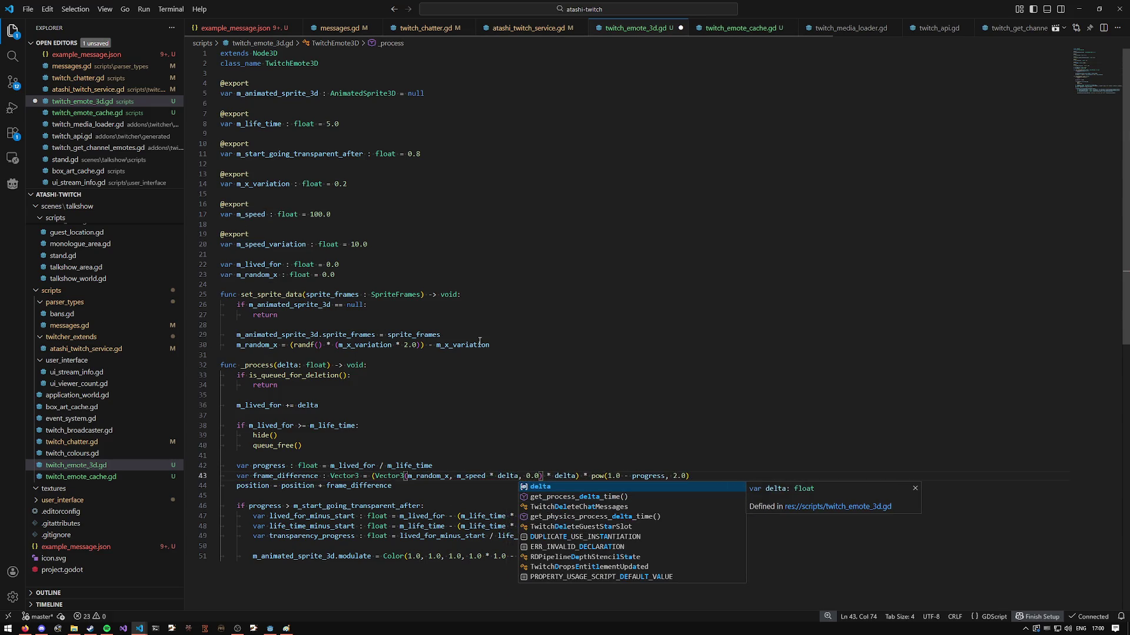
pyautogui.click(588, 365)
# - In set_sprite_data, add m_speed += randf() * (m_speed_variation * 2.0) - m_speed_variation
pyautogui.click(575, 347)
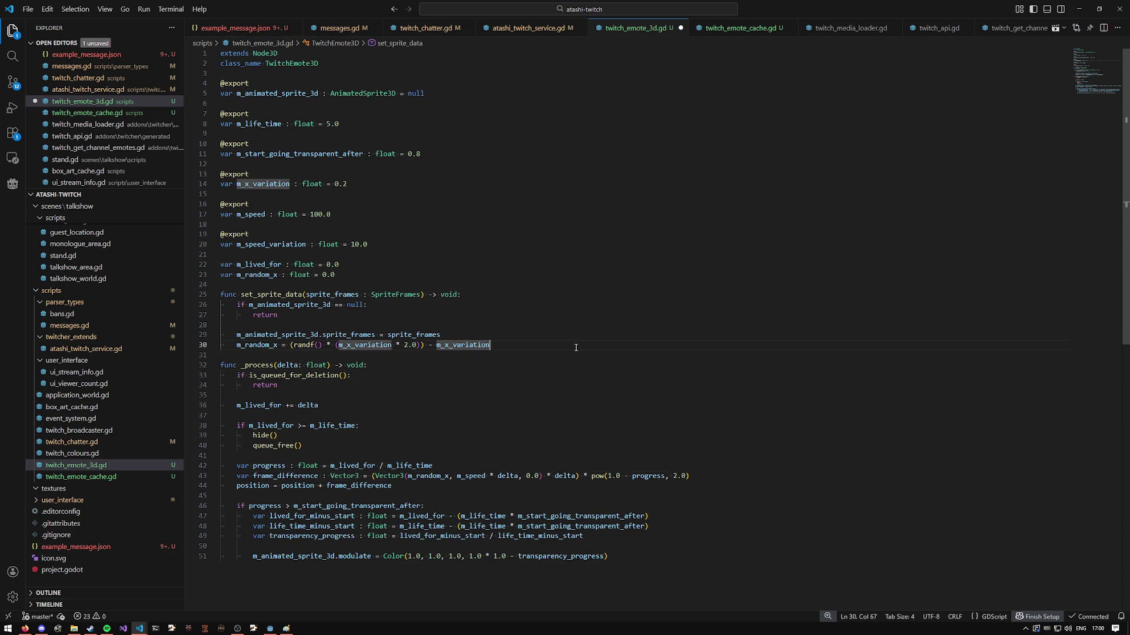
pyautogui.press('Return')
pyautogui.write('m_speed')
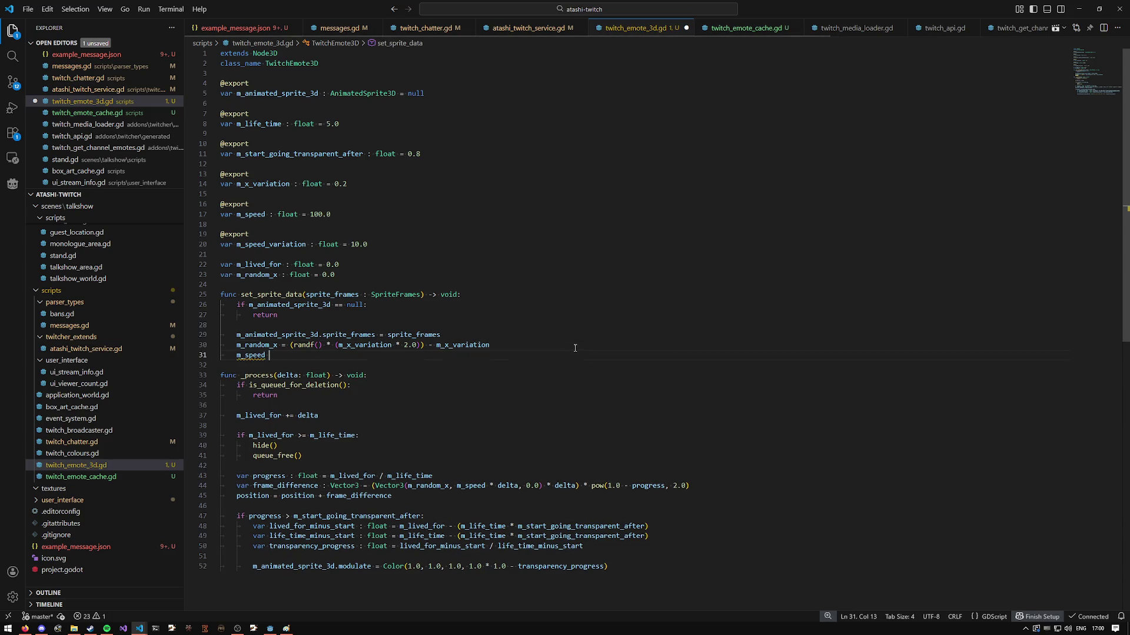
pyautogui.write(' += randf()')
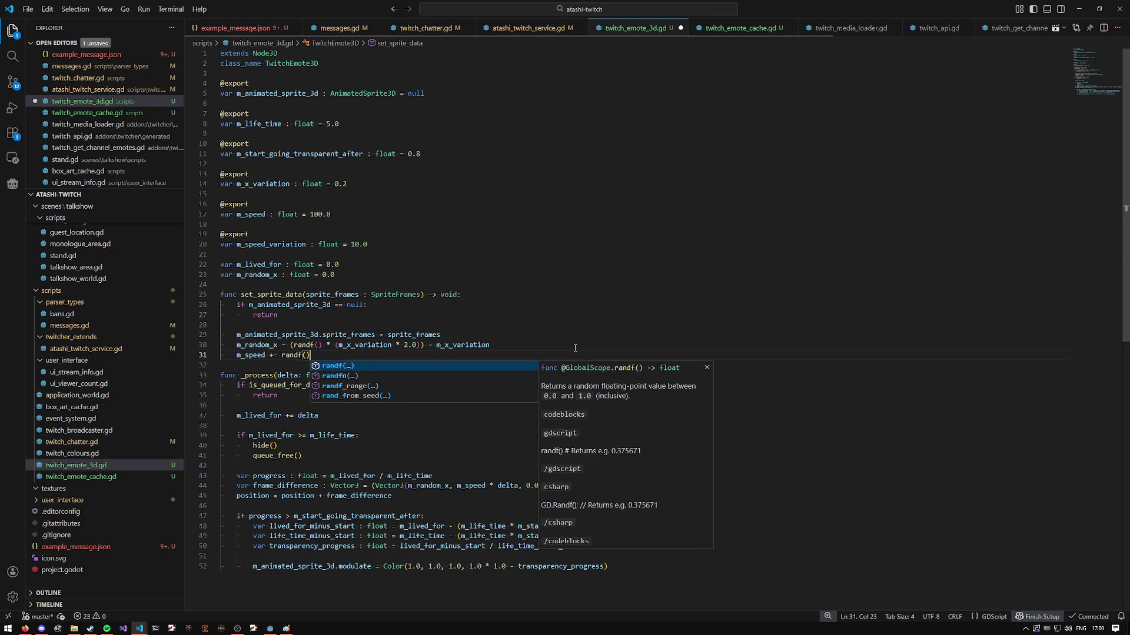
pyautogui.write(' * m_spee')
pyautogui.press('Down')
pyautogui.press('Return')
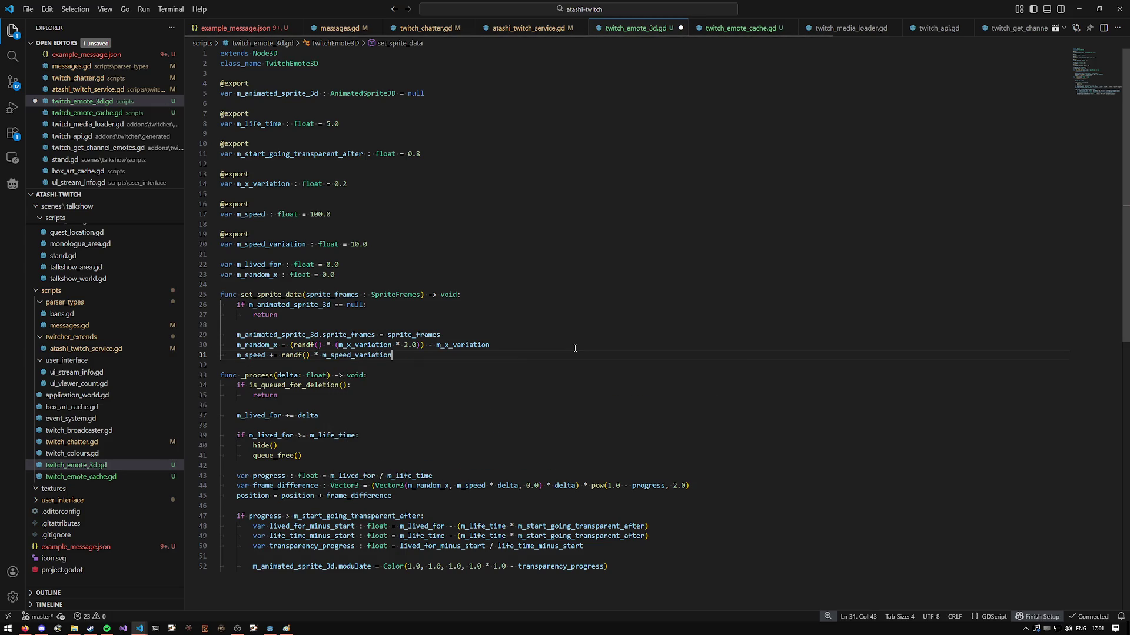
pyautogui.hotkey('ctrl', 'Left')
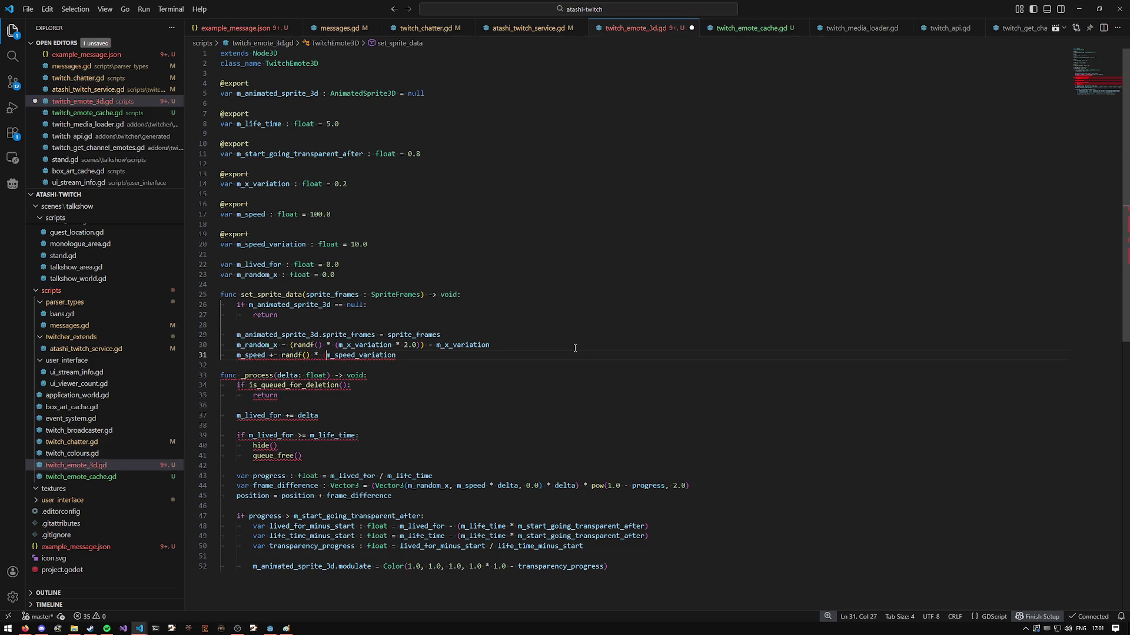
pyautogui.write('(')
pyautogui.press('End')
pyautogui.write('* 2.0) - m_s')
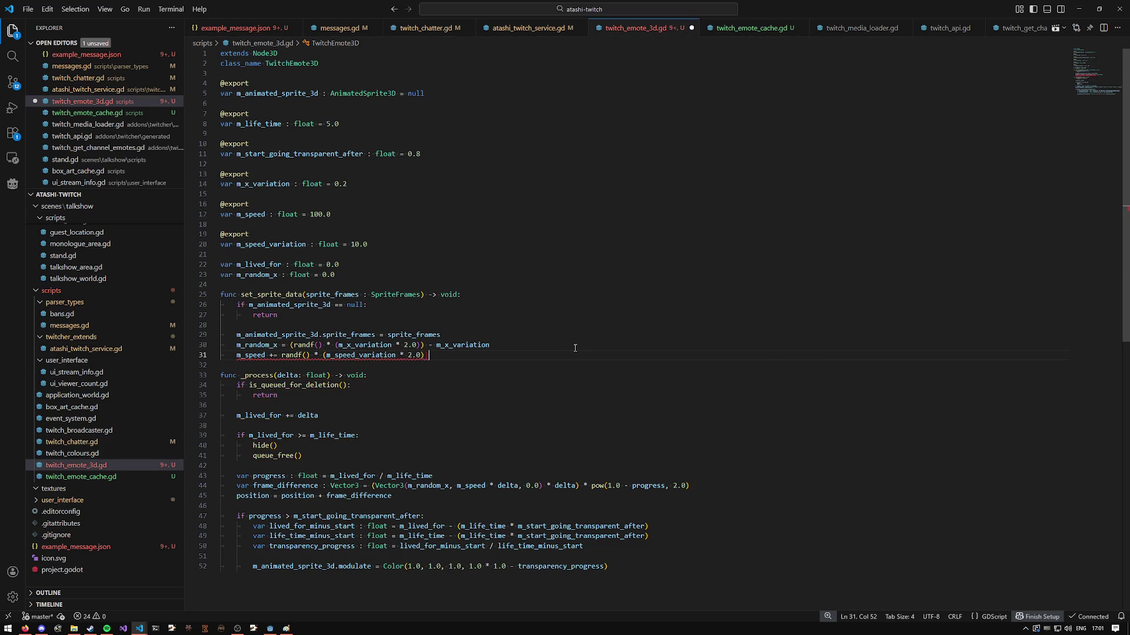
pyautogui.write('peed')
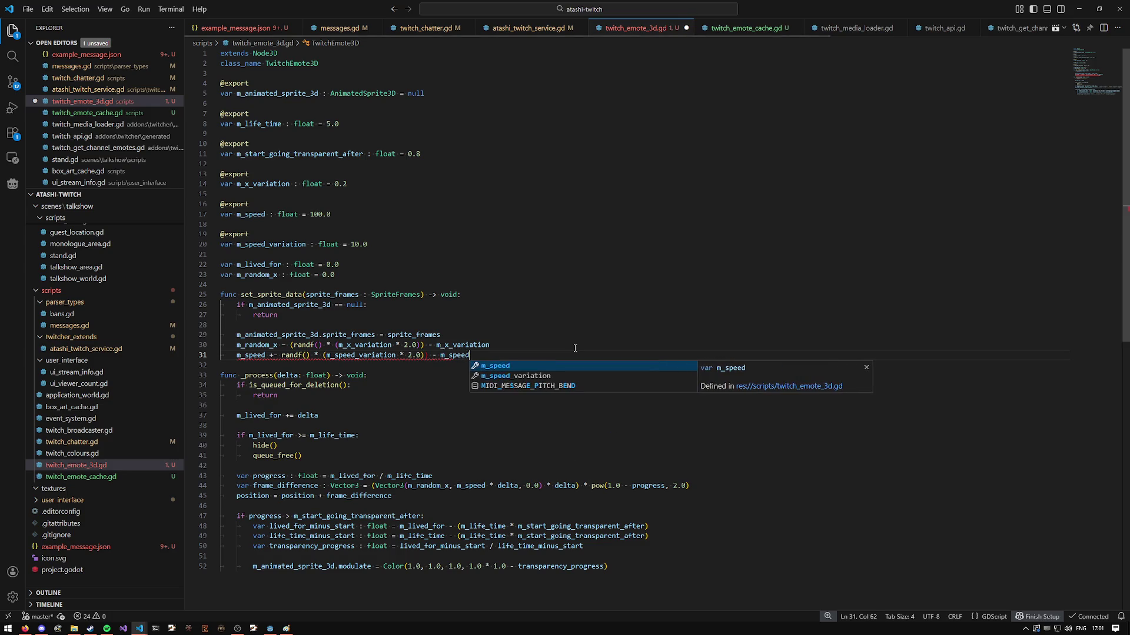
# - Bracket the random speed offset, save the script, and switch to Godot
pyautogui.press('Down')
pyautogui.press('Return')
pyautogui.press('Home')
pyautogui.hotkey('ctrl', 'Right')
pyautogui.hotkey('ctrl', 'Right')
pyautogui.hotkey('ctrl', 'Right')
pyautogui.hotkey('ctrl', 'Left')
pyautogui.hotkey('shift', 'ctrl', 'Right')
pyautogui.hotkey('shift', 'ctrl', 'Right')
pyautogui.hotkey('shift', 'ctrl', 'Right')
pyautogui.write('(')
pyautogui.press('Left')
pyautogui.hotkey('ctrl', 's')
pyautogui.click(285, 630)
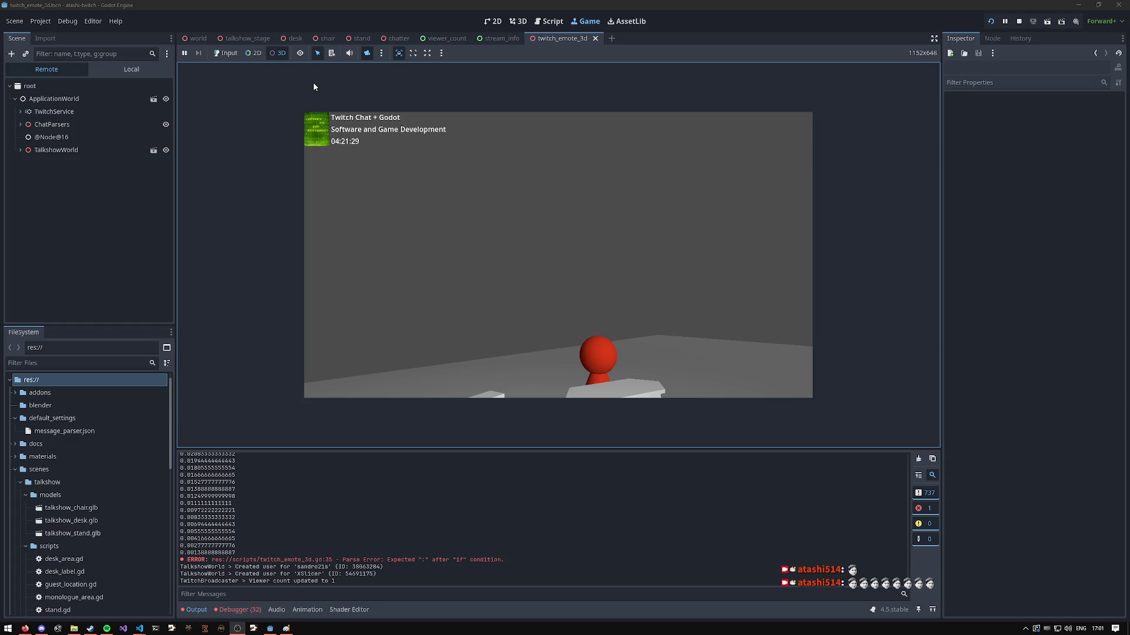
# - Change m_x_variation to 0.4 and m_speed_variation to 20, save, and return to Godot
pyautogui.moveTo(139, 628)
pyautogui.click(114, 599)
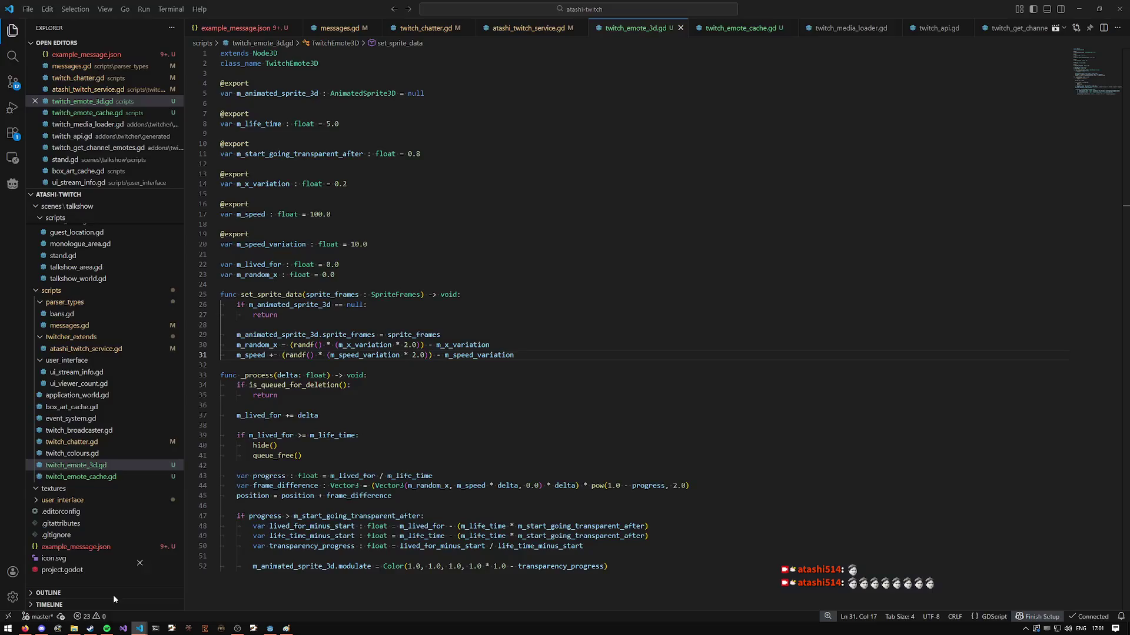
pyautogui.click(369, 183)
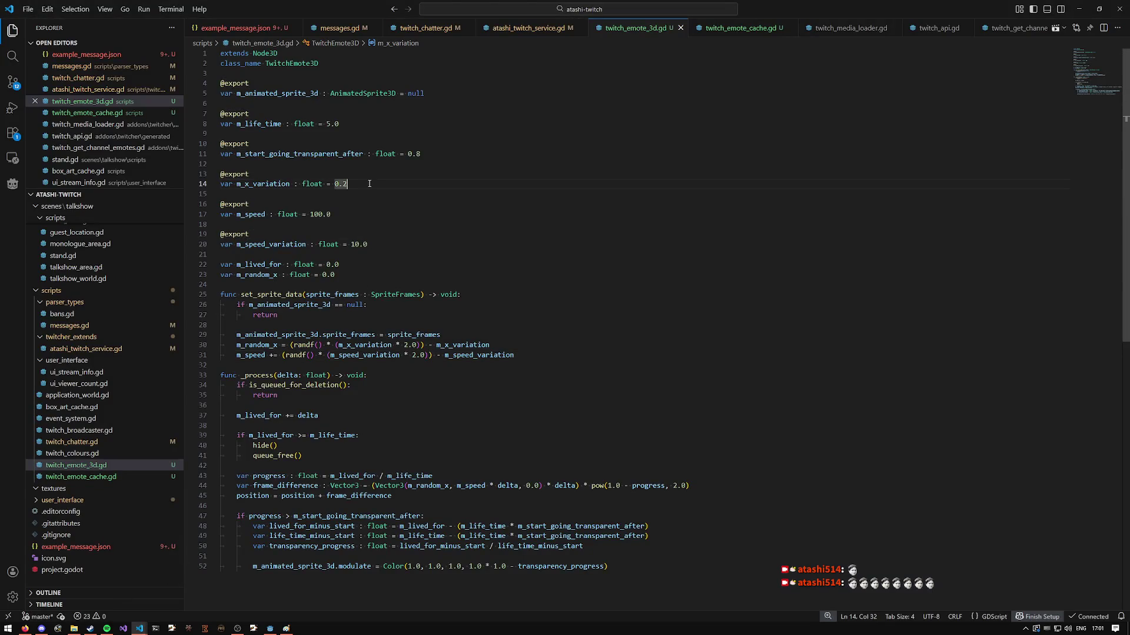
pyautogui.press('BackSpace')
pyautogui.write('4')
pyautogui.click(373, 244)
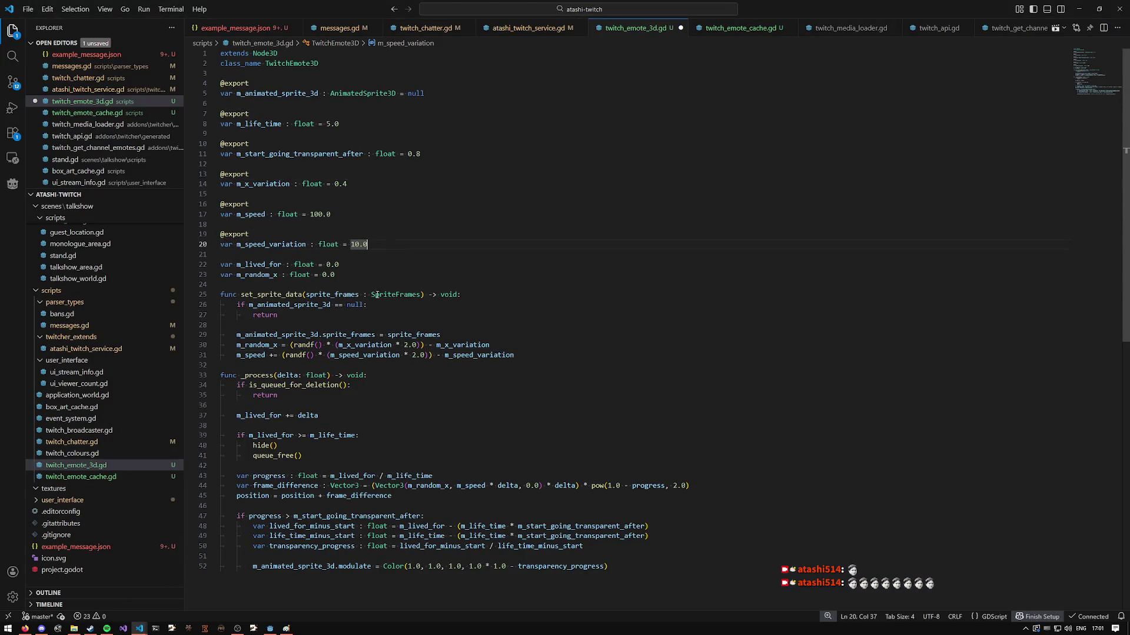
pyautogui.write('20')
pyautogui.hotkey('ctrl', 's')
pyautogui.hotkey('alt', 'Tab')
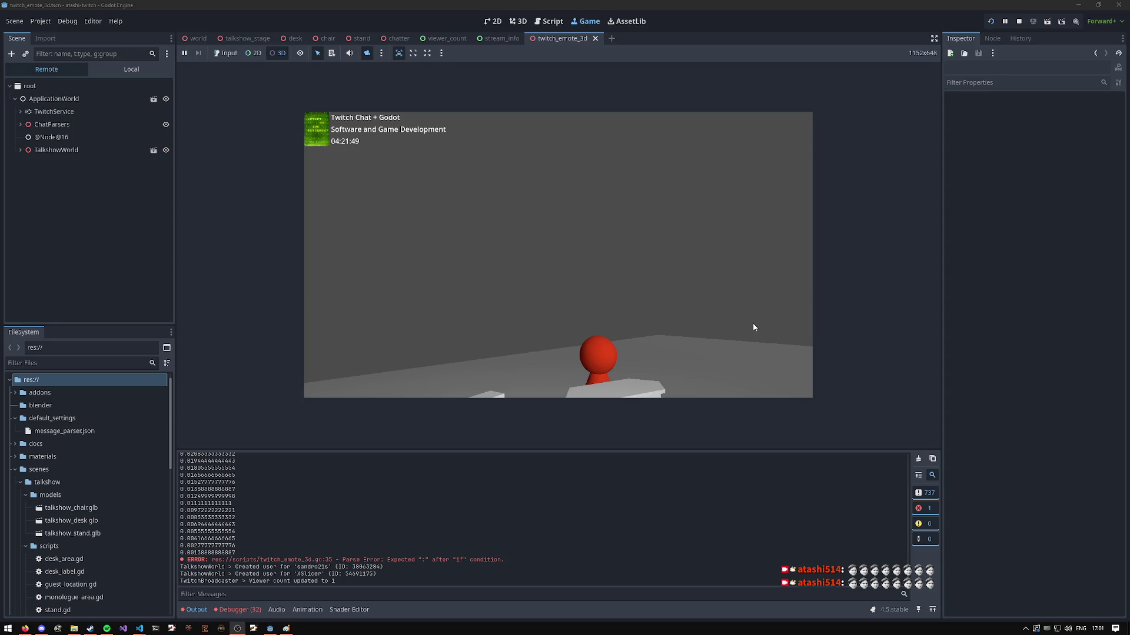
# - Look around the running game scene, then switch back to VS Code
pyautogui.click(549, 182)
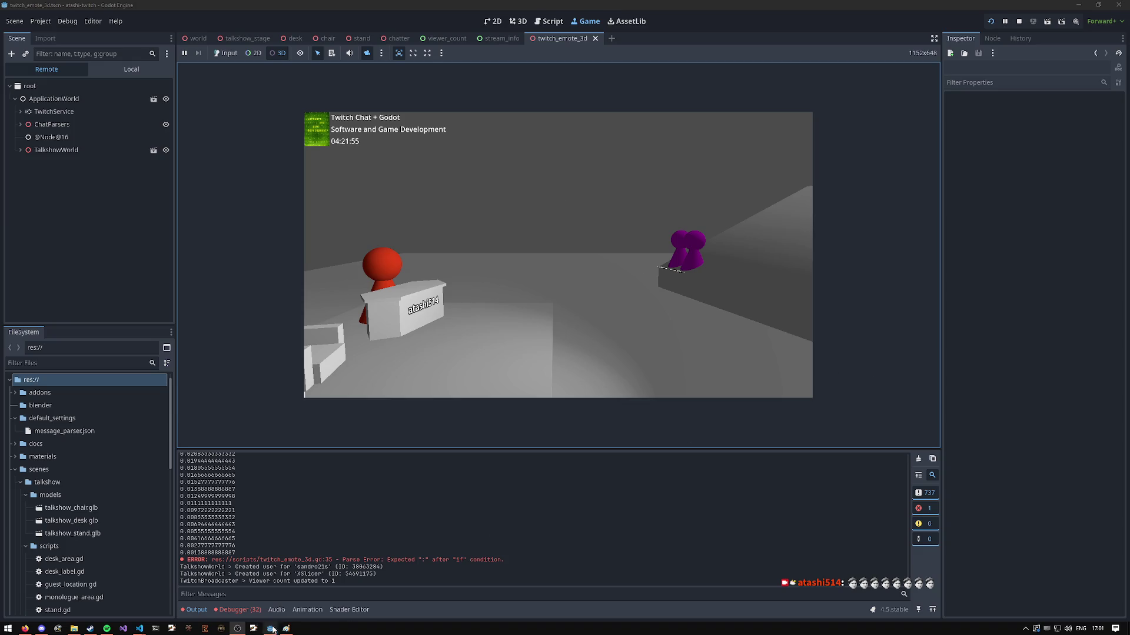
pyautogui.moveTo(144, 628)
pyautogui.click(97, 601)
# - Open twitch_chatter.gd at the emote spawn position line in sent_chat_message
pyautogui.click(598, 263)
pyautogui.hotkey('ctrl', 'Tab')
pyautogui.hotkey('ctrl', 'Tab')
pyautogui.hotkey('ctrl', 'Tab')
pyautogui.hotkey('ctrl', 'Tab')
pyautogui.hotkey('ctrl', 'shift', 'Tab')
pyautogui.hotkey('ctrl', 'shift', 'Tab')
pyautogui.hotkey('ctrl', 'shift', 'Tab')
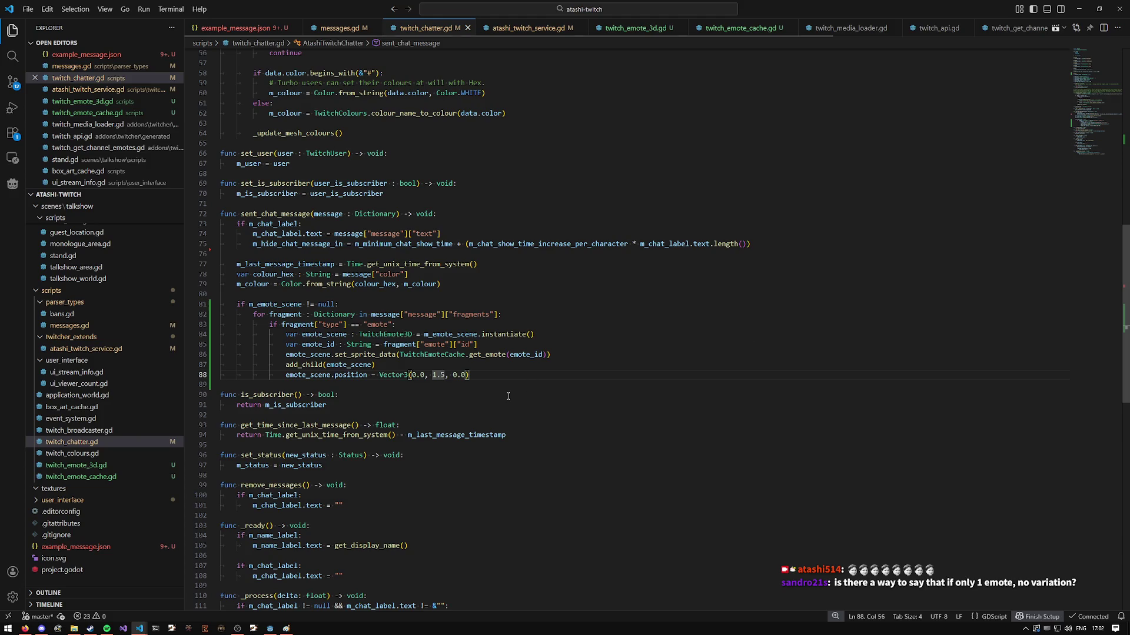
pyautogui.click(558, 373)
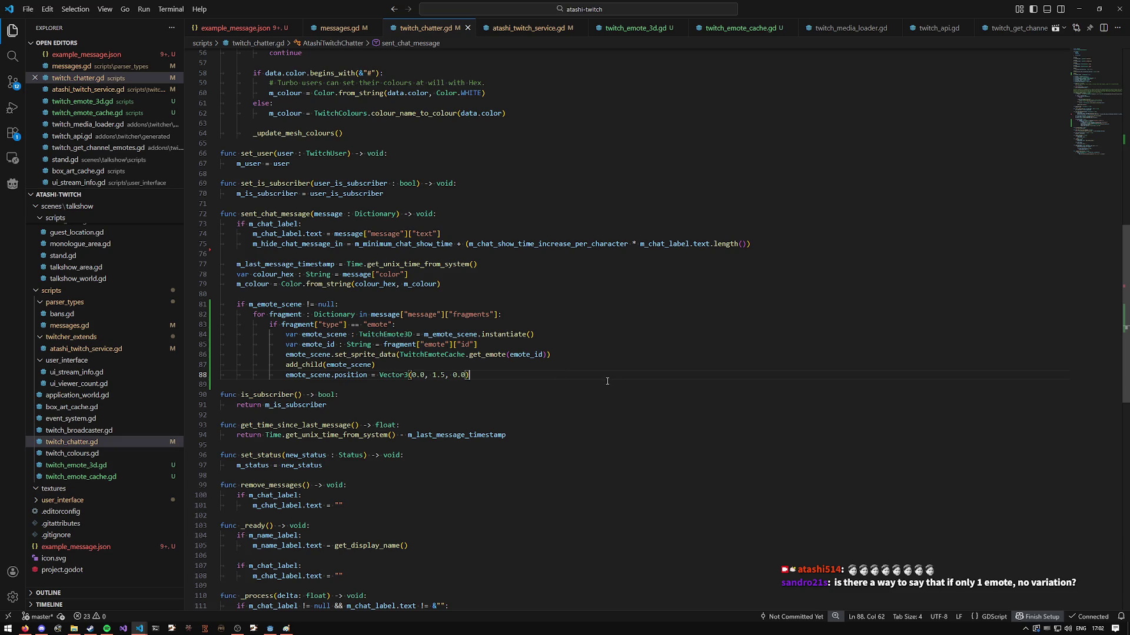
# - Declare 'var is_emote_only : bool = true' at the top of sent_chat_message
pyautogui.click(495, 211)
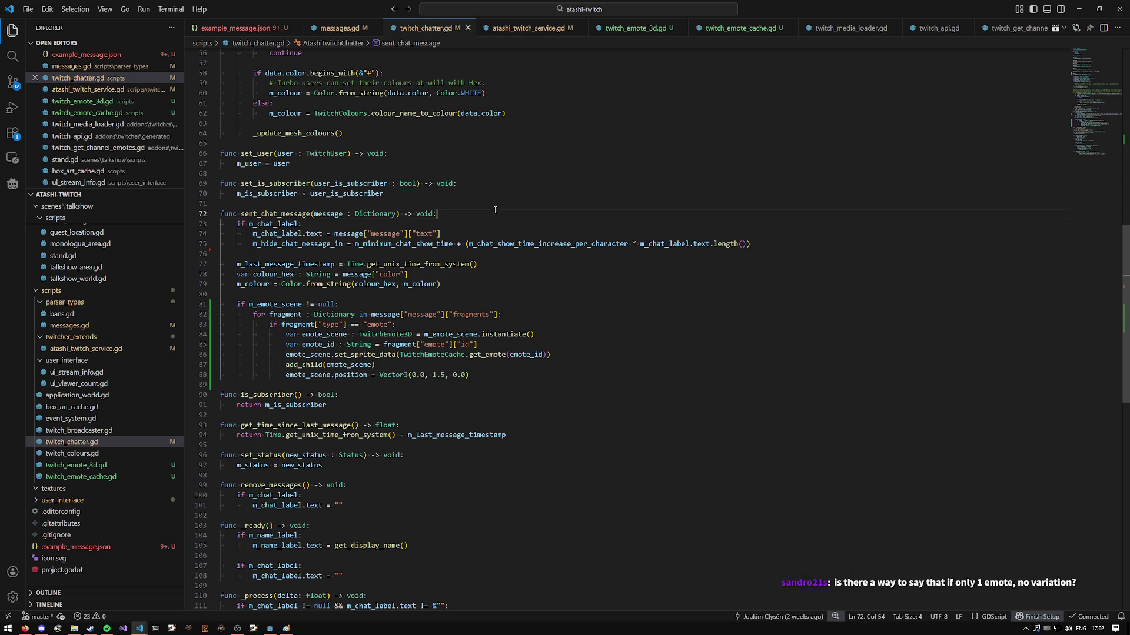
pyautogui.press('Return')
pyautogui.write('if')
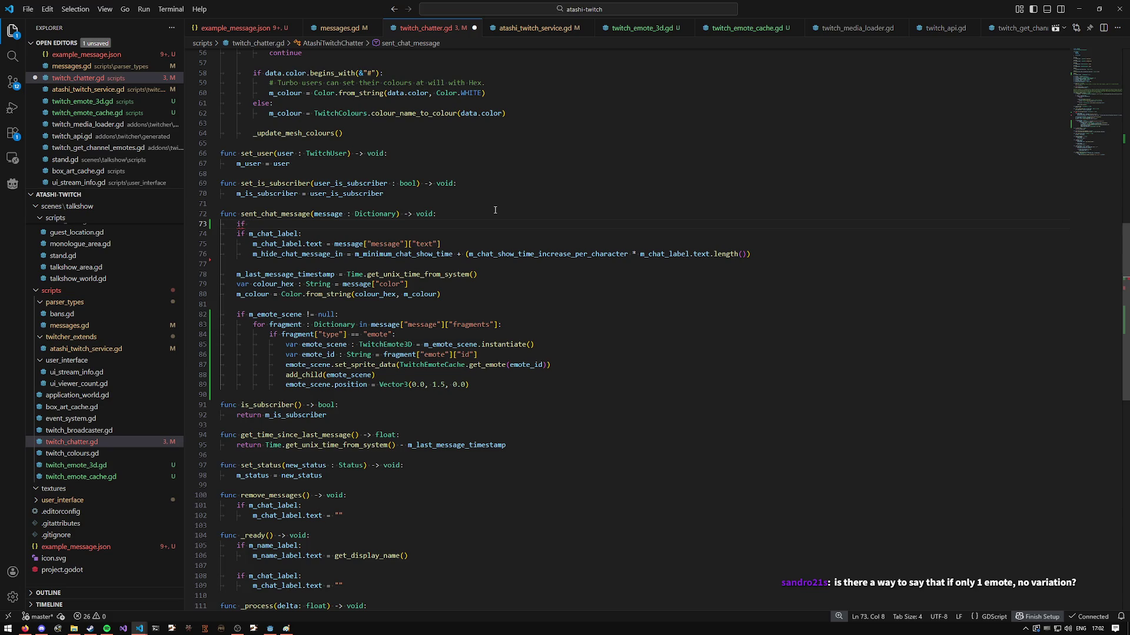
pyautogui.press('BackSpace')
pyautogui.press('BackSpace')
pyautogui.press('BackSpace')
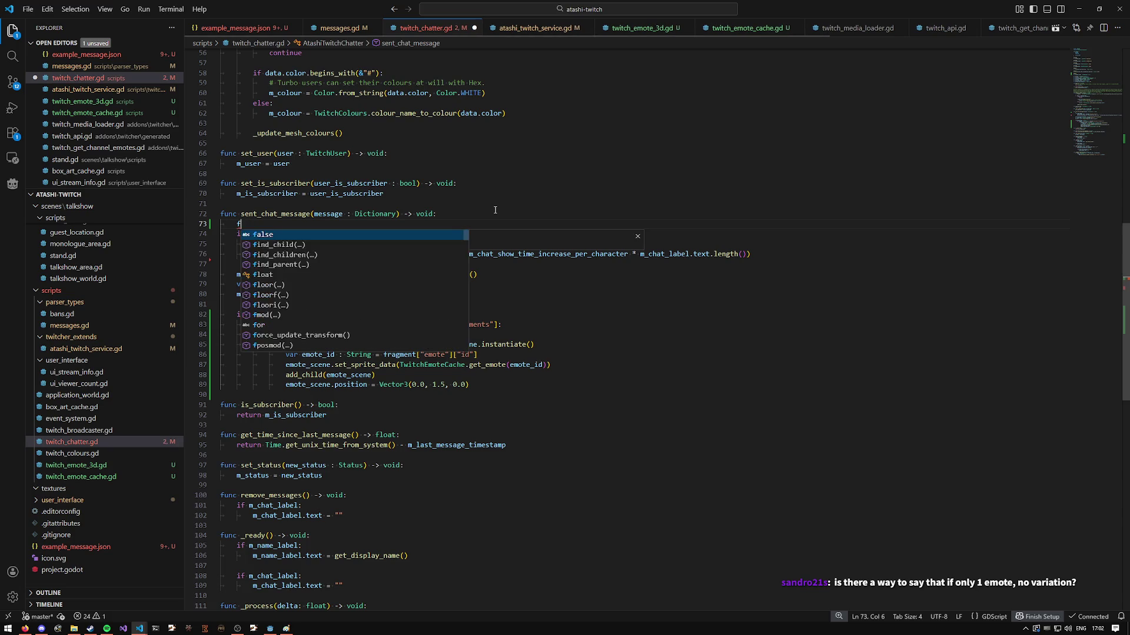
pyautogui.write('var is_emote_')
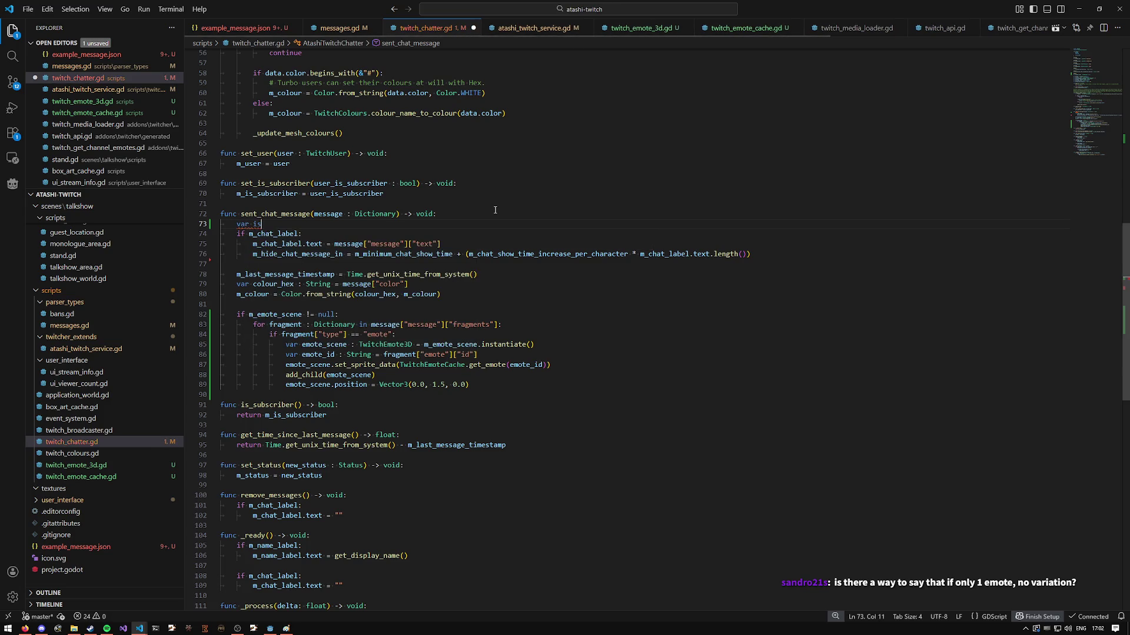
pyautogui.write('only : ')
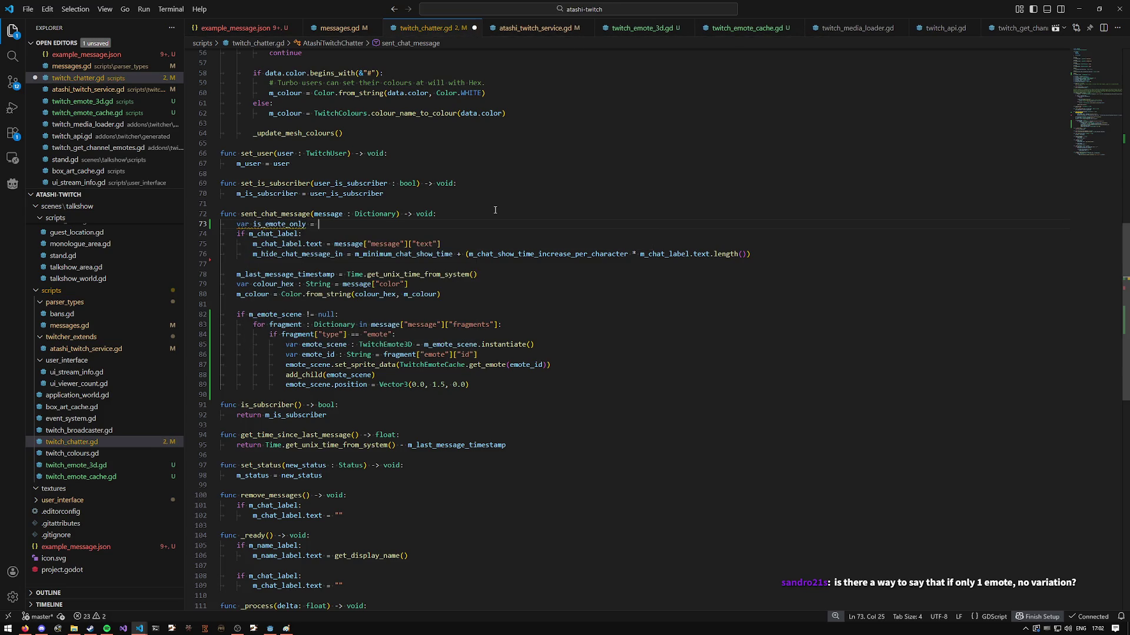
pyautogui.write('true =')
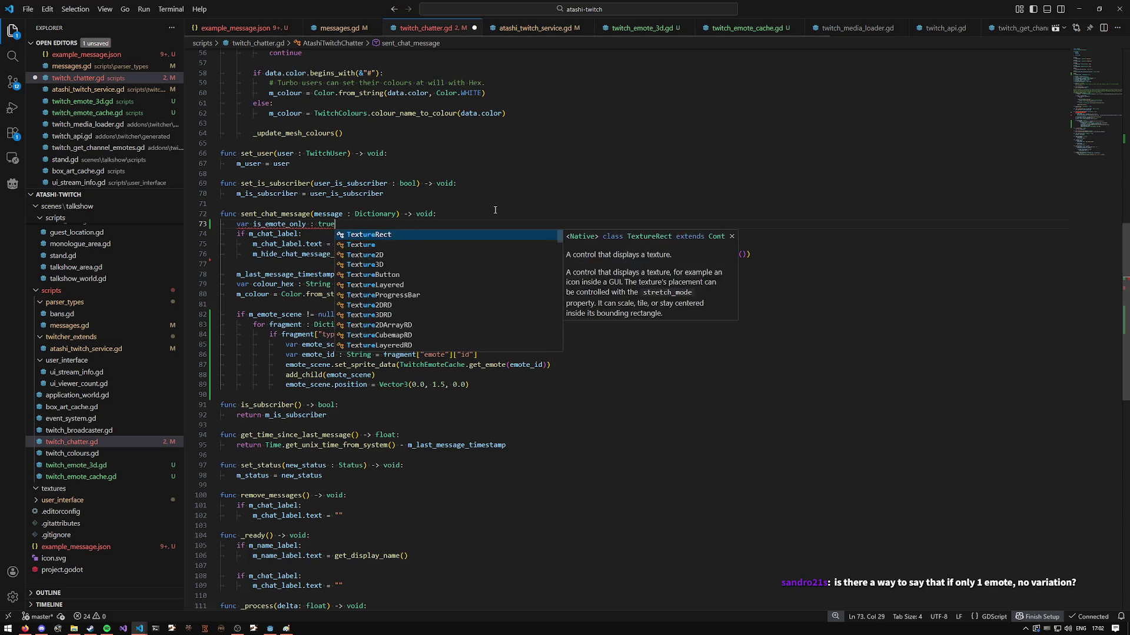
pyautogui.press('Left')
pyautogui.press('Left')
pyautogui.press('BackSpace')
pyautogui.press('BackSpace')
pyautogui.press('BackSpace')
pyautogui.write('bool = true')
pyautogui.press('Return')
pyautogui.press('Return')
pyautogui.press('Return')
pyautogui.press('Up')
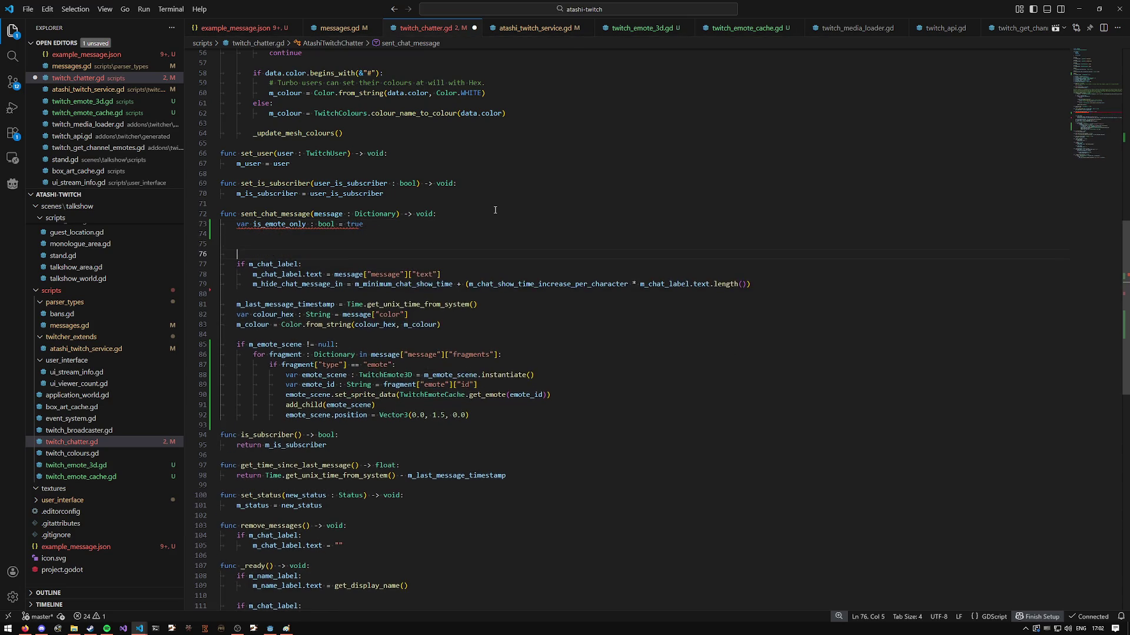
# - Loop over message["message"]["fragments"], setting is_emote_only = false and breaking on any non-emote fragment
pyautogui.write('for fragm')
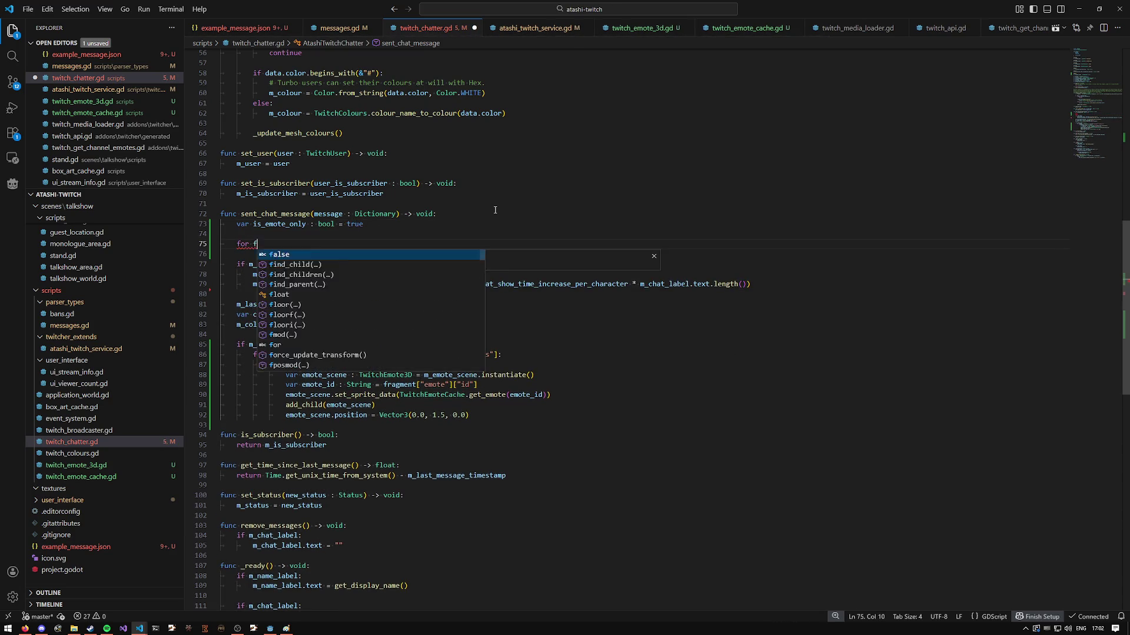
pyautogui.write('ent ')
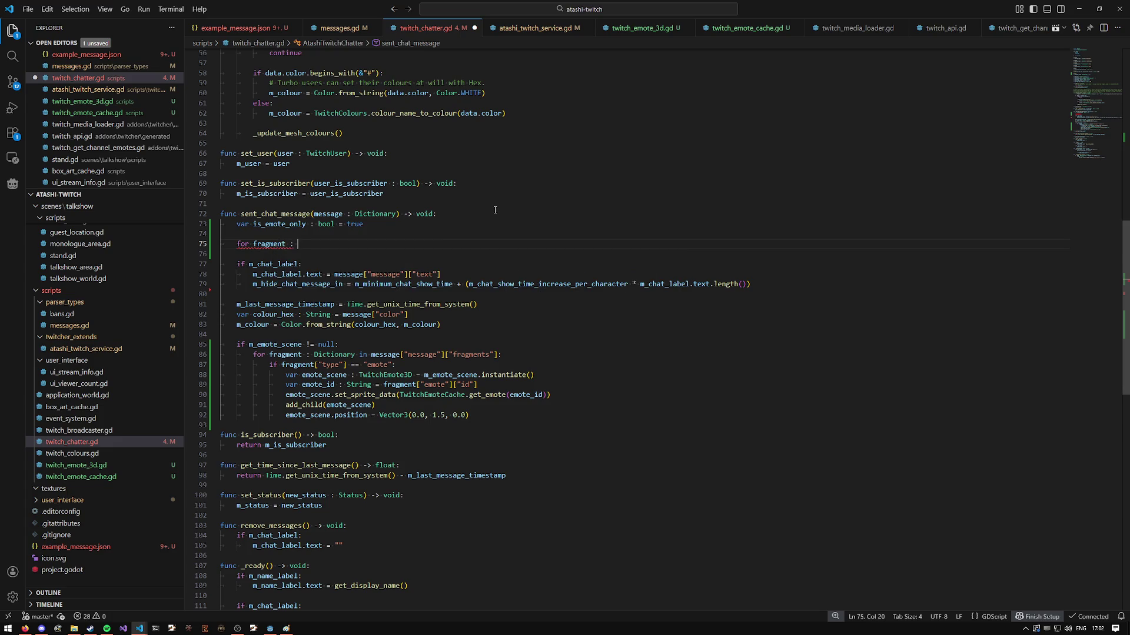
pyautogui.write(': Dictionary')
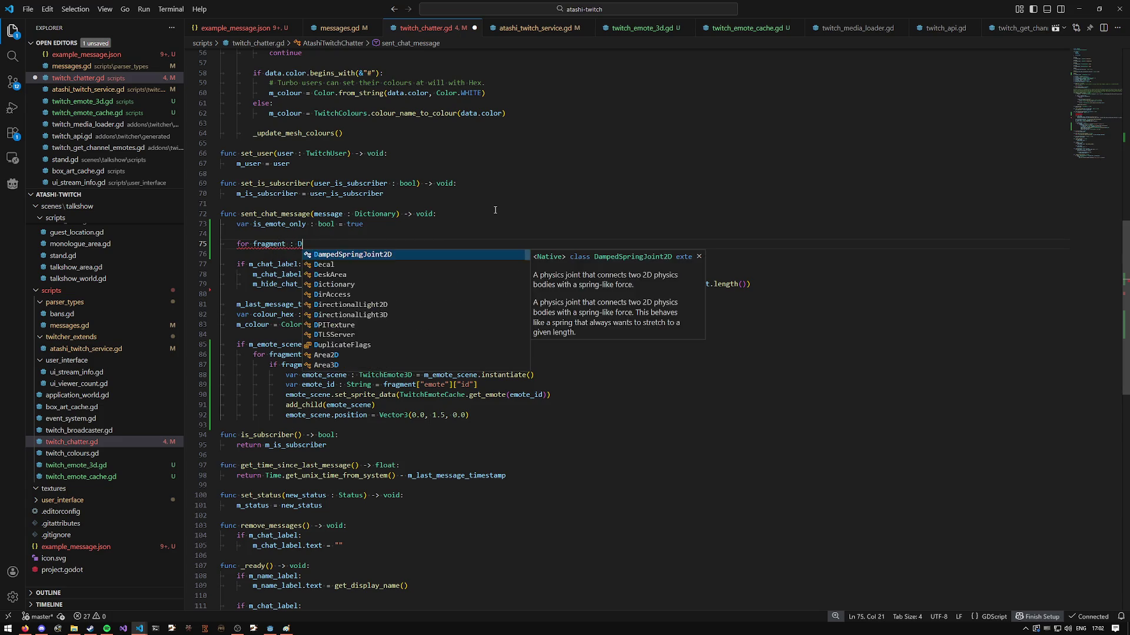
pyautogui.write('in ')
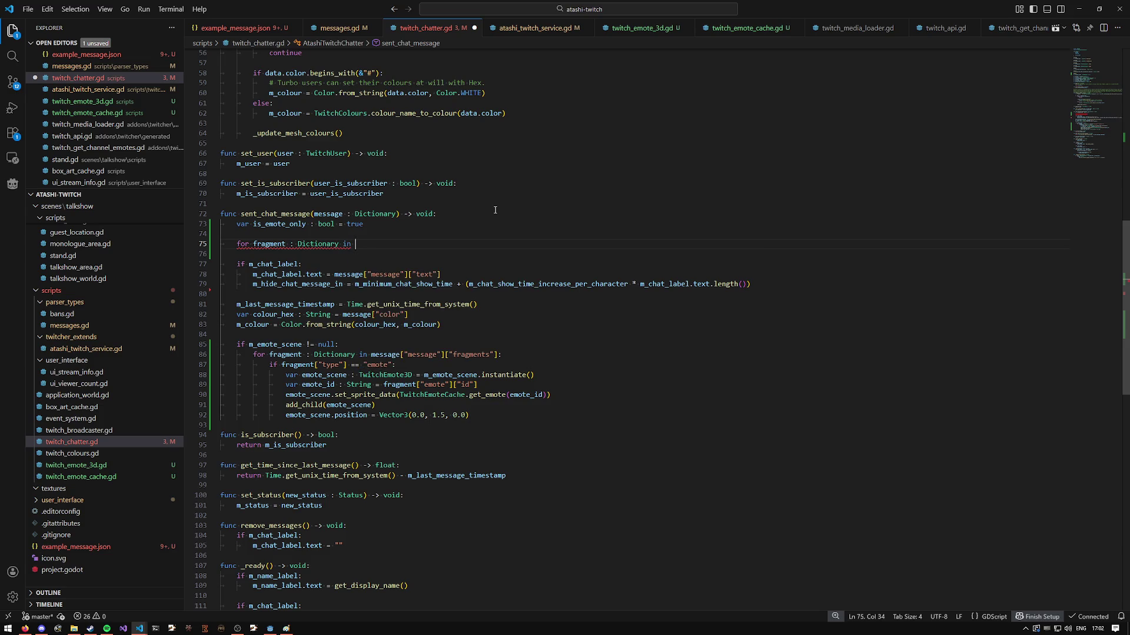
pyautogui.write('message ')
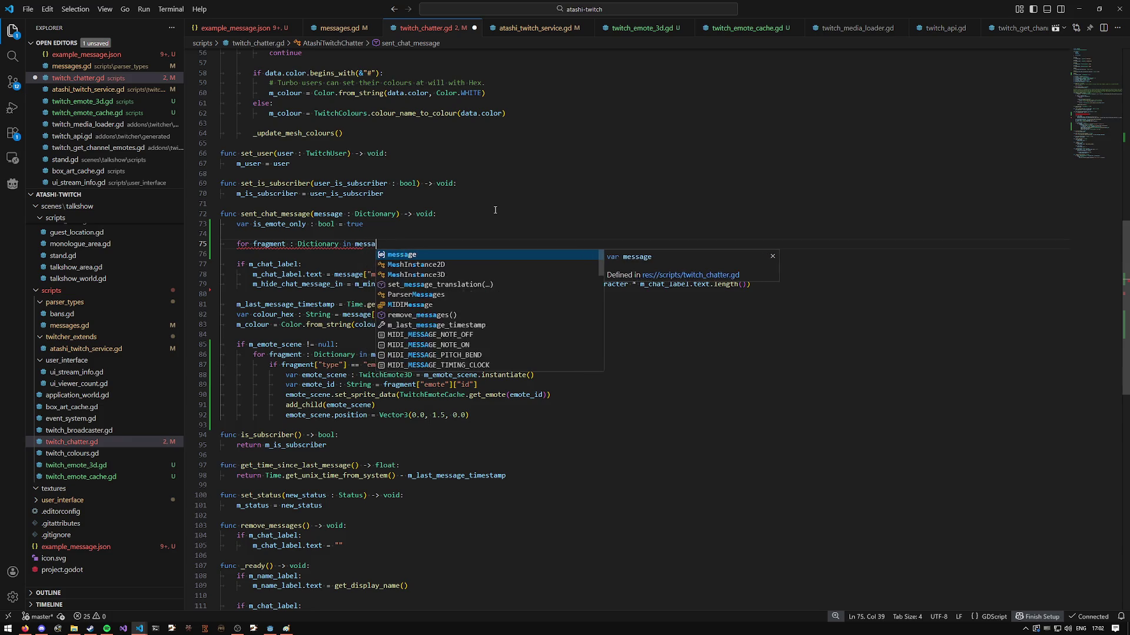
pyautogui.write('"message"]')
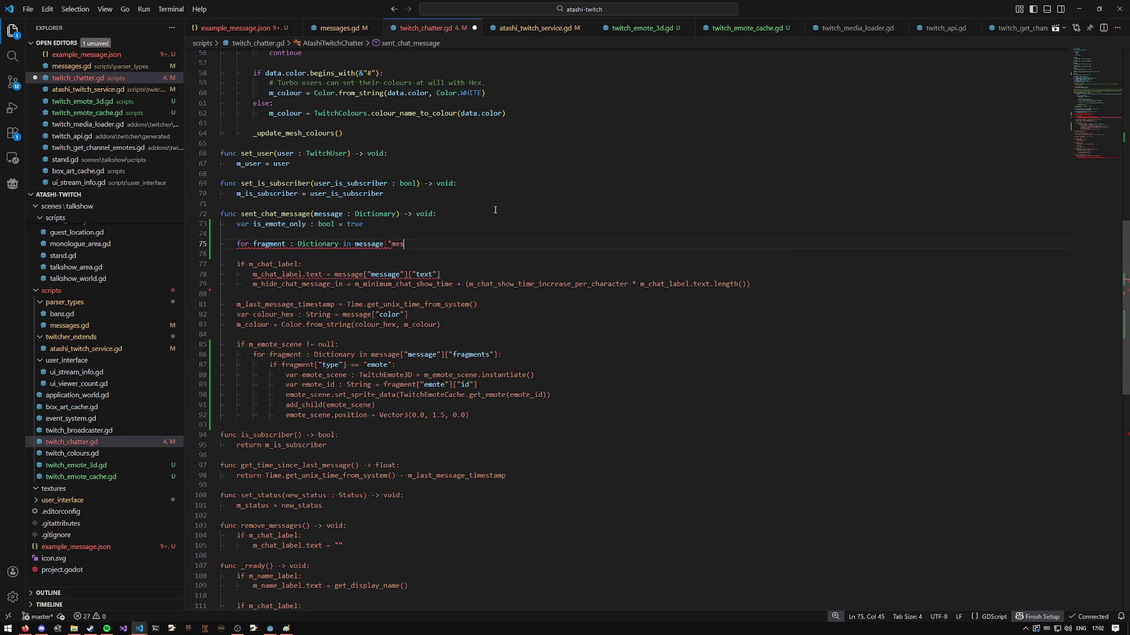
pyautogui.write(':')
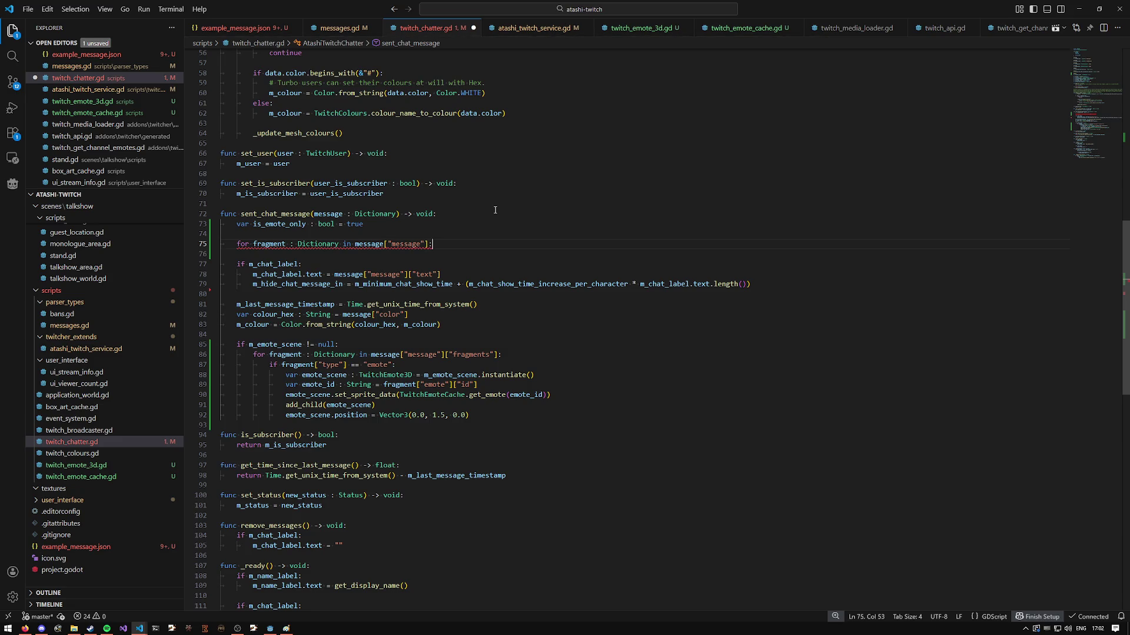
pyautogui.press('BackSpace')
pyautogui.write('["fragments')
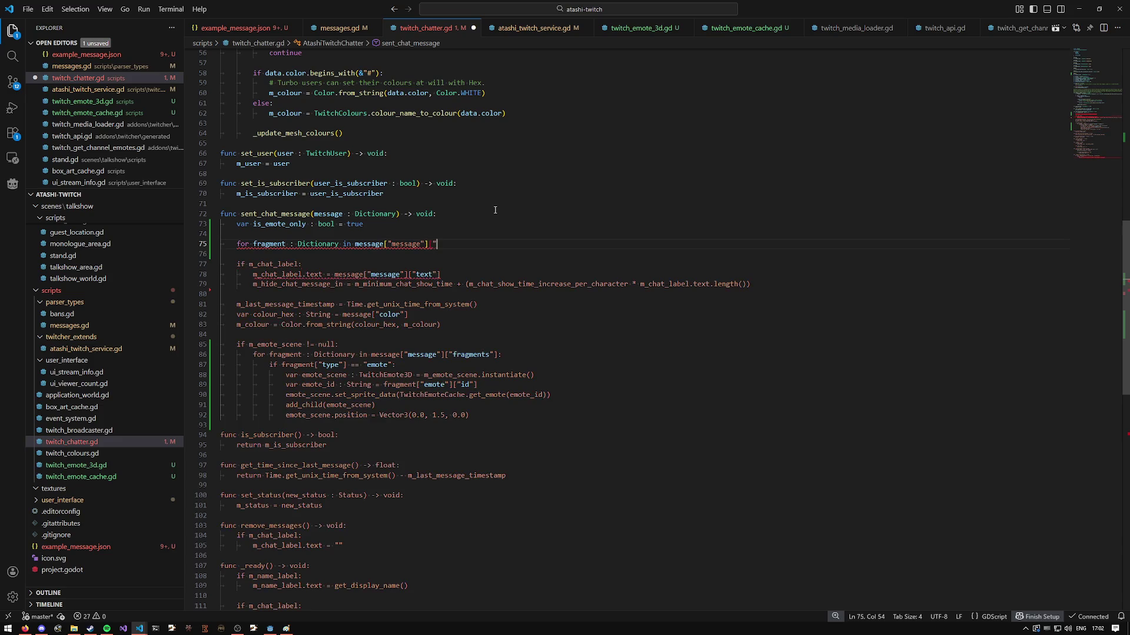
pyautogui.write('"]:')
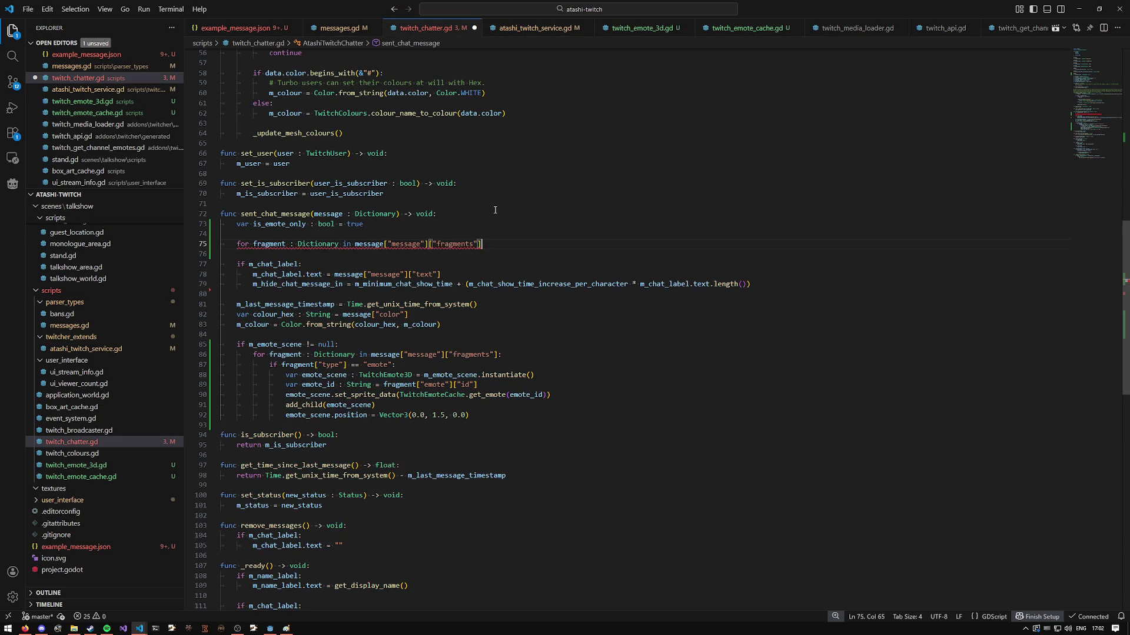
pyautogui.press('Return')
pyautogui.write('if typ')
pyautogui.press('BackSpace')
pyautogui.press('BackSpace')
pyautogui.press('BackSpace')
pyautogui.write('fragment["type"')
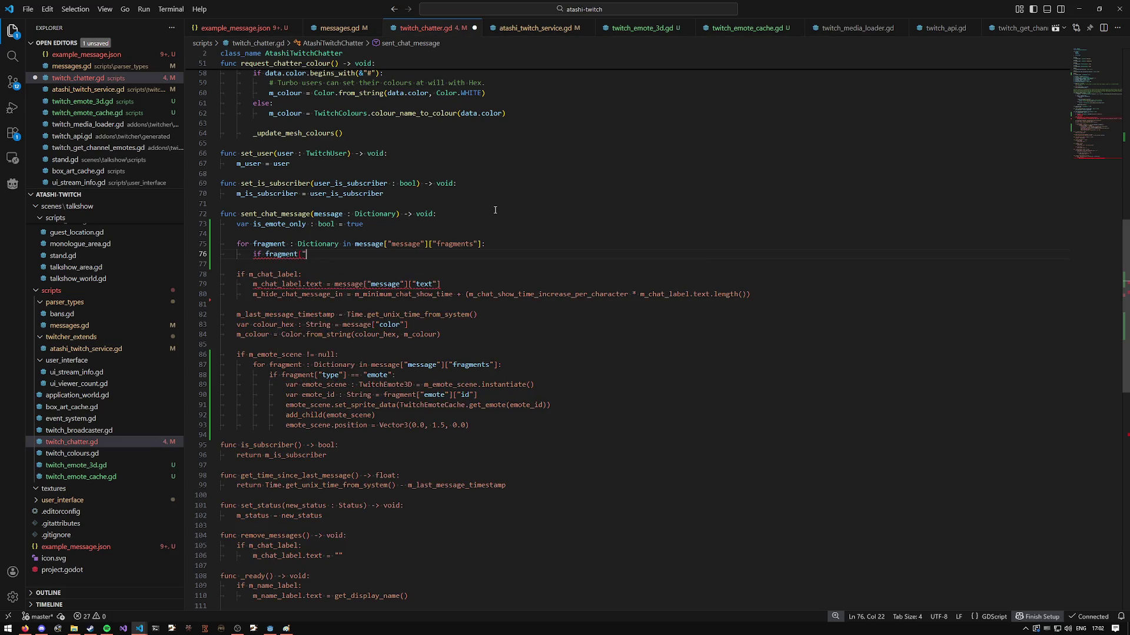
pyautogui.write('] != ')
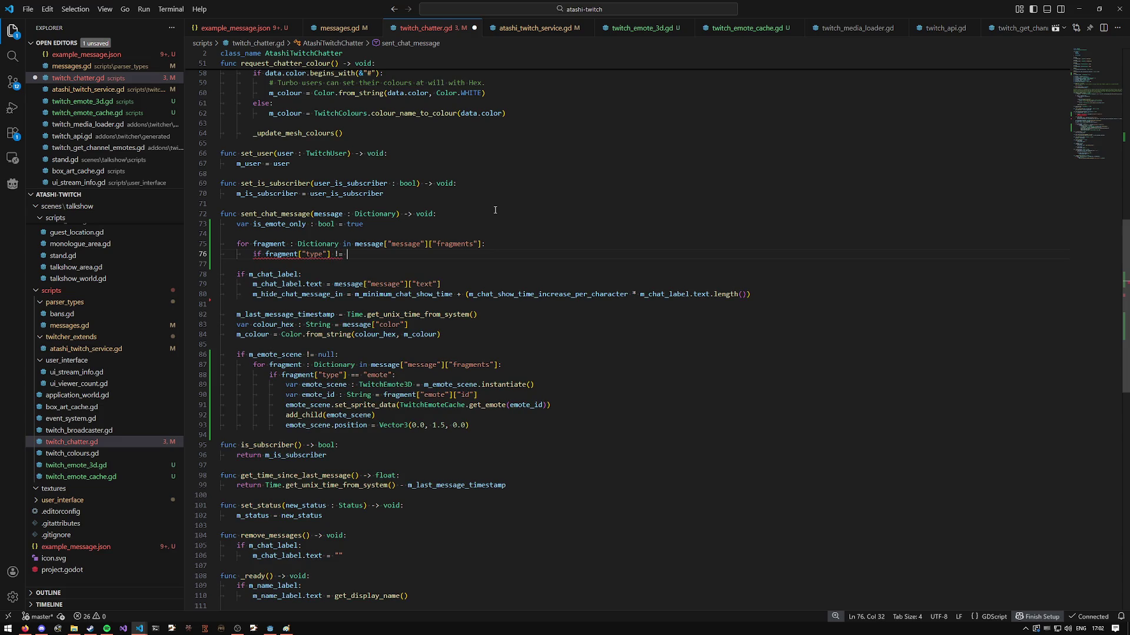
pyautogui.write('"mote"')
pyautogui.press('Left')
pyautogui.press('Left')
pyautogui.press('Left')
pyautogui.write('e":')
pyautogui.press('Return')
pyautogui.write('is_emo')
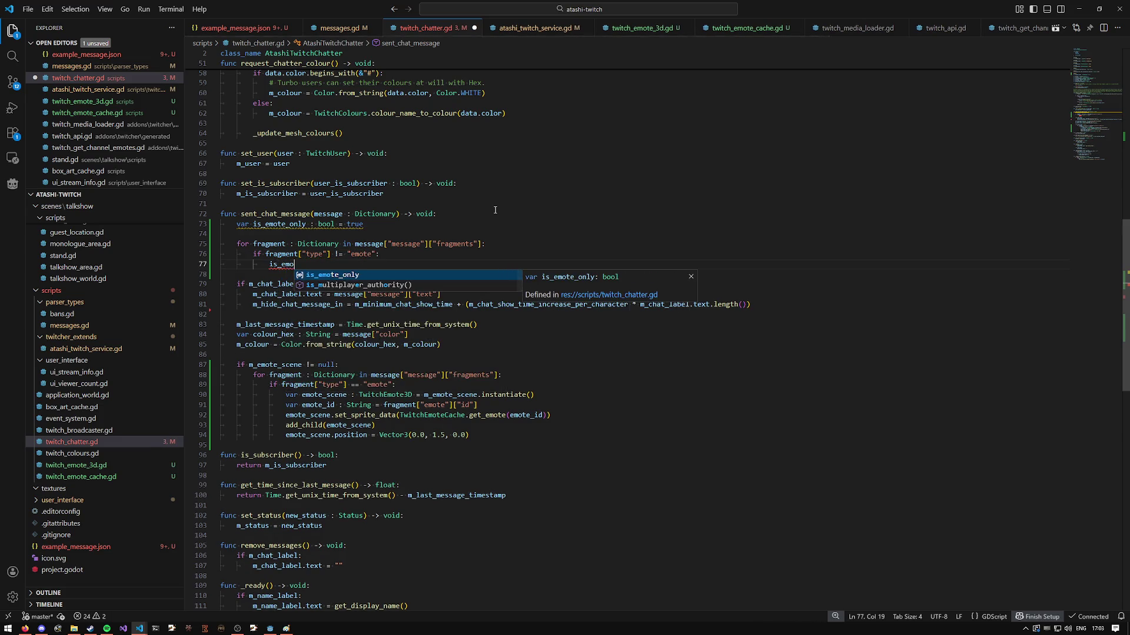
pyautogui.press('Tab')
pyautogui.write('= false')
pyautogui.press('Return')
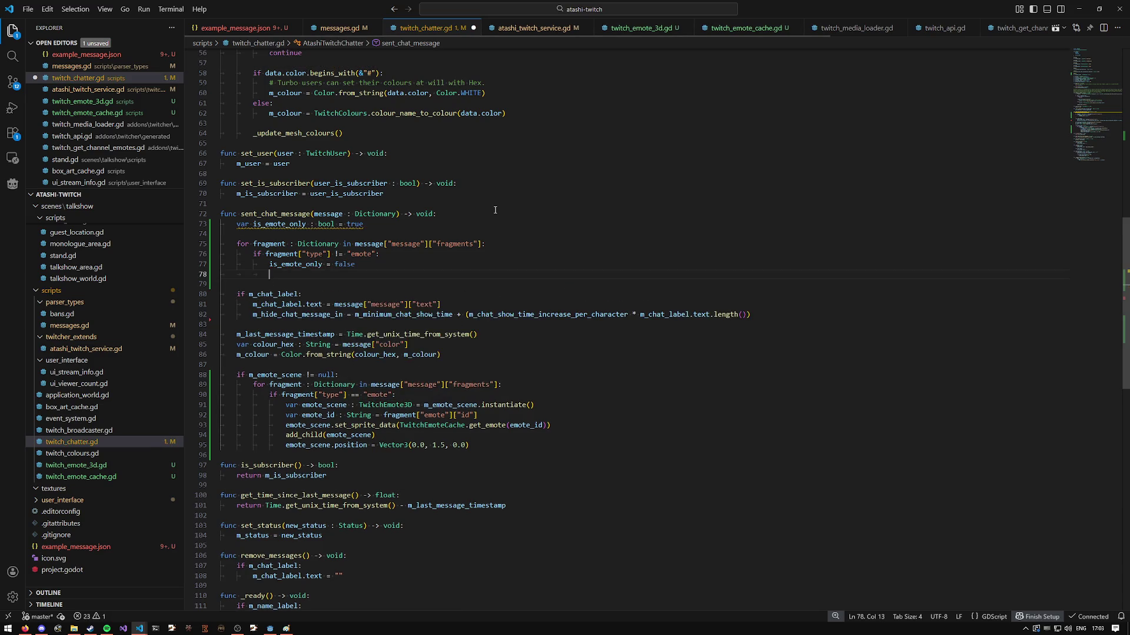
pyautogui.write('break')
# - Guard the m_chat_label branch with 'is_emote_only == false' and save twitch_chatter.gd
pyautogui.doubleClick(277, 224)
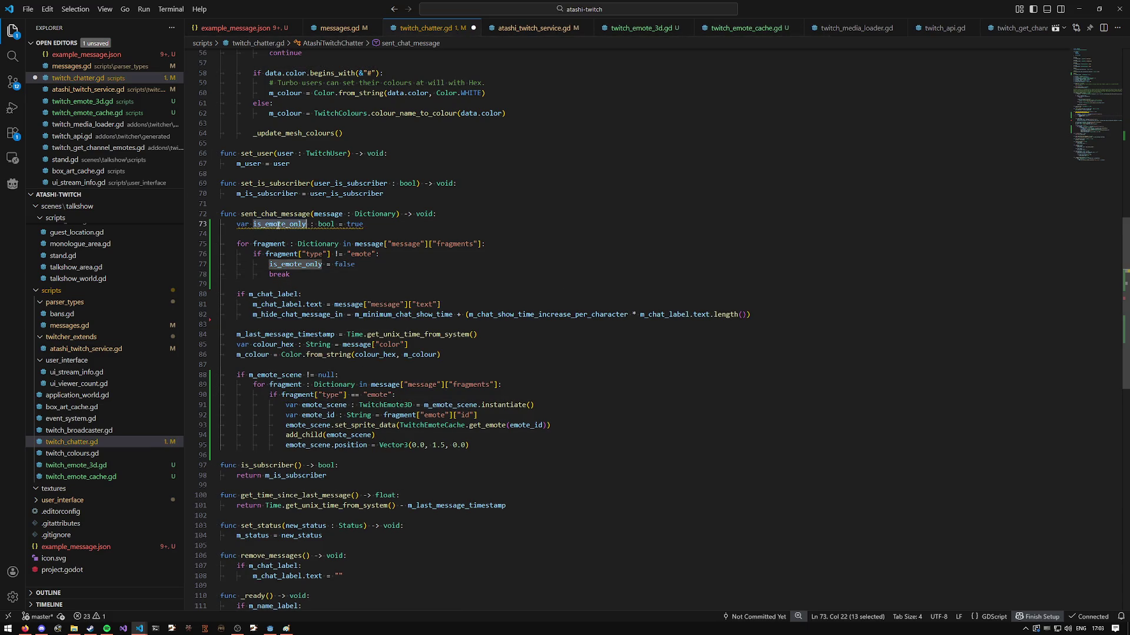
pyautogui.click(299, 294)
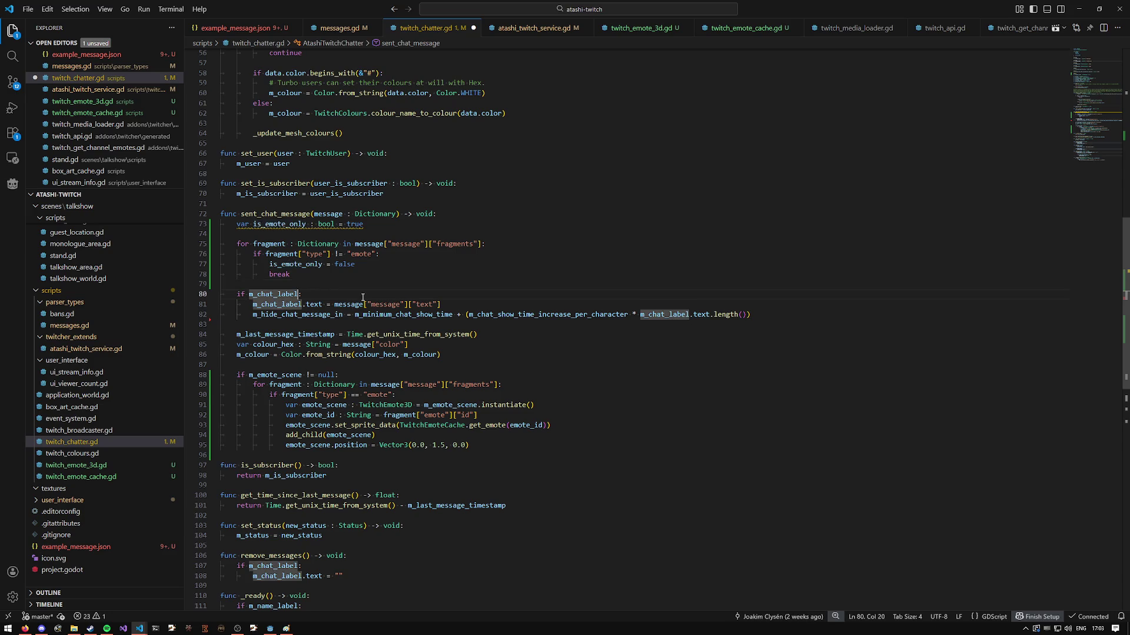
pyautogui.write('&')
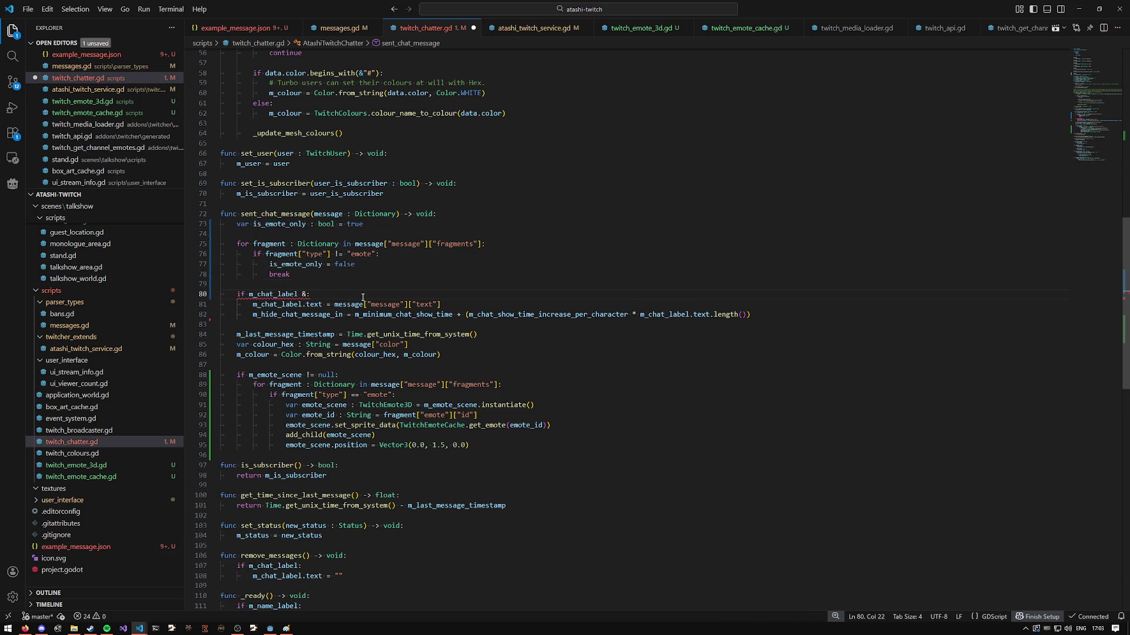
pyautogui.write('& !is_emote_only')
pyautogui.hotkey('ctrl', 'Left')
pyautogui.write('!')
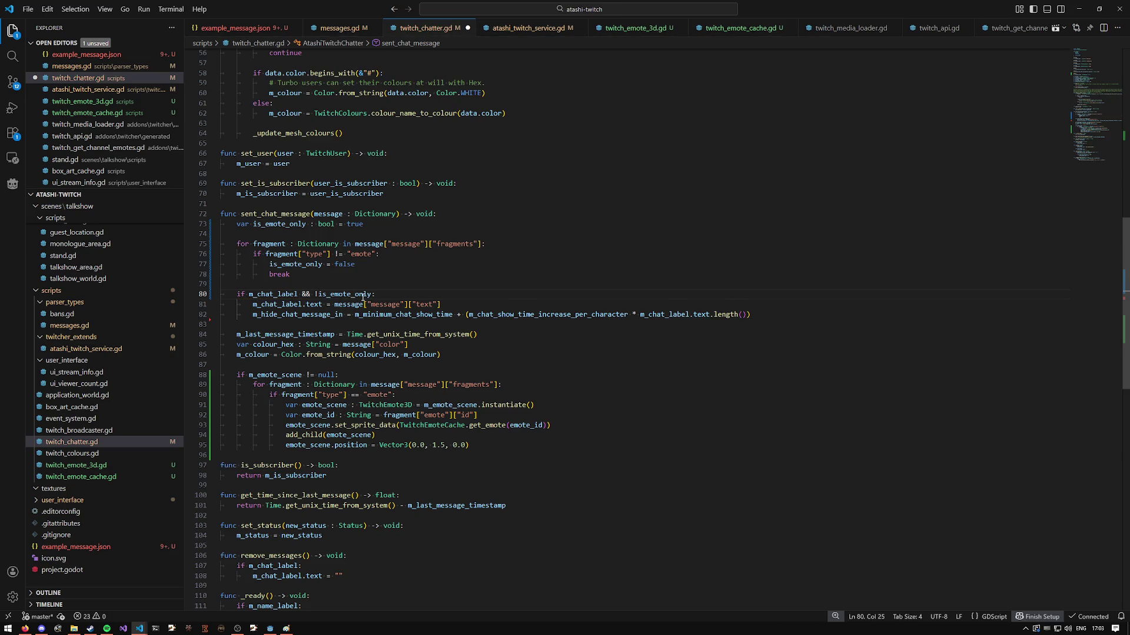
pyautogui.press('BackSpace')
pyautogui.hotkey('ctrl', 'Right')
pyautogui.write('== false')
pyautogui.hotkey('ctrl', 's')
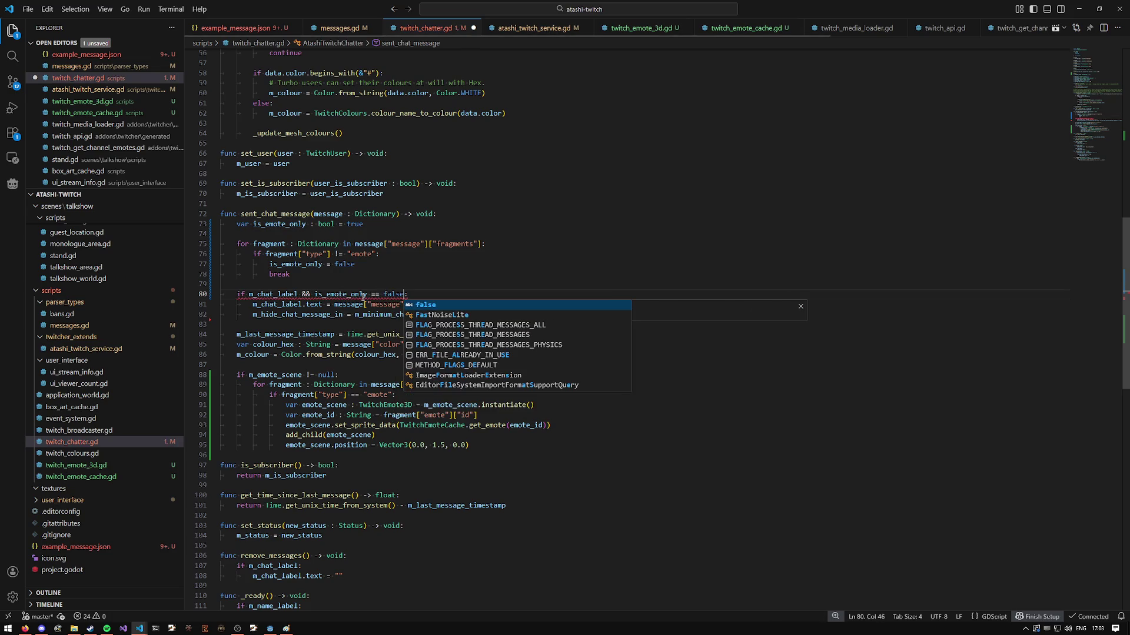
# - Test in Godot, mark the emote-spawning lines, then bring up example_message.json
pyautogui.hotkey('alt', 'Tab')
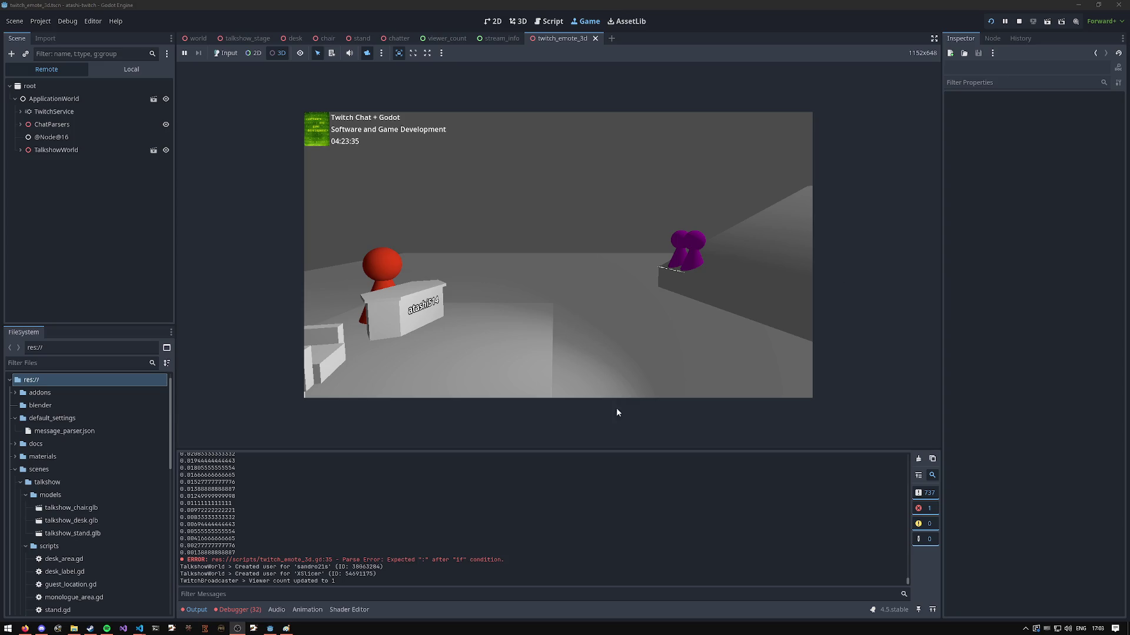
pyautogui.click(210, 567)
pyautogui.click(669, 359)
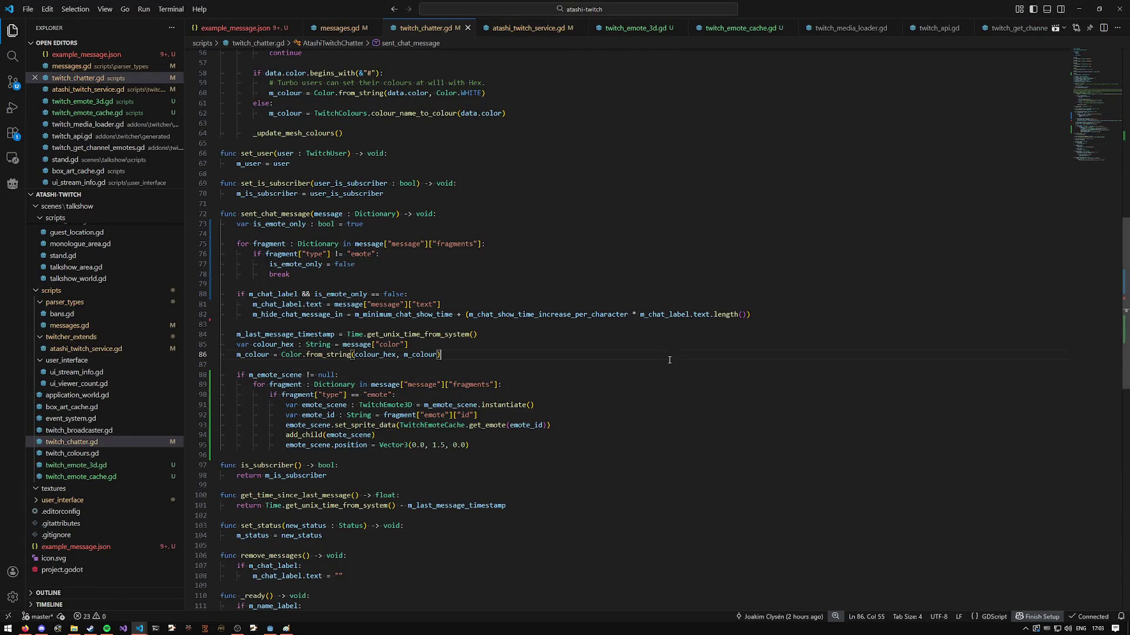
pyautogui.moveTo(536, 424); pyautogui.dragTo(222, 404)
pyautogui.click(377, 465)
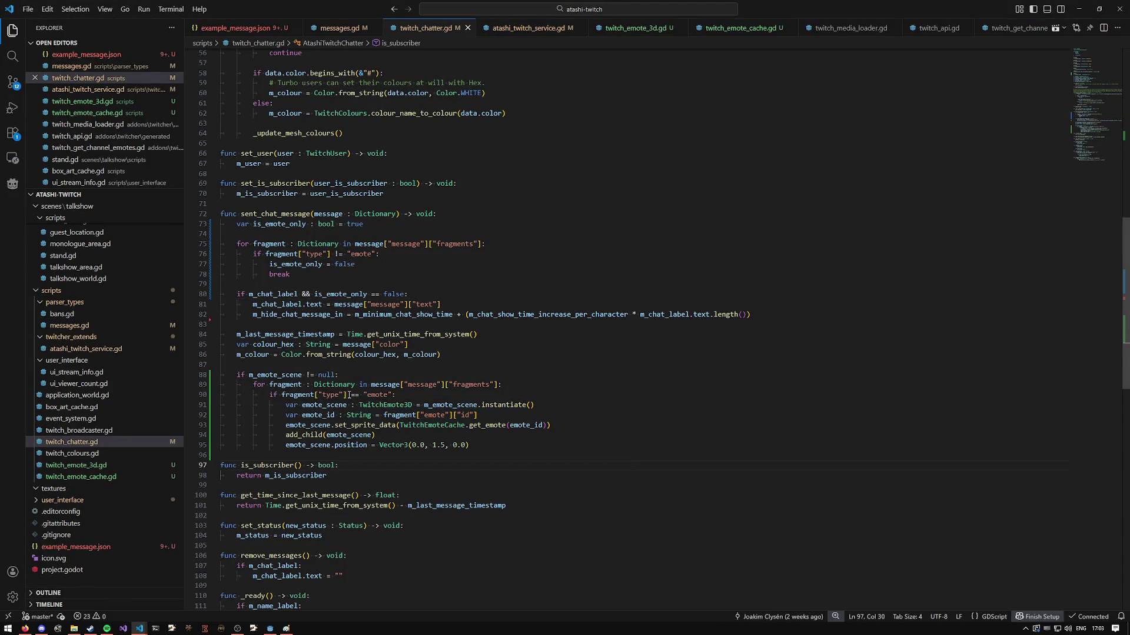
pyautogui.click(234, 27)
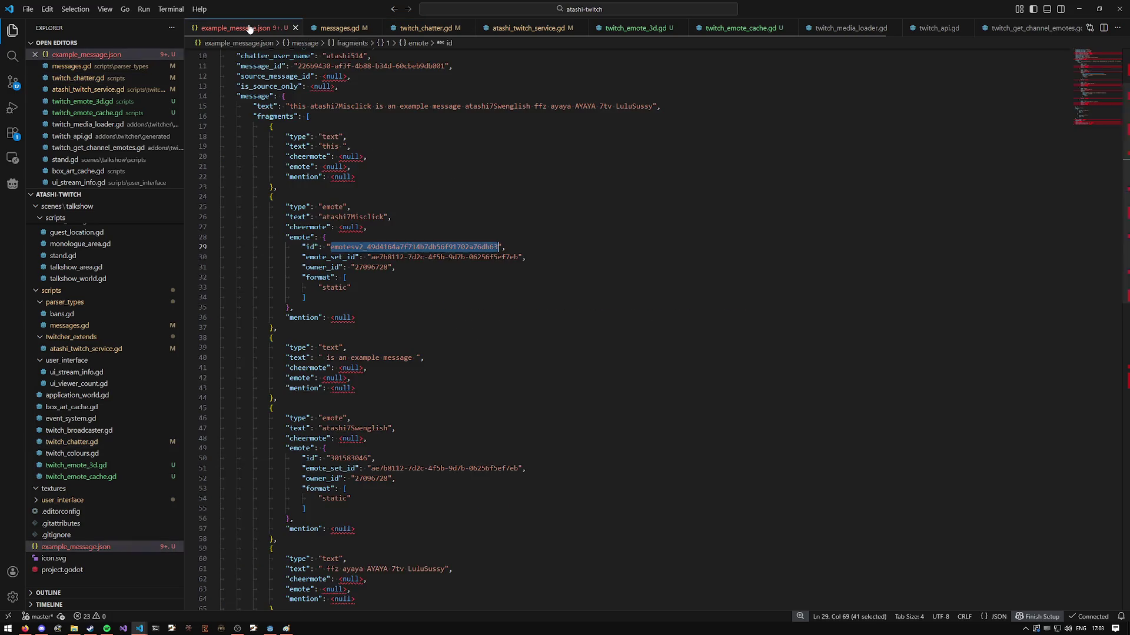
# - Highlight the text and emote "type" fields of the fragments in example_message.json
pyautogui.moveTo(254, 116)
pyautogui.mouseDown()
pyautogui.moveTo(279, 187)
pyautogui.moveTo(280, 582)
pyautogui.moveTo(280, 571)
pyautogui.mouseUp()
pyautogui.scroll(-2, 282, 412)
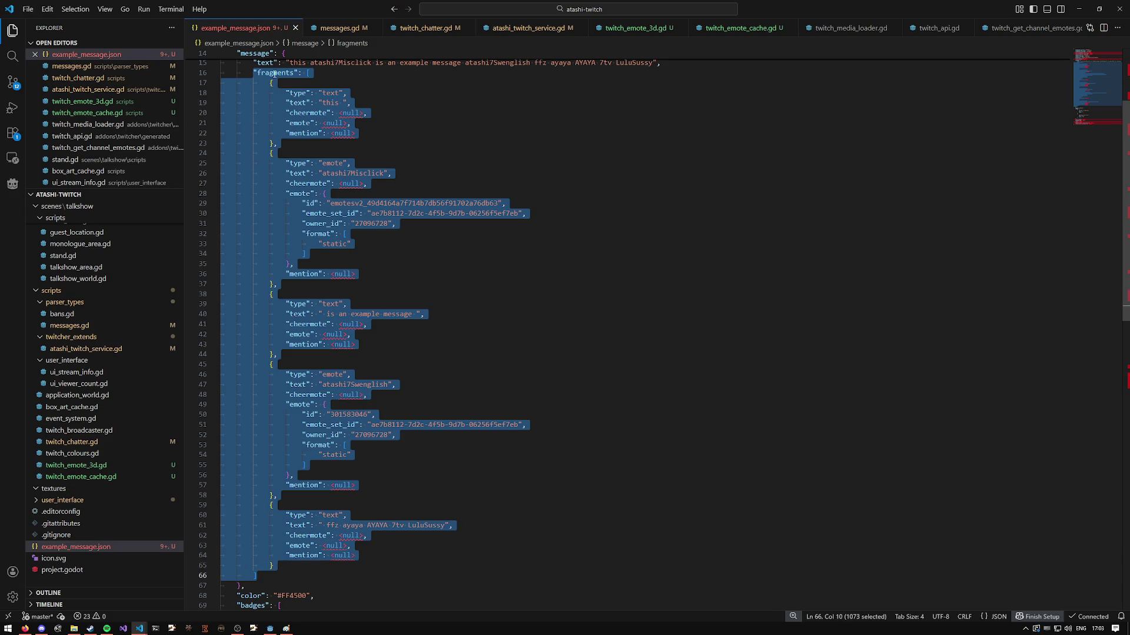
pyautogui.click(428, 110)
pyautogui.moveTo(286, 93); pyautogui.dragTo(351, 103)
pyautogui.moveTo(286, 163); pyautogui.dragTo(351, 163)
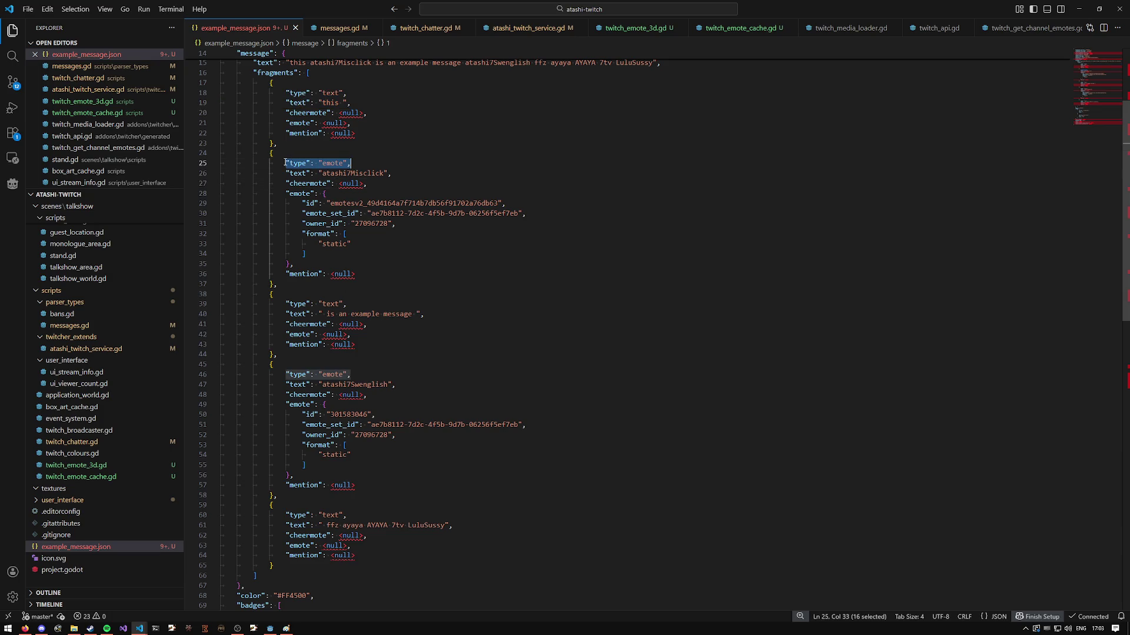
pyautogui.moveTo(286, 304); pyautogui.dragTo(347, 304)
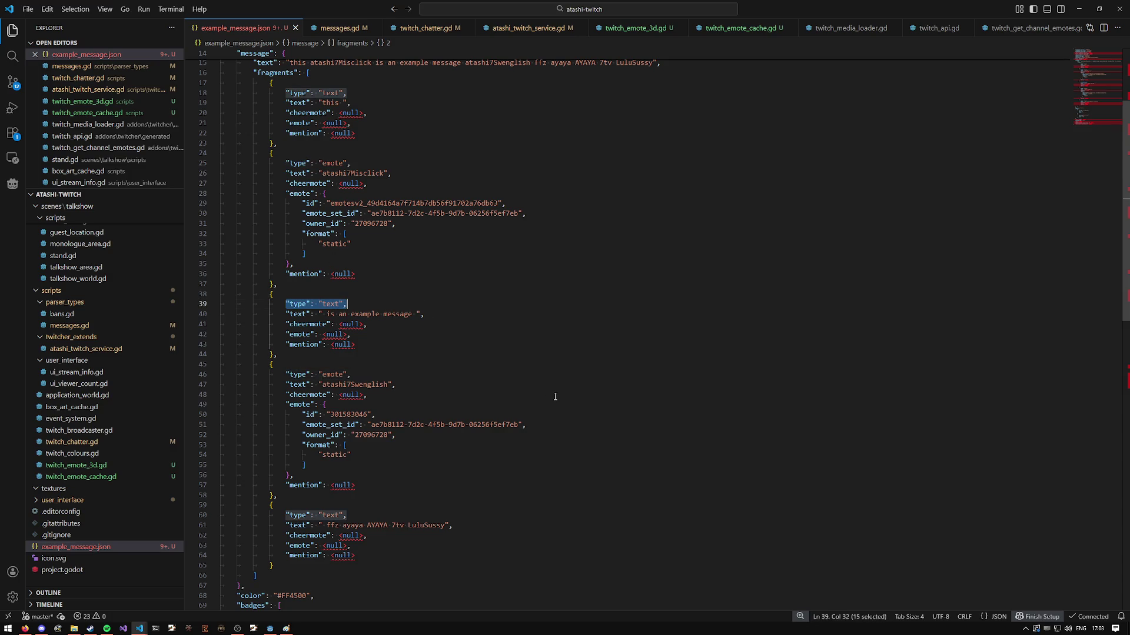
pyautogui.moveTo(286, 374); pyautogui.dragTo(351, 374)
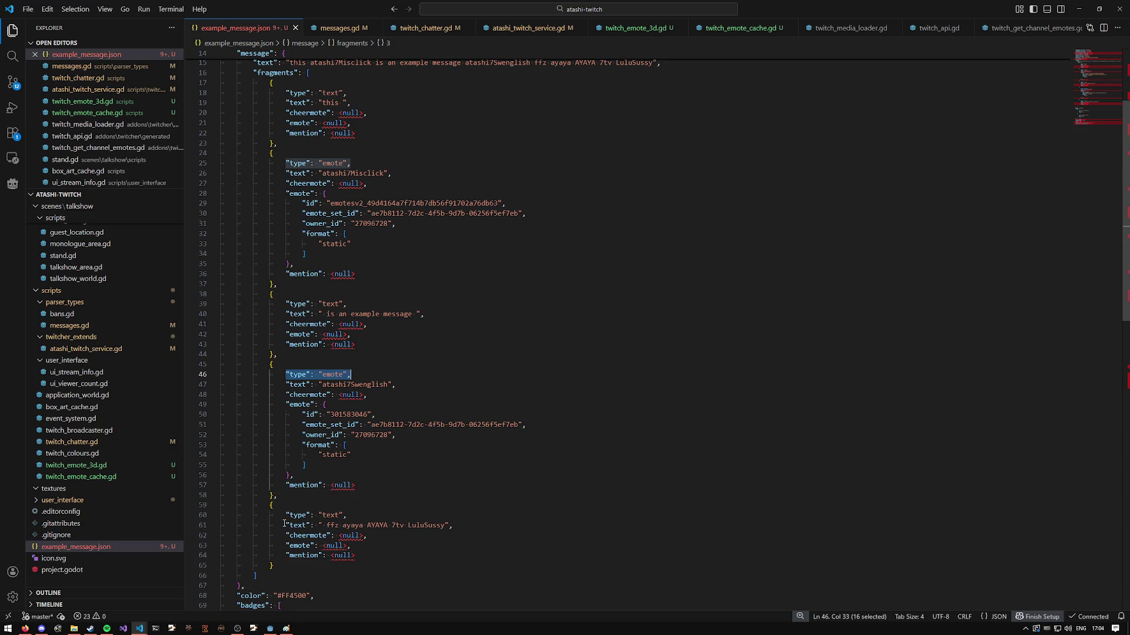
pyautogui.moveTo(289, 515); pyautogui.dragTo(347, 516)
pyautogui.click(586, 366)
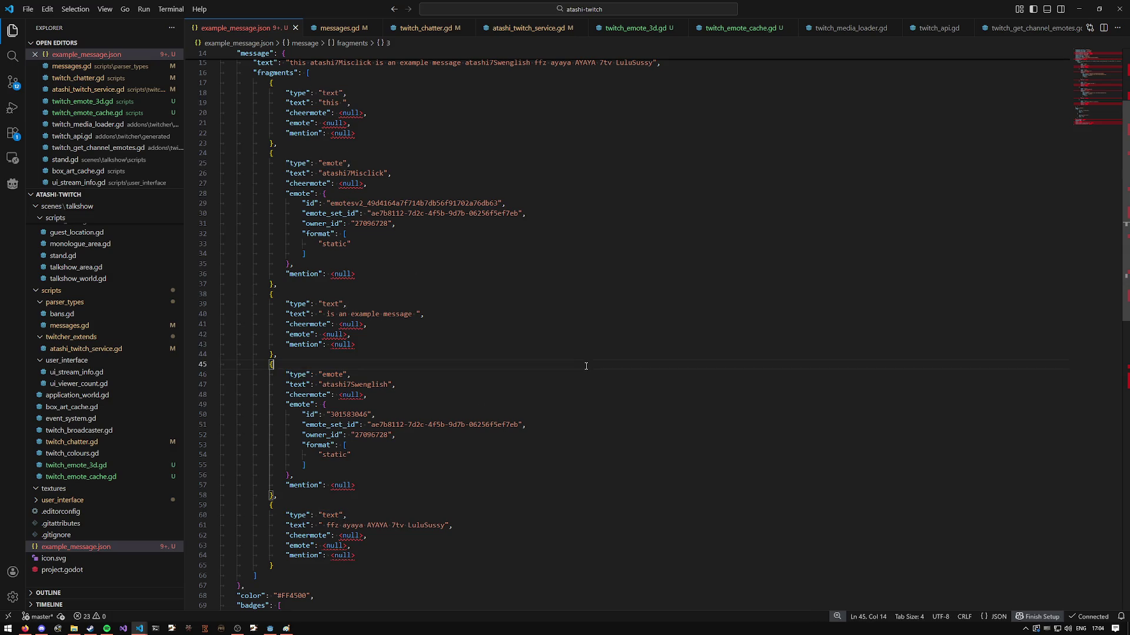
# - Select the emote-spawning loop on lines 89–95 of twitch_chatter.gd, then bring up the running Godot game
pyautogui.click(424, 28)
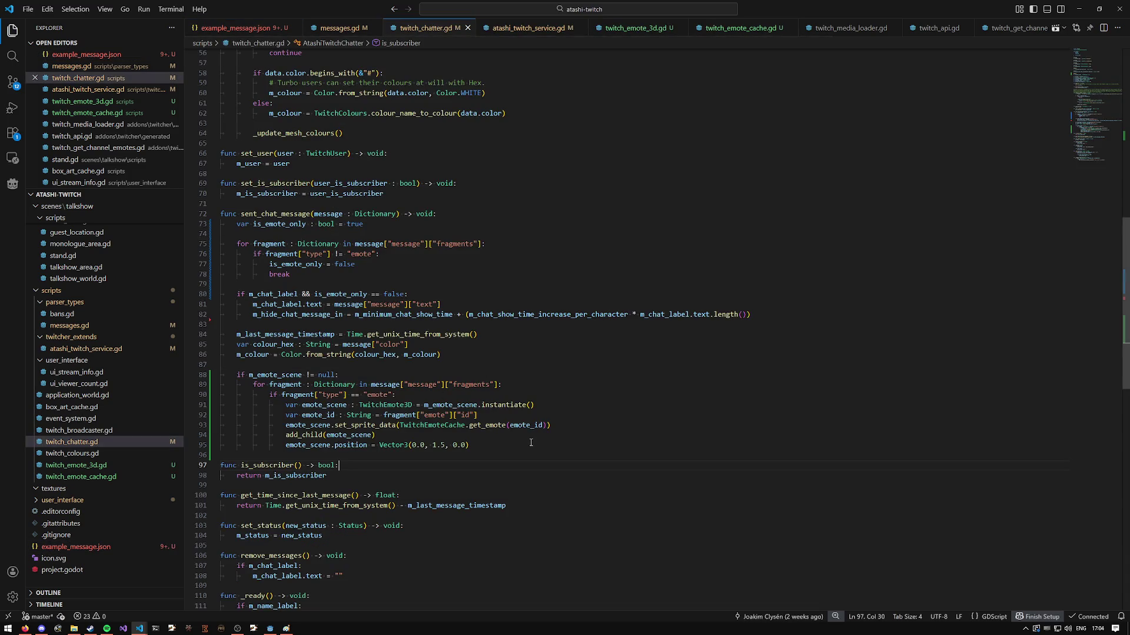
pyautogui.moveTo(221, 456); pyautogui.dragTo(215, 390)
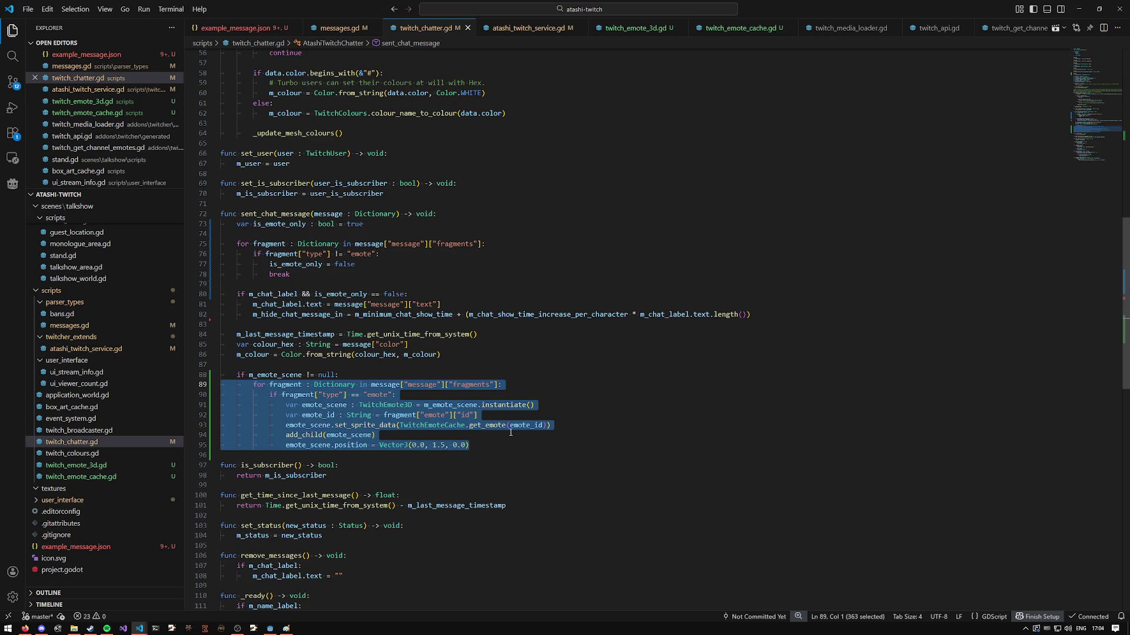
pyautogui.moveTo(513, 429)
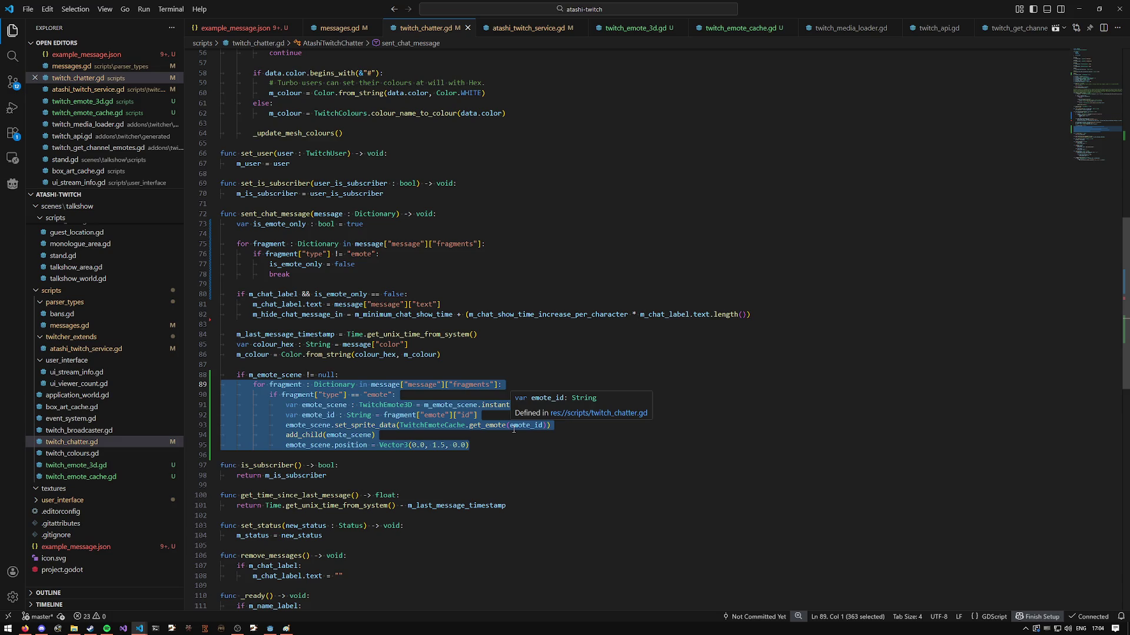
pyautogui.click(484, 355)
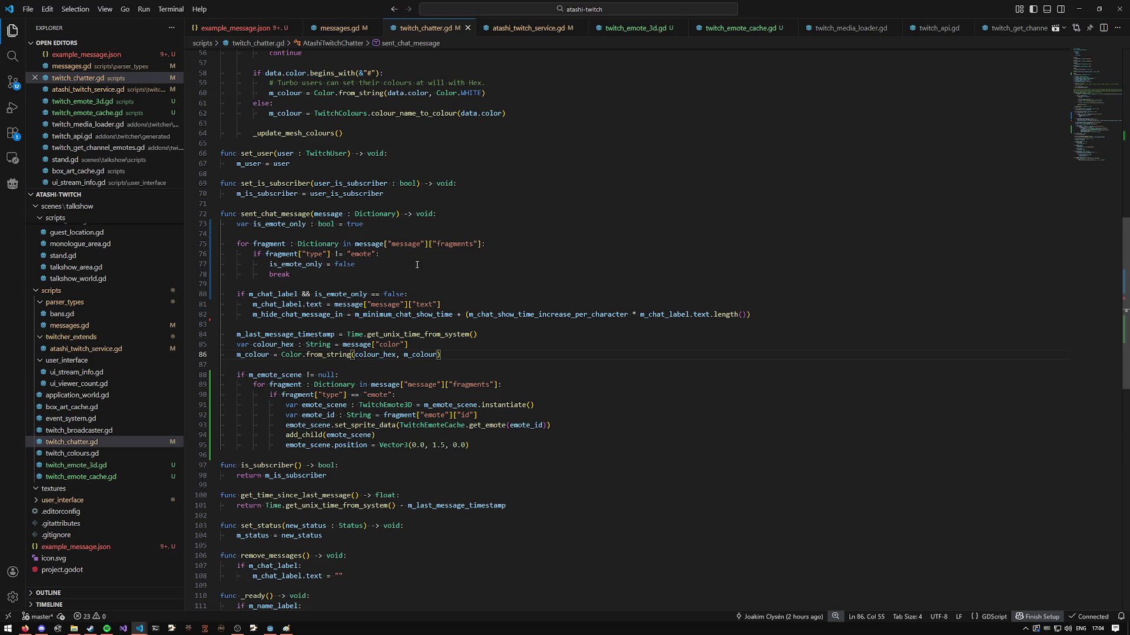
pyautogui.click(271, 628)
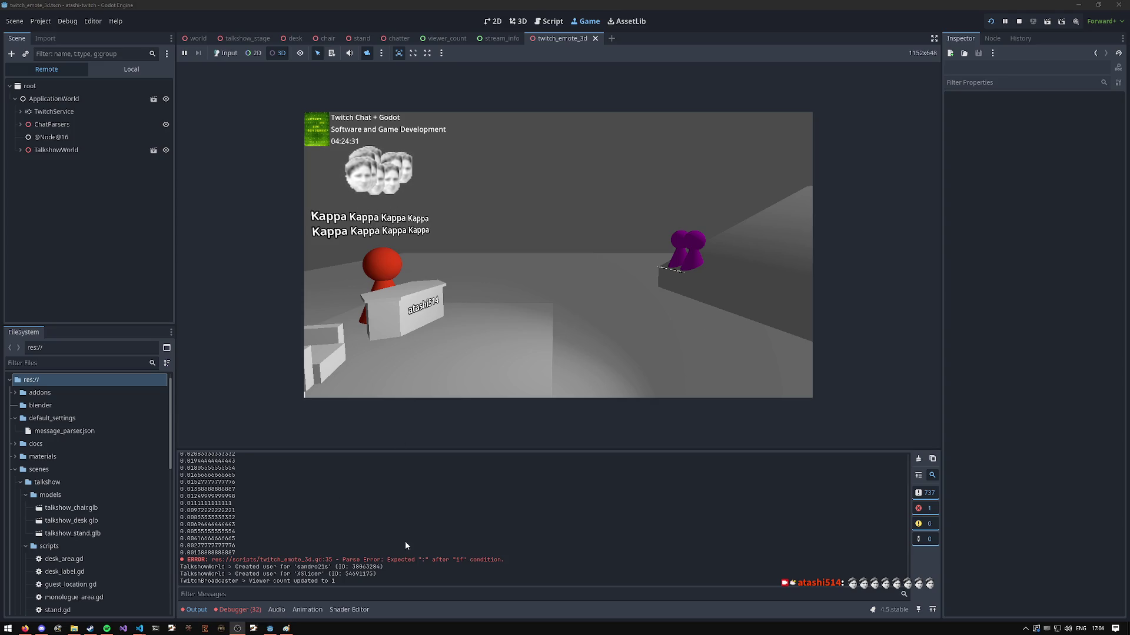
pyautogui.click(139, 628)
pyautogui.click(493, 349)
pyautogui.click(360, 294)
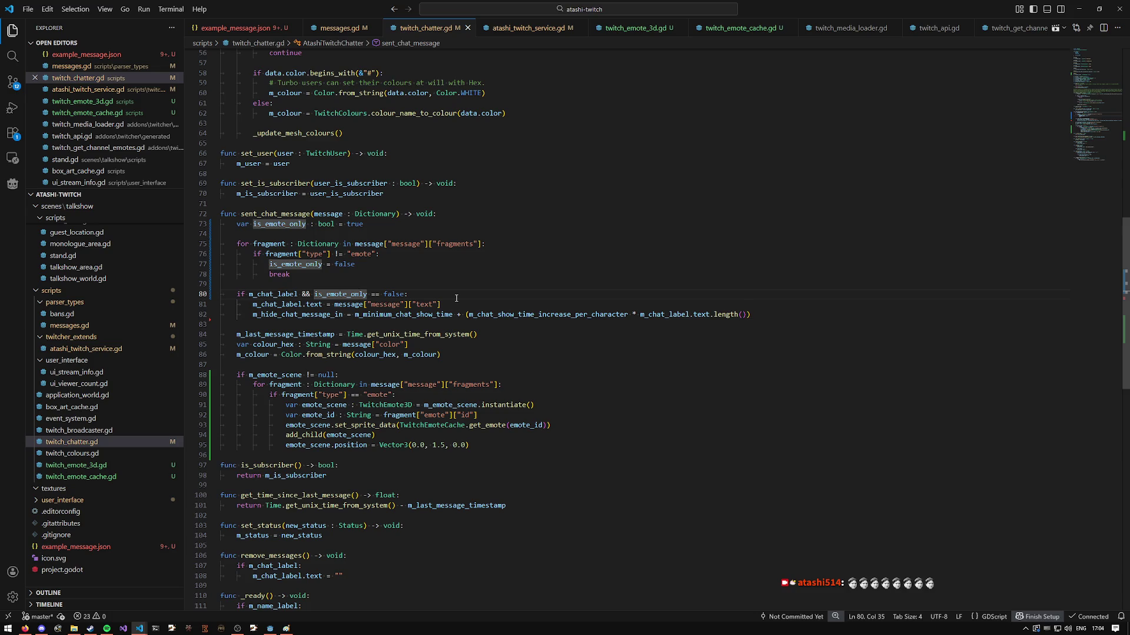
# - Insert print(fragment["type"]) above the fragment type check and save twitch_chatter.gd
pyautogui.press('Right')
pyautogui.press('Right')
pyautogui.press('Right')
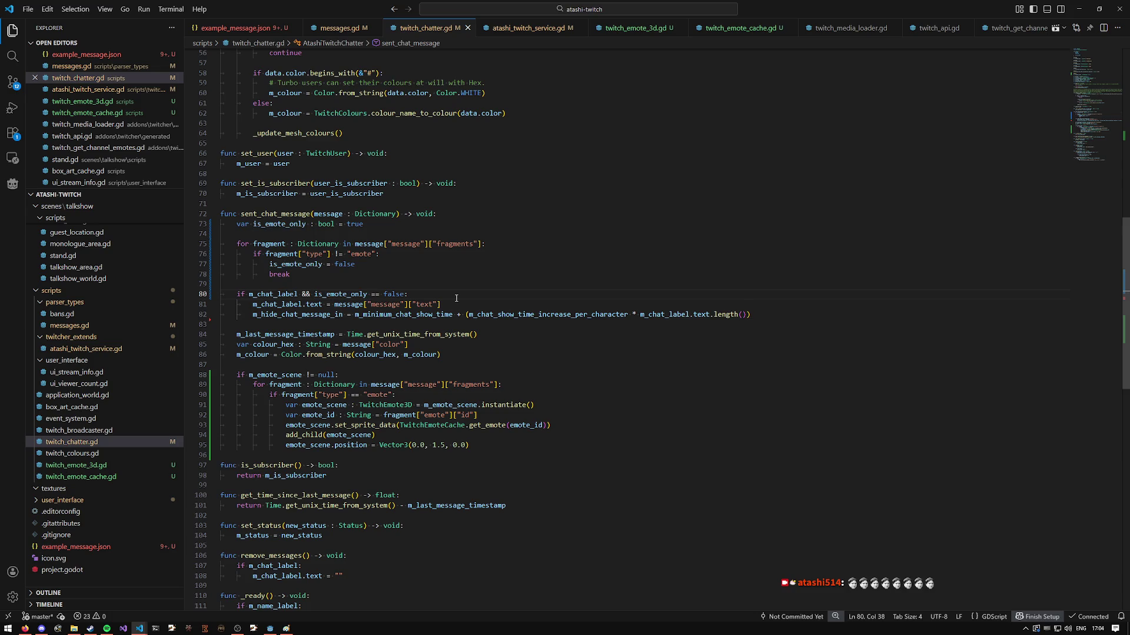
pyautogui.press('Up')
pyautogui.press('Up')
pyautogui.press('Up')
pyautogui.hotkey('ctrl', 'shift', 'Return')
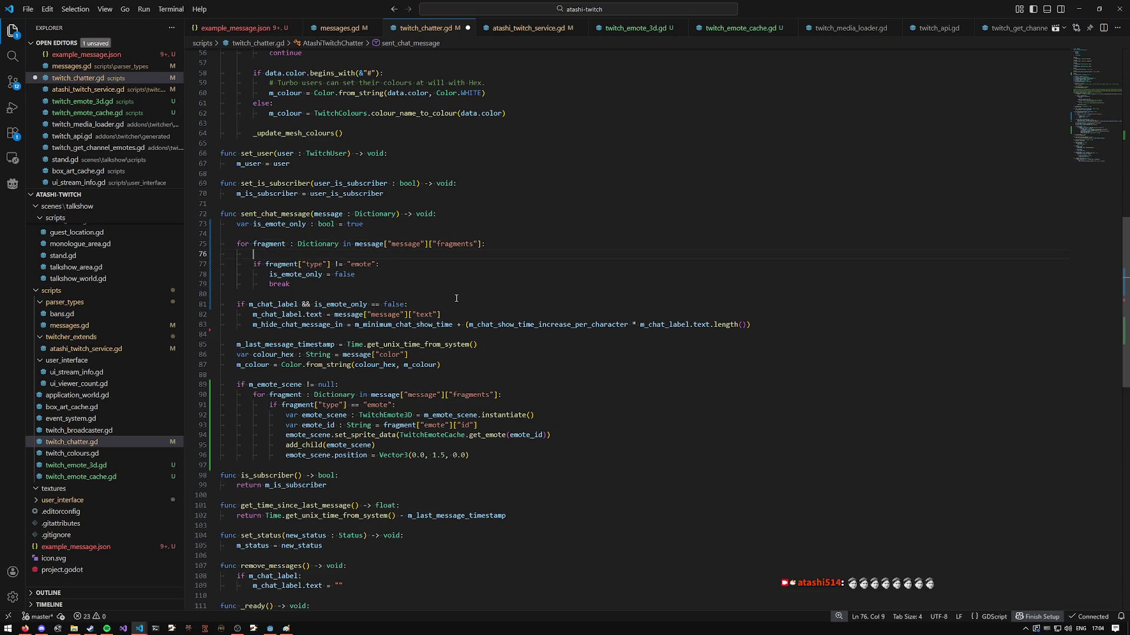
pyautogui.write('print(')
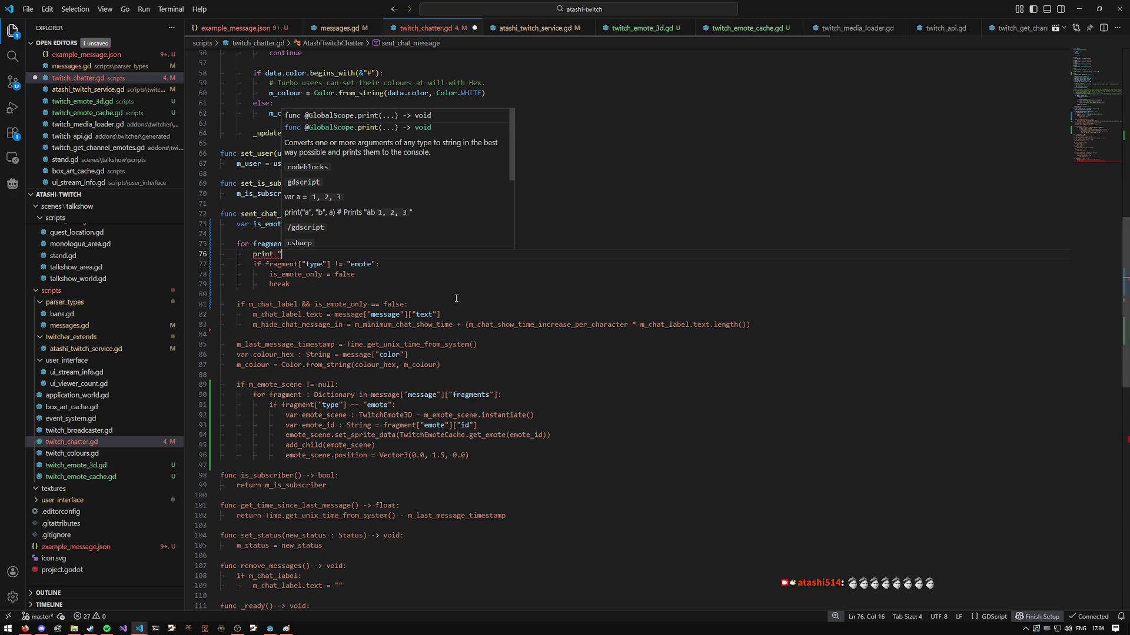
pyautogui.press('BackSpace')
pyautogui.write('(fragme')
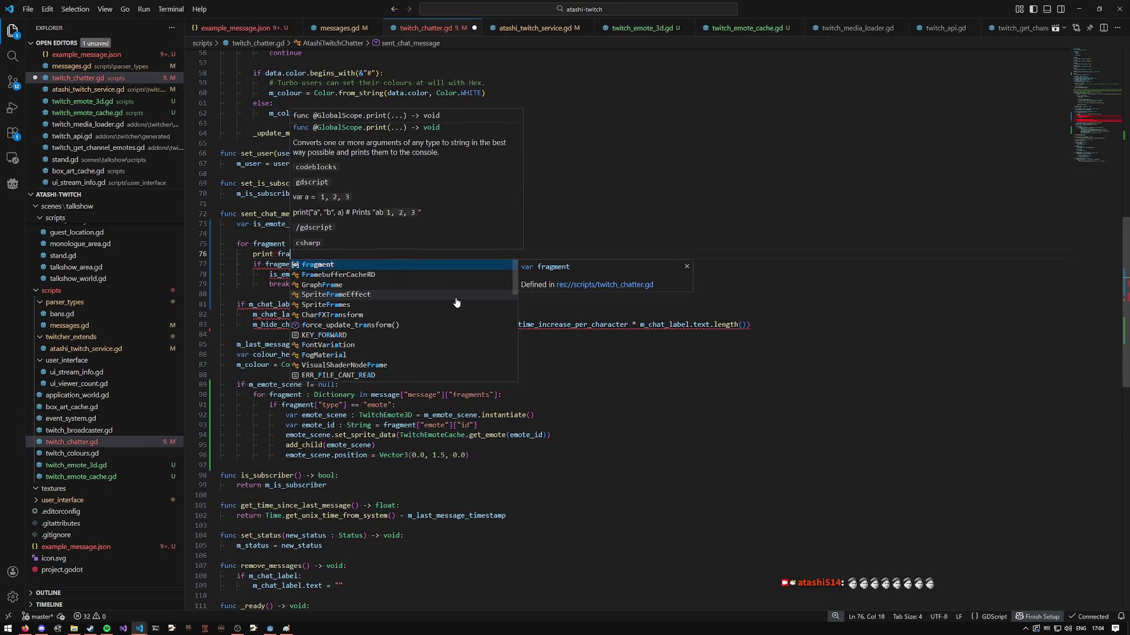
pyautogui.write('nt["type"')
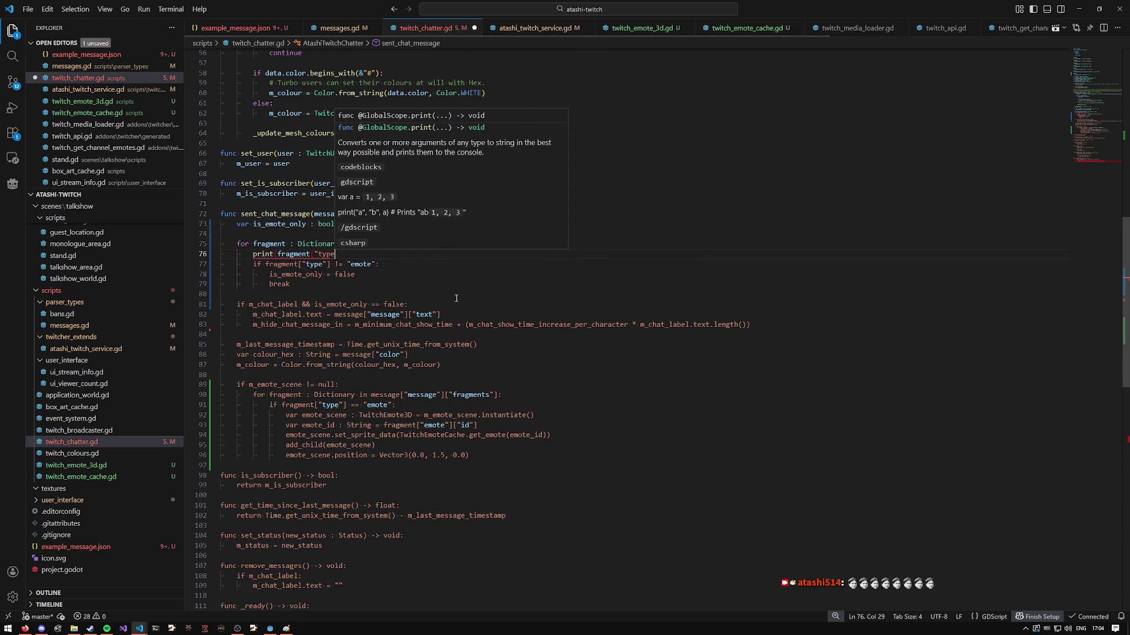
pyautogui.write('])')
pyautogui.hotkey('ctrl', 's')
pyautogui.hotkey('alt', 'Tab')
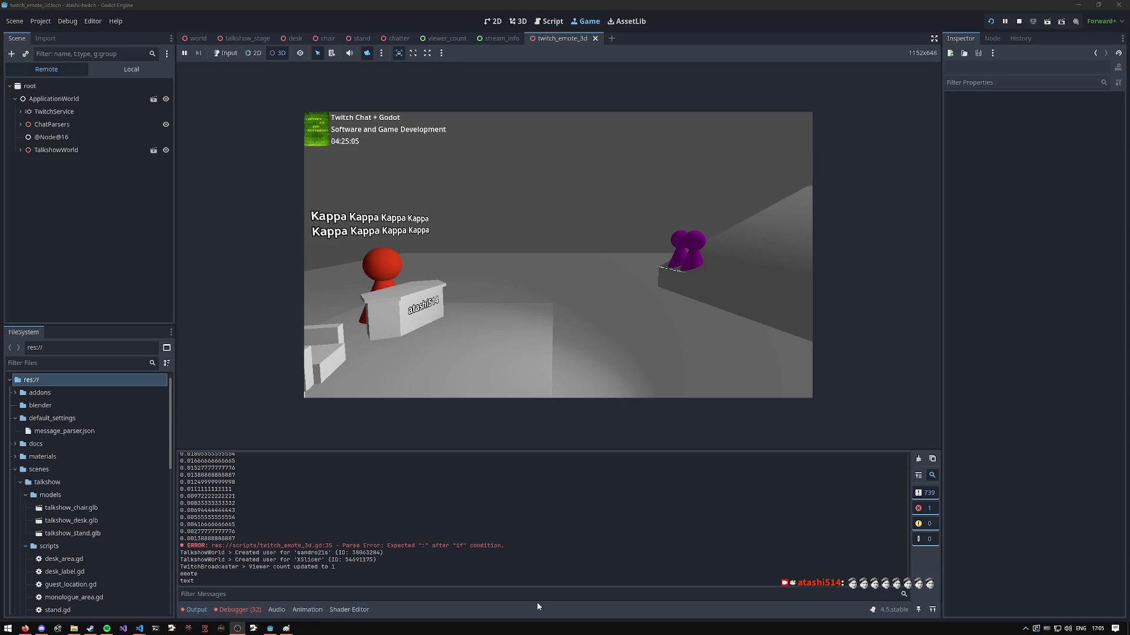
# - Uncomment print(event_data.data) on line 76 of messages.gd and save it
pyautogui.moveTo(139, 628)
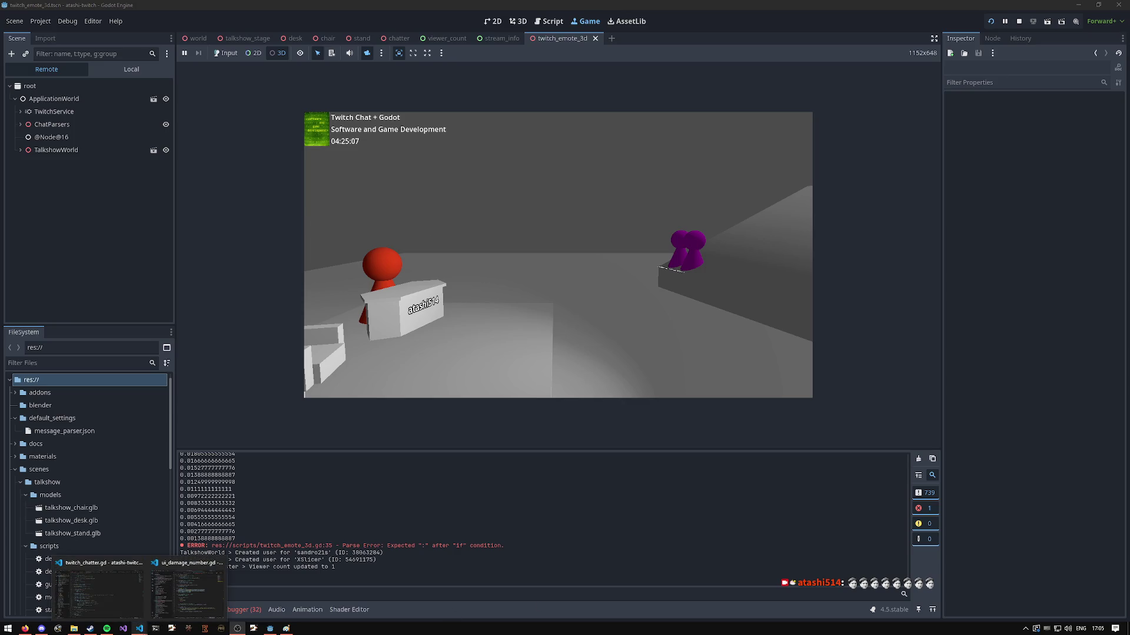
pyautogui.click(100, 595)
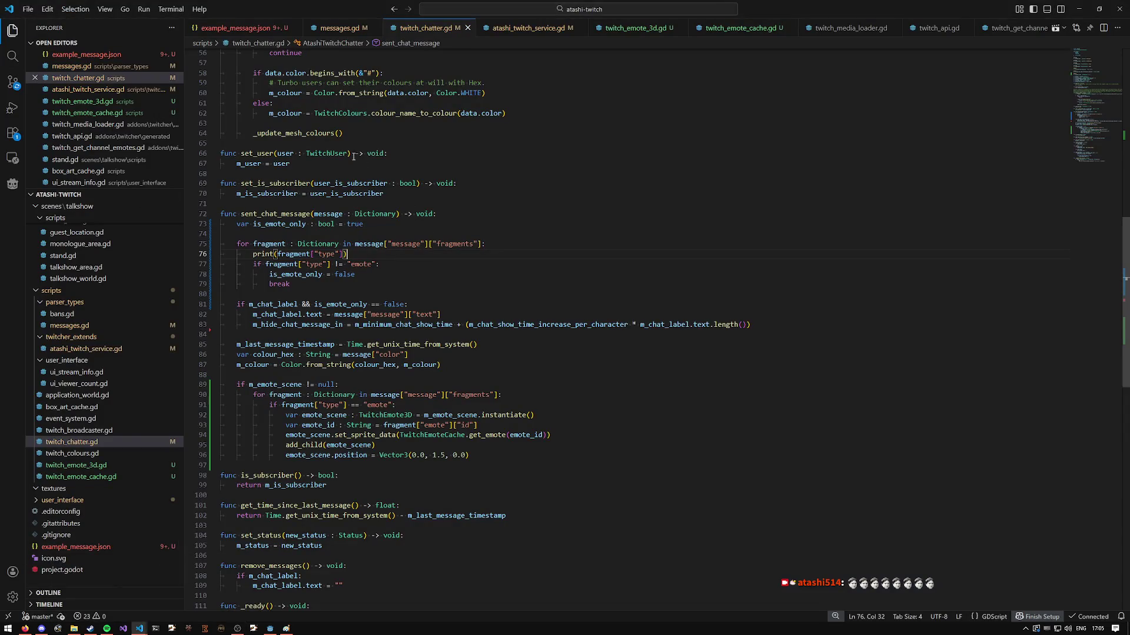
pyautogui.press('Down')
pyautogui.press('Home')
pyautogui.press('Delete')
pyautogui.hotkey('ctrl', 's')
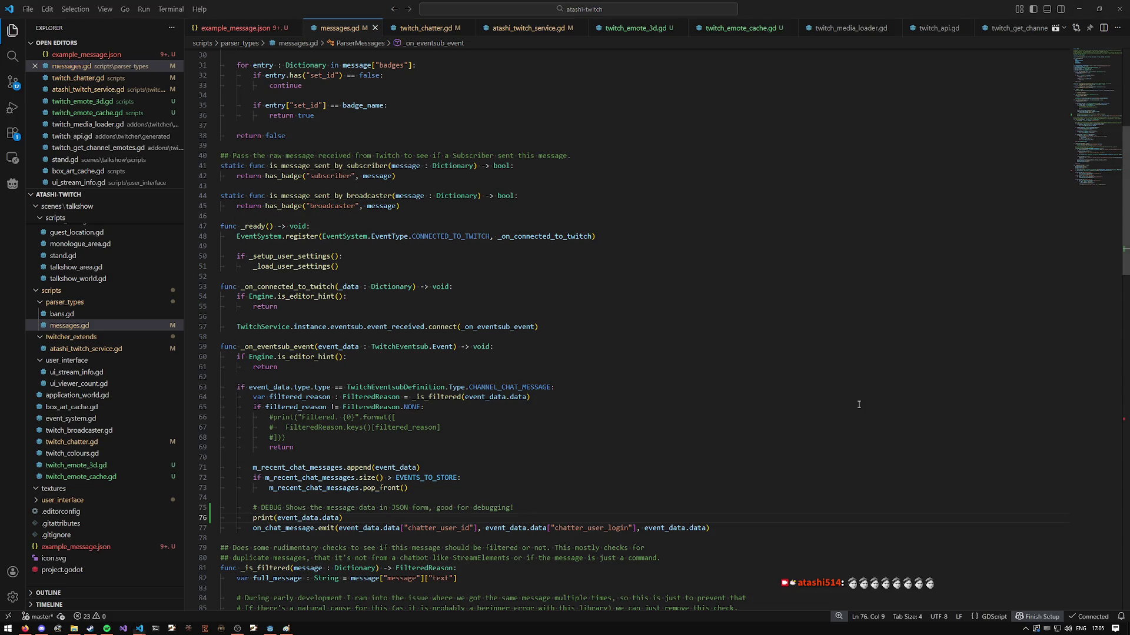
# - Select the whole printed JSON chat message in Godot's Output log
pyautogui.hotkey('alt', 'Tab')
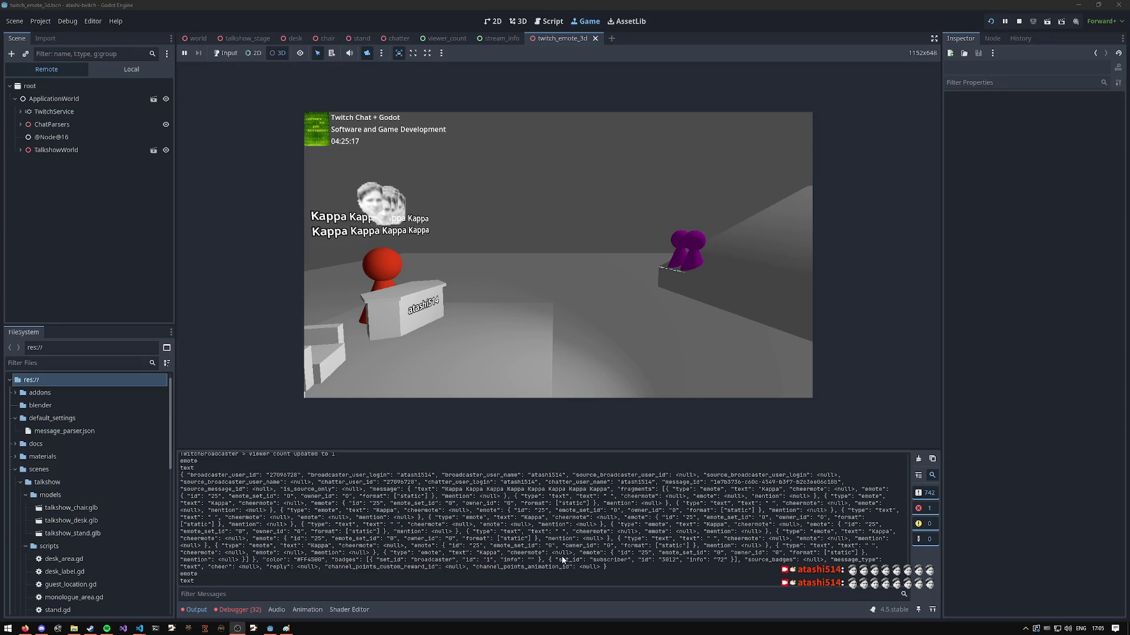
pyautogui.moveTo(612, 566)
pyautogui.mouseDown()
pyautogui.moveTo(177, 474)
pyautogui.moveTo(190, 486)
pyautogui.moveTo(182, 475)
pyautogui.moveTo(168, 595)
pyautogui.mouseUp()
pyautogui.moveTo(609, 567)
pyautogui.mouseDown()
pyautogui.moveTo(183, 489)
pyautogui.moveTo(181, 474)
pyautogui.mouseUp()
pyautogui.hotkey('ctrl', 'c')
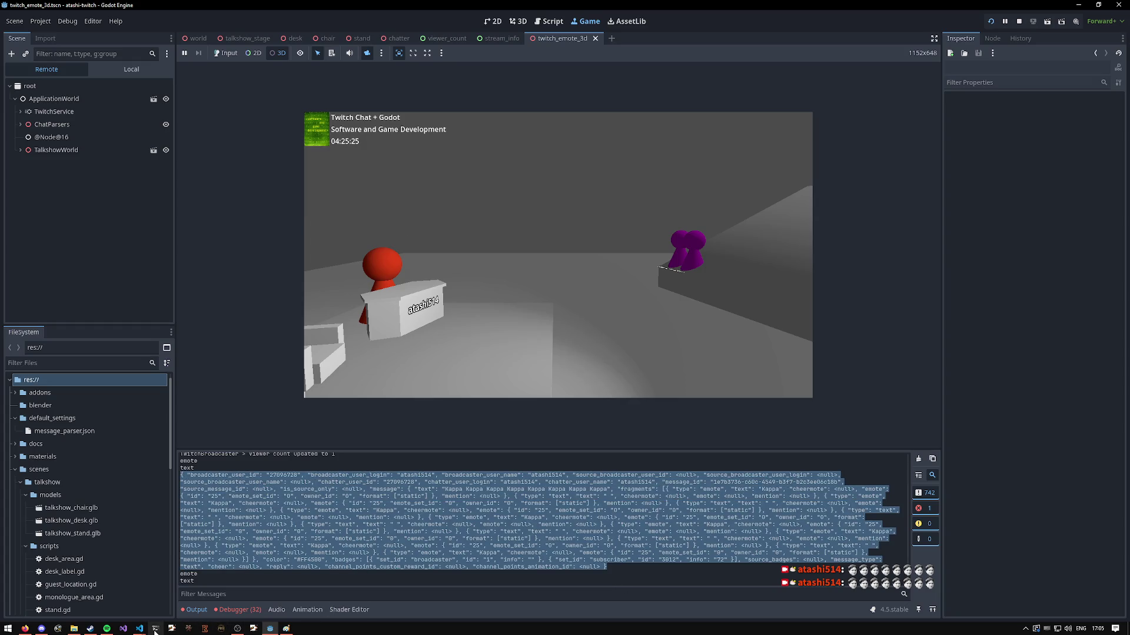
# - Paste the copied JSON into a scratch file, format it, inspect the whitespace-only text value, and close it
pyautogui.moveTo(139, 627)
pyautogui.click(96, 600)
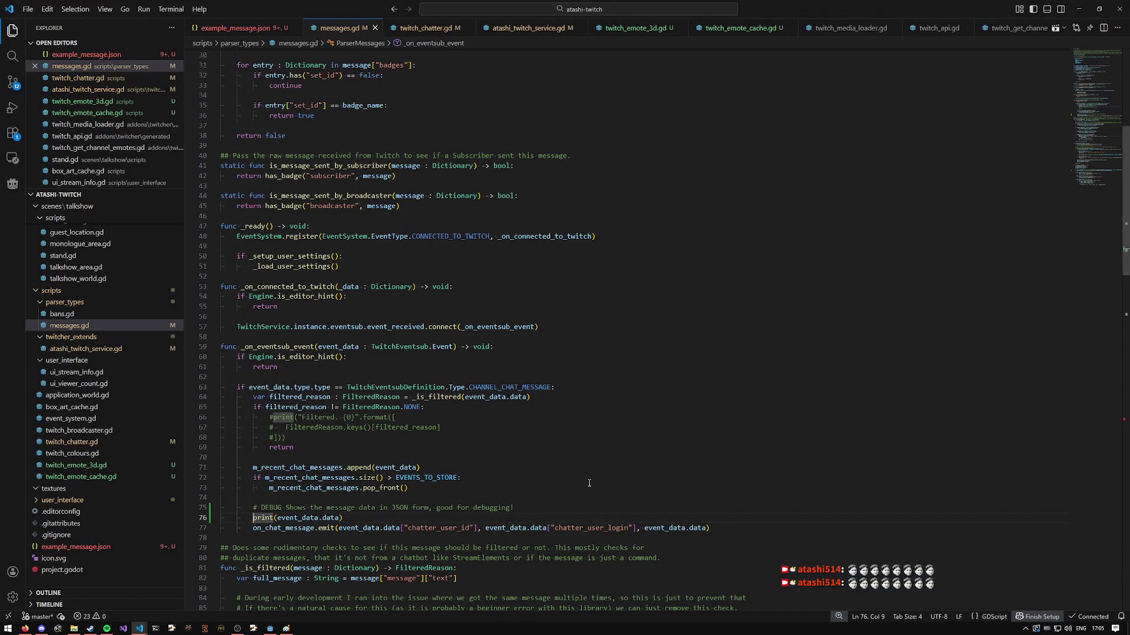
pyautogui.hotkey('ctrl', 'n')
pyautogui.hotkey('ctrl', 'v')
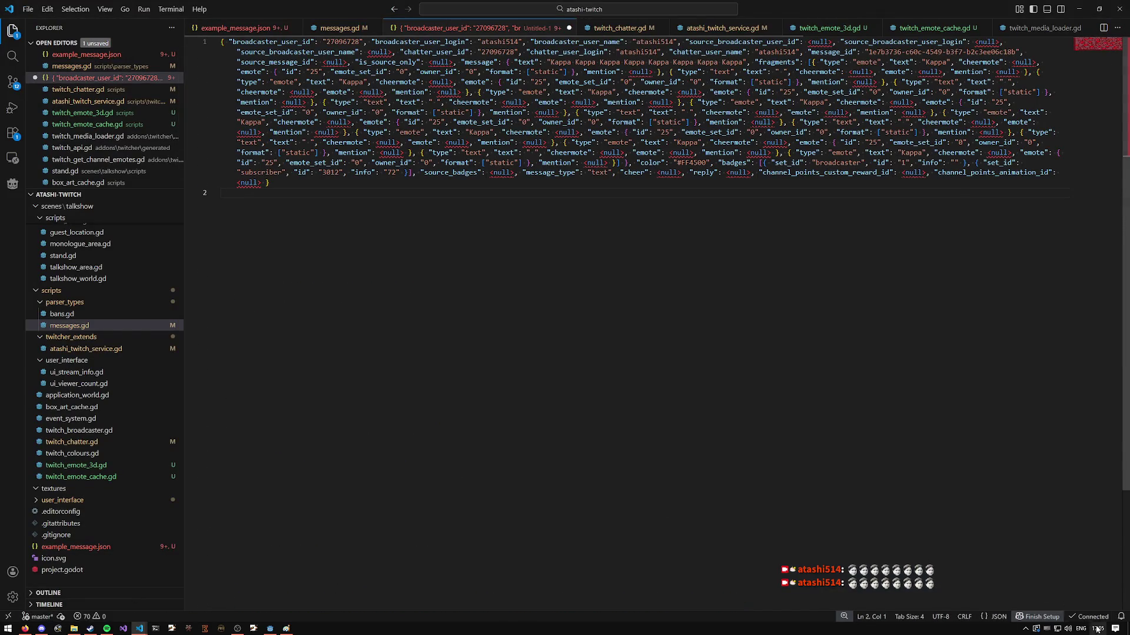
pyautogui.hotkey('shift', 'alt', 'f')
pyautogui.scroll(5, 489, 441)
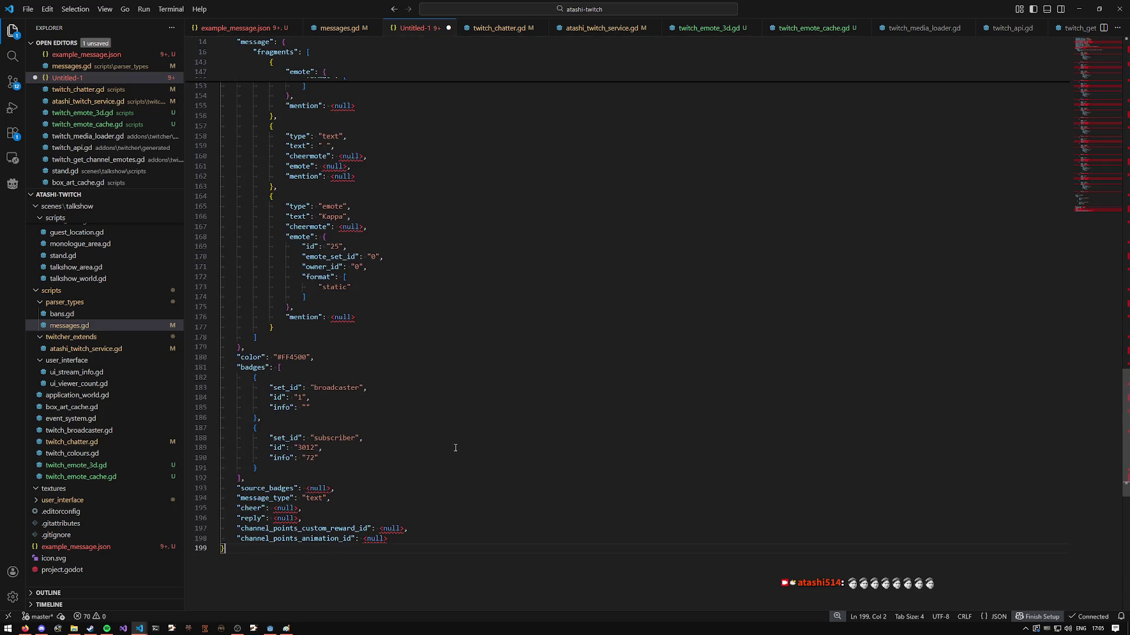
pyautogui.scroll(3, 598, 435)
pyautogui.moveTo(303, 278); pyautogui.dragTo(334, 277)
pyautogui.hotkey('ctrl', 'w')
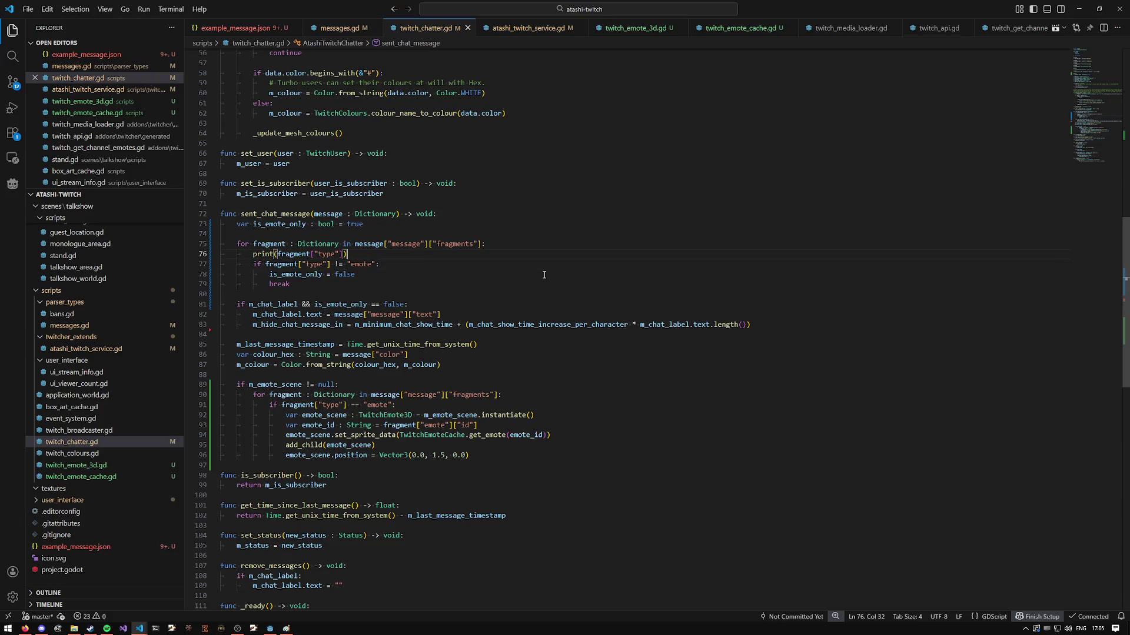
# - Extend the fragment type check with '&& _is_white_space_message(fragment["text"]) == false'
pyautogui.press('End')
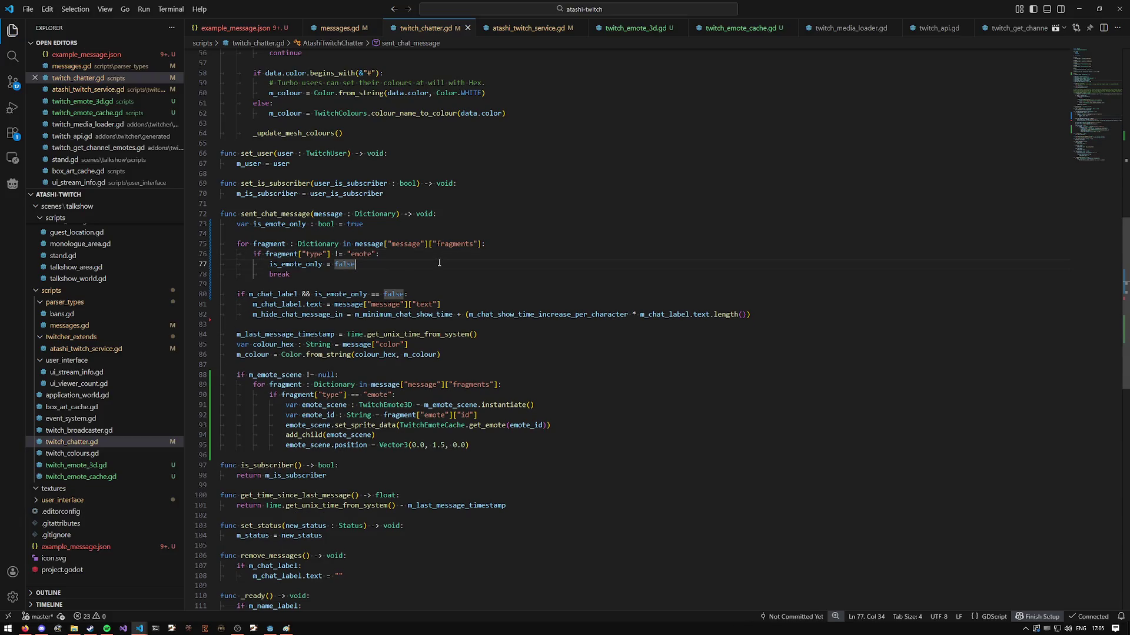
pyautogui.press('Return')
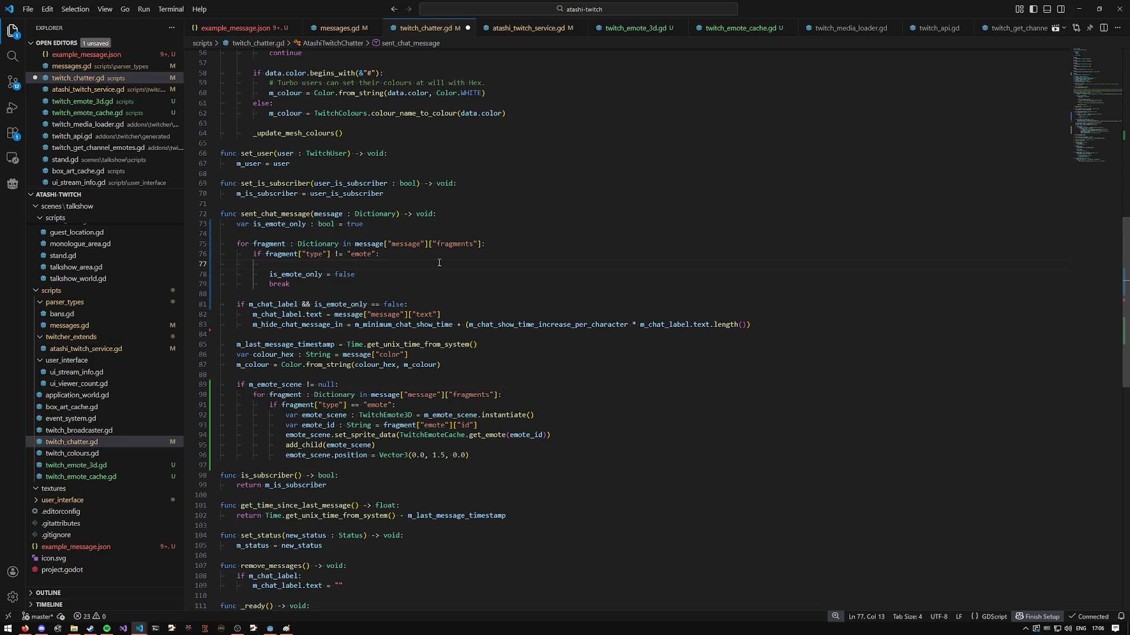
pyautogui.press('BackSpace')
pyautogui.press('BackSpace')
pyautogui.press('BackSpace')
pyautogui.press('Left')
pyautogui.write('&& _is_')
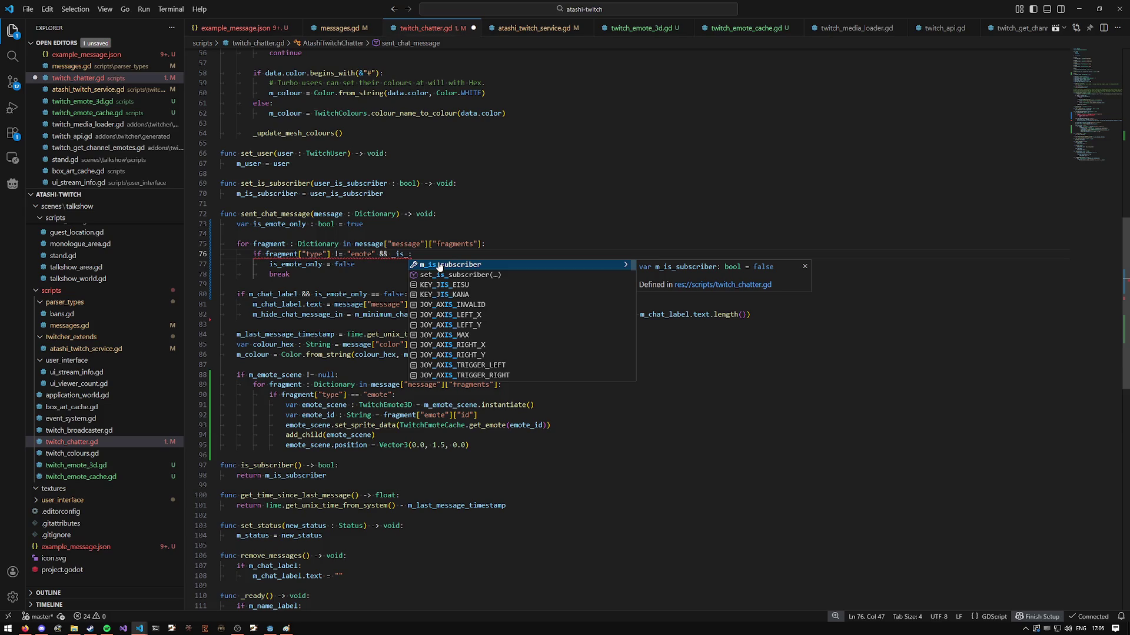
pyautogui.write('white_space_mes')
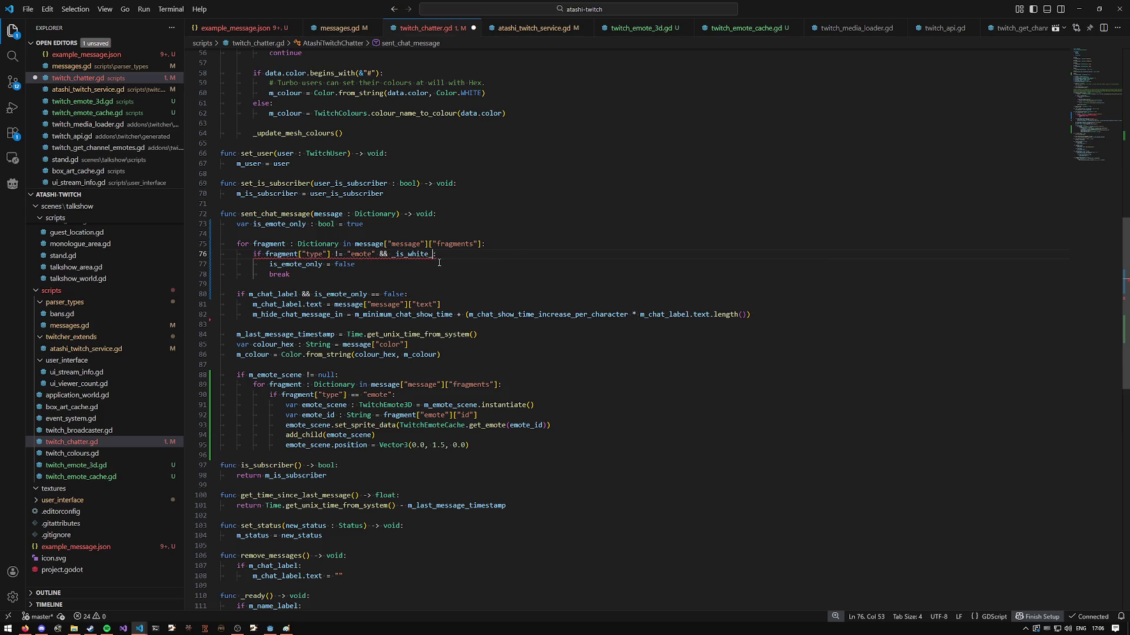
pyautogui.write('sage ')
pyautogui.write('fragment')
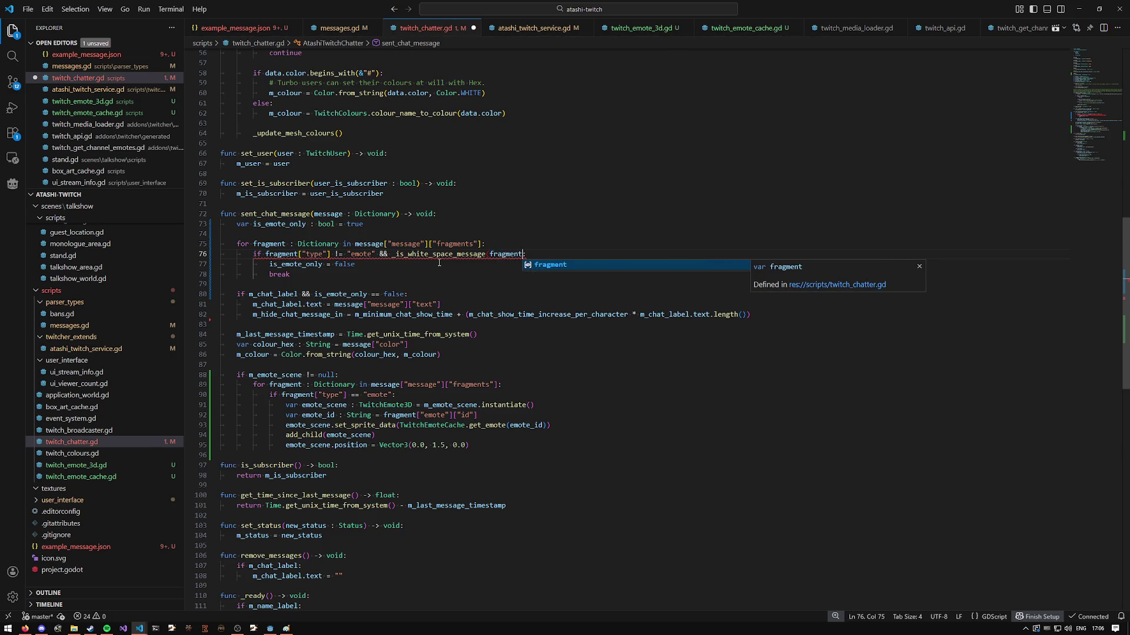
pyautogui.hotkey('ctrl', 'Tab')
pyautogui.hotkey('ctrl', 'Tab')
pyautogui.hotkey('ctrl', 'Tab')
pyautogui.press('Tab')
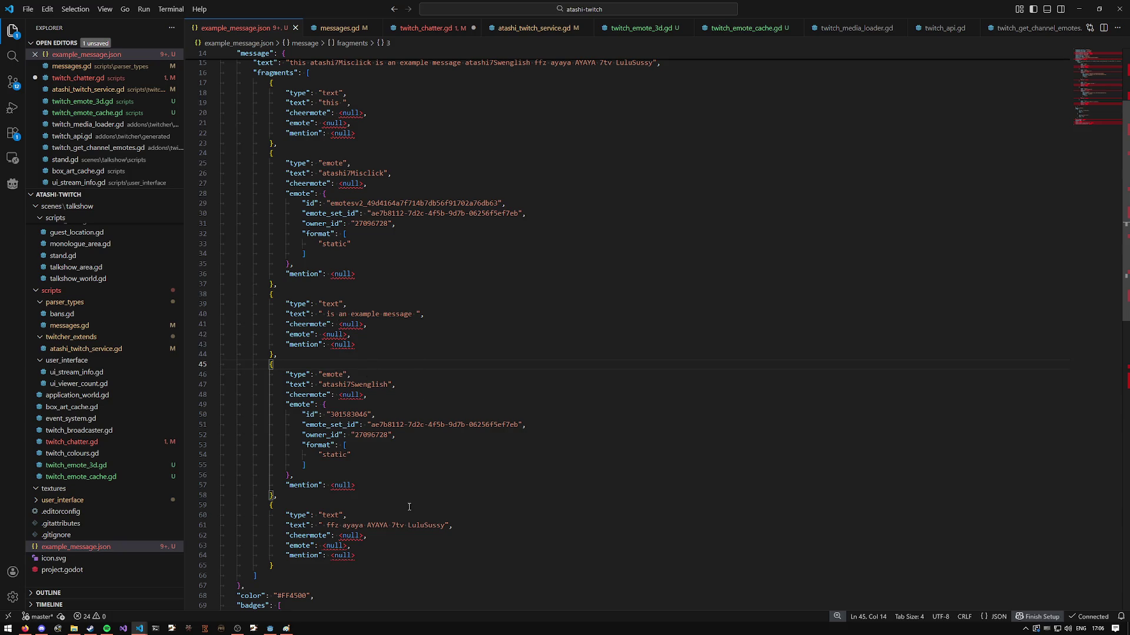
pyautogui.hotkey('ctrl', 'Tab')
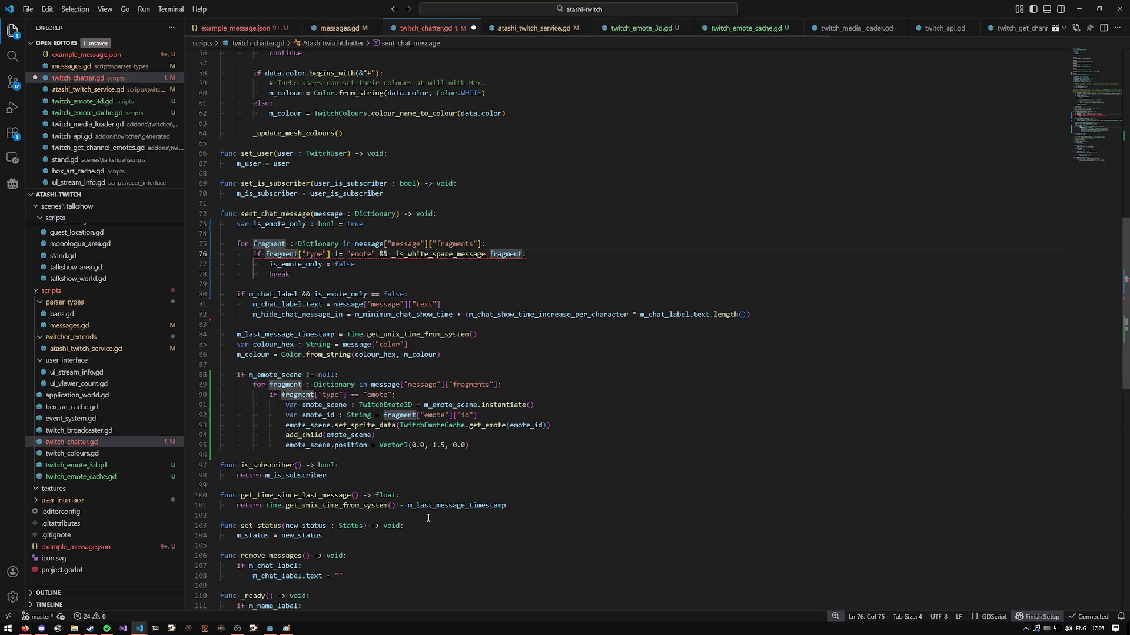
pyautogui.write('["text"])')
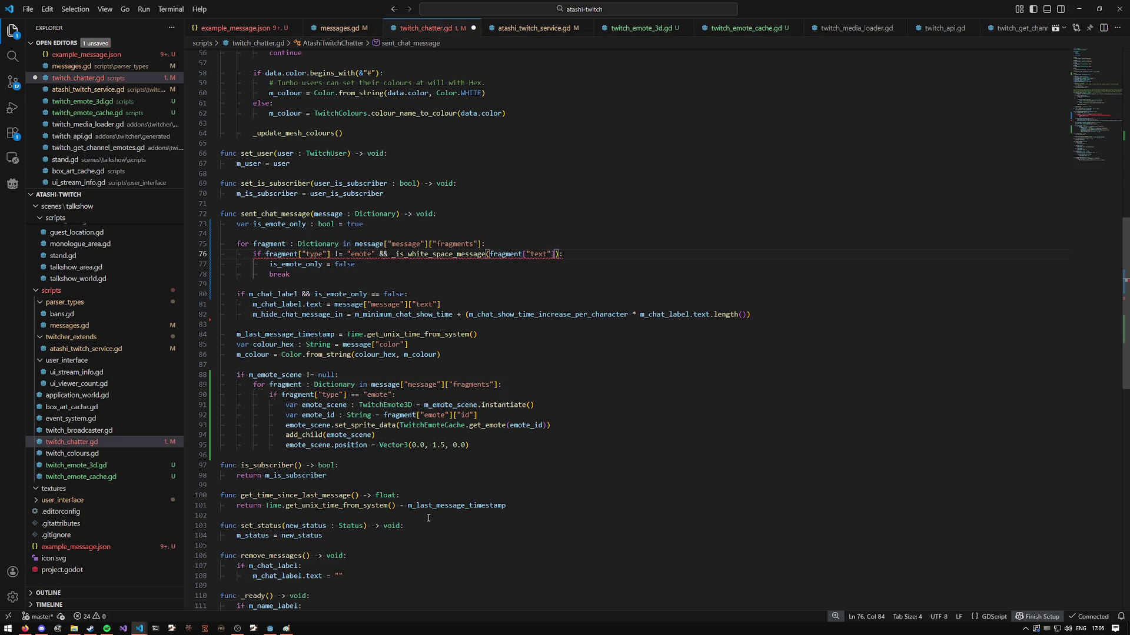
pyautogui.write(' == false')
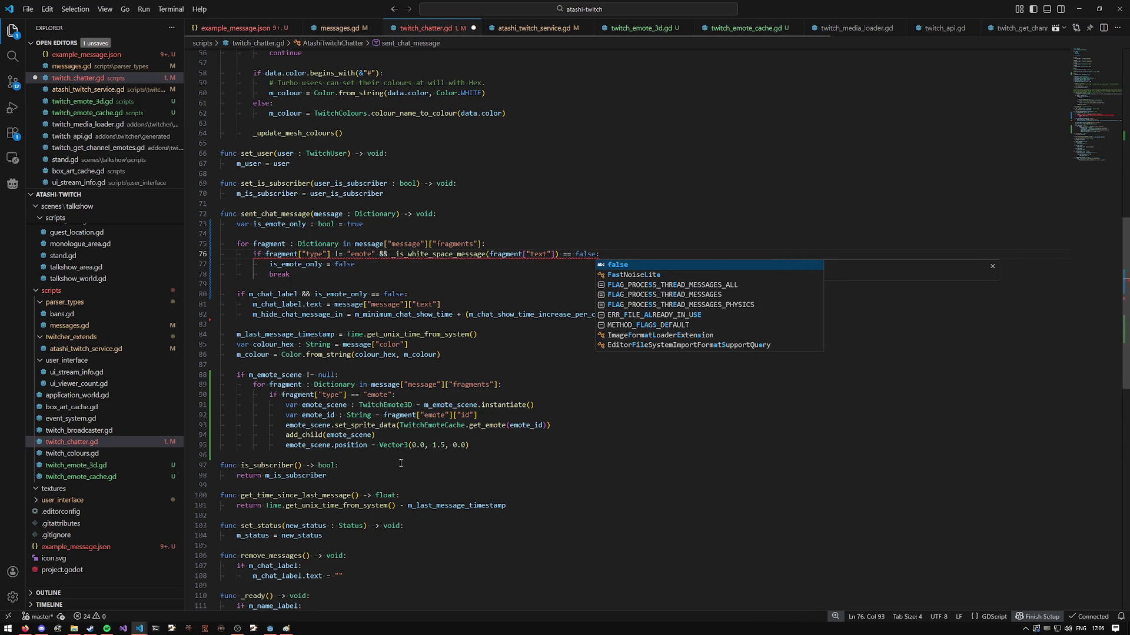
# - Begin 'func _is_whitespace_text(text : String) -> bool:' on a new line at the end of the file
pyautogui.scroll(-10, 654, 404)
pyautogui.click(653, 405)
pyautogui.press('Down')
pyautogui.press('Down')
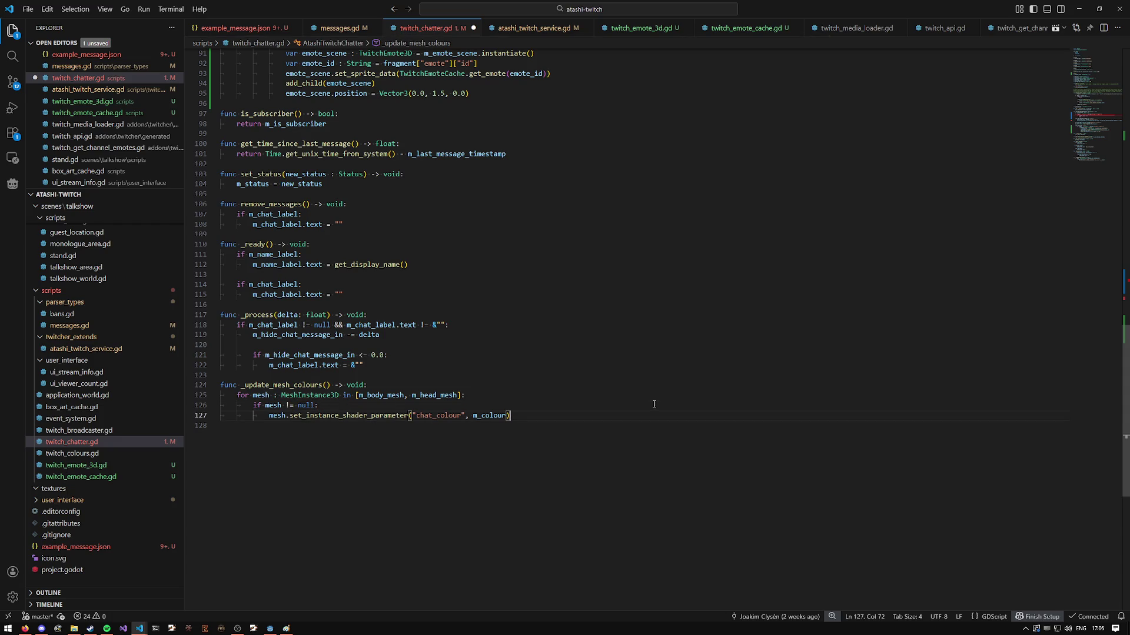
pyautogui.press('Return')
pyautogui.write('func _is_whit')
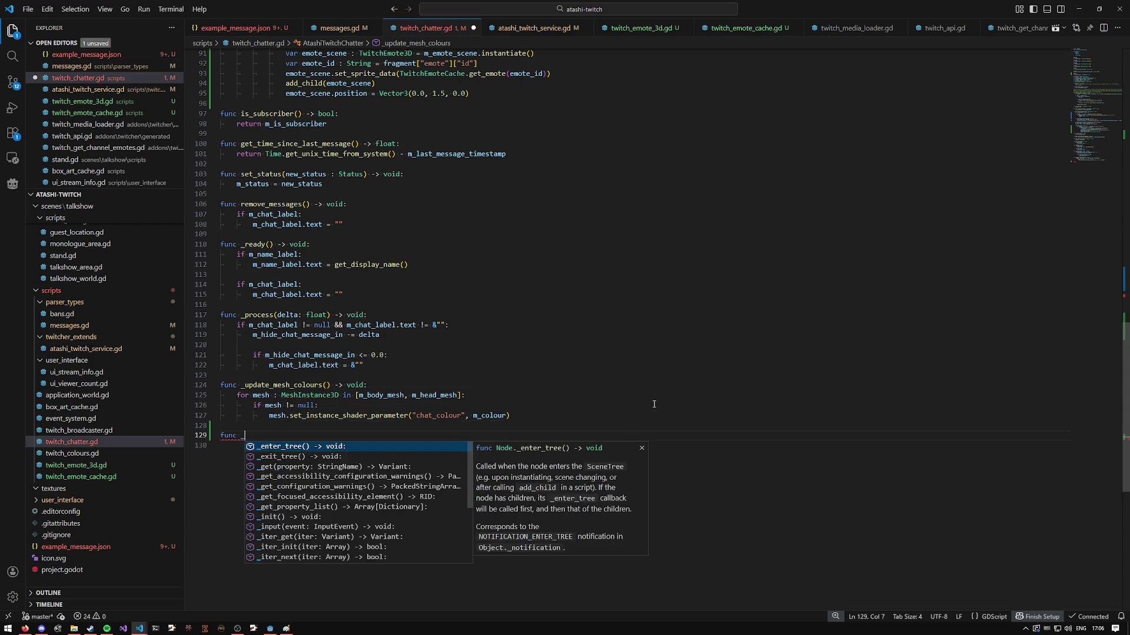
pyautogui.write('espace_text ')
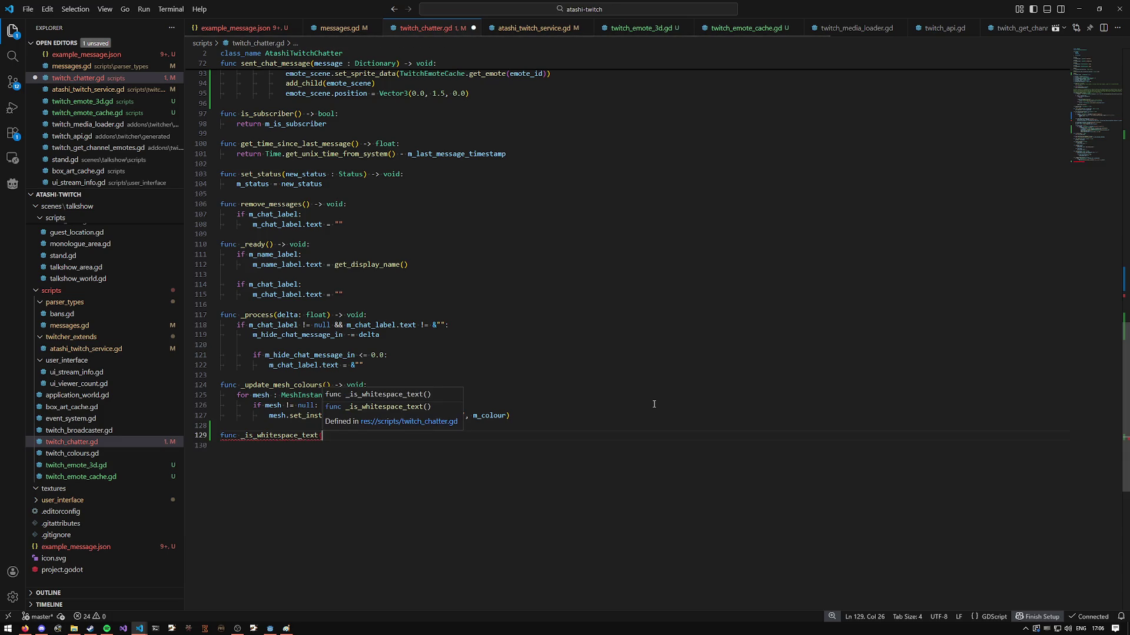
pyautogui.write('text : Stri')
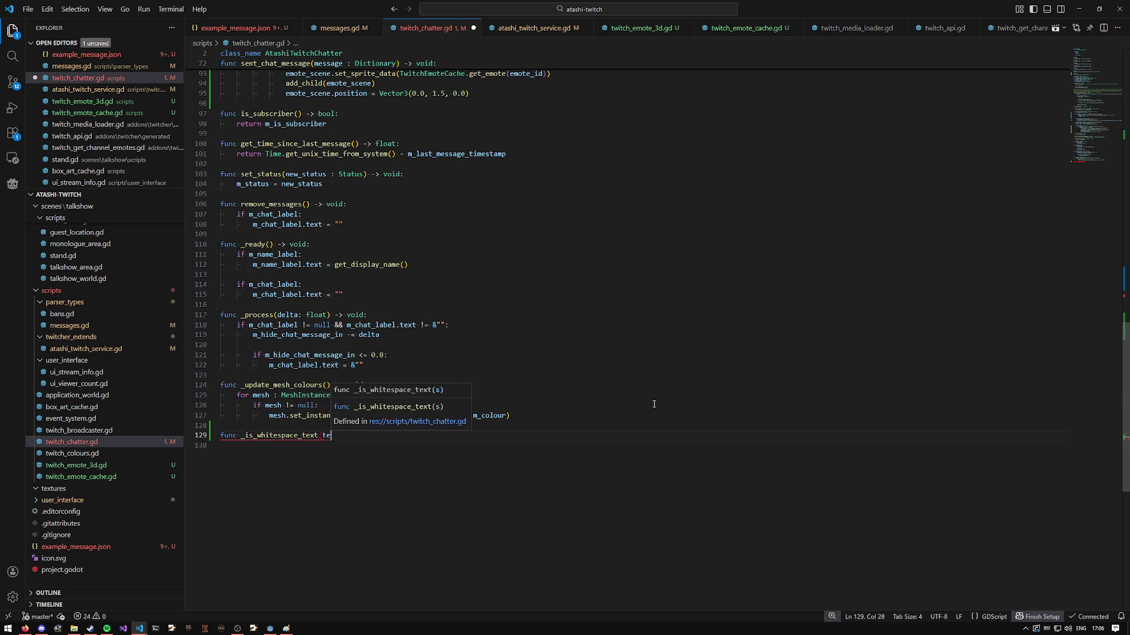
pyautogui.write('ng) -> boo')
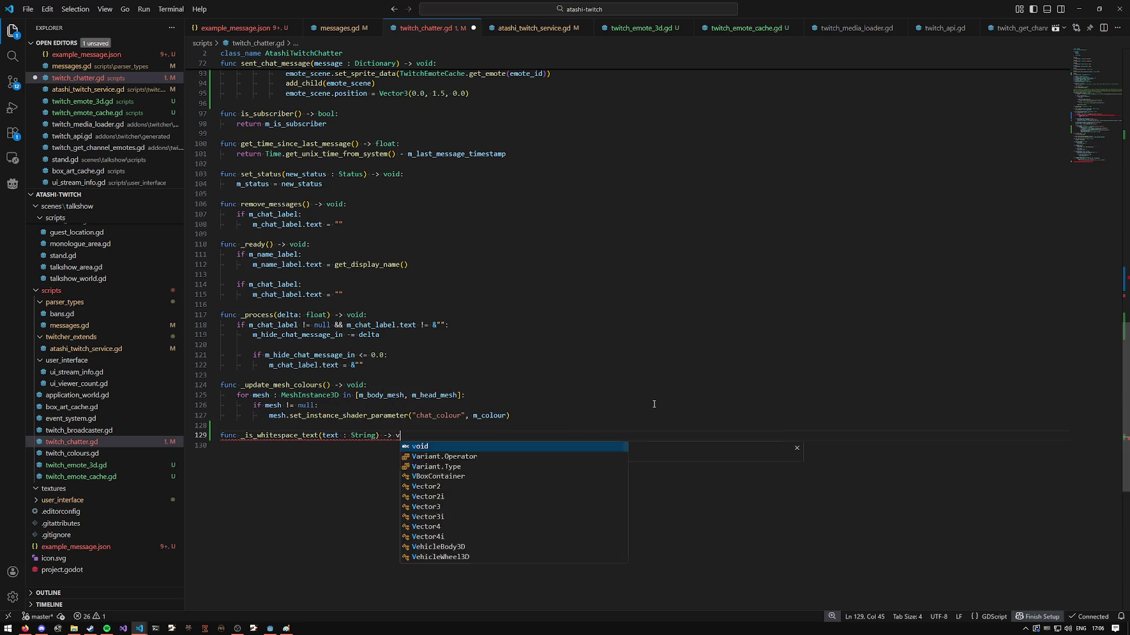
pyautogui.write('l:')
# - Start the helper body with 'if text', trying the .wh and trim completions, then clear the condition
pyautogui.press('Return')
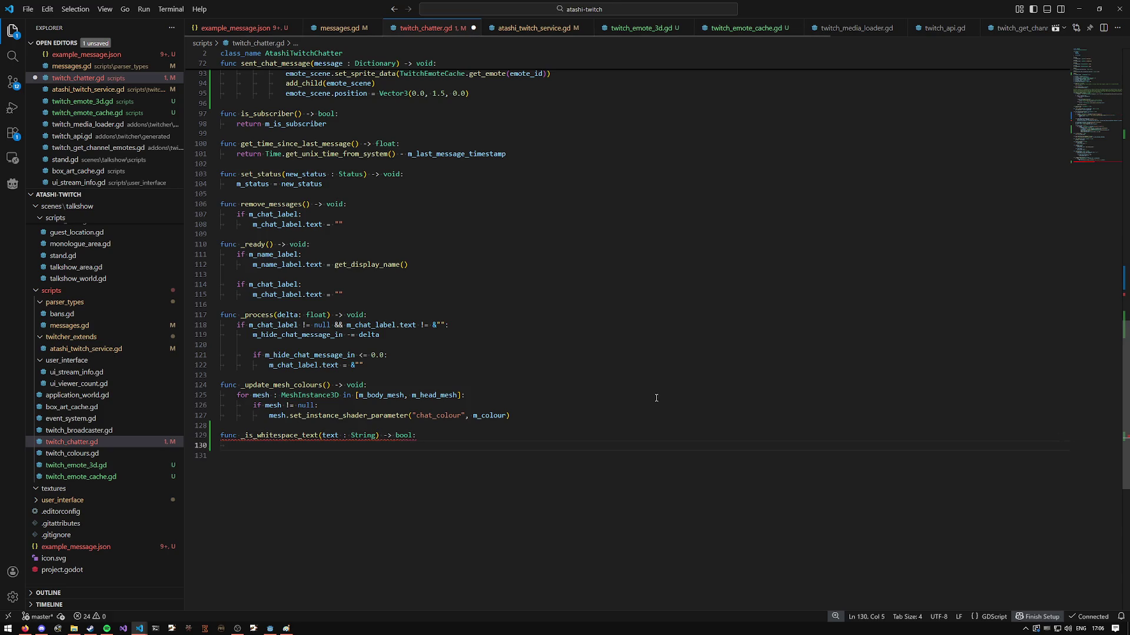
pyautogui.write('if ')
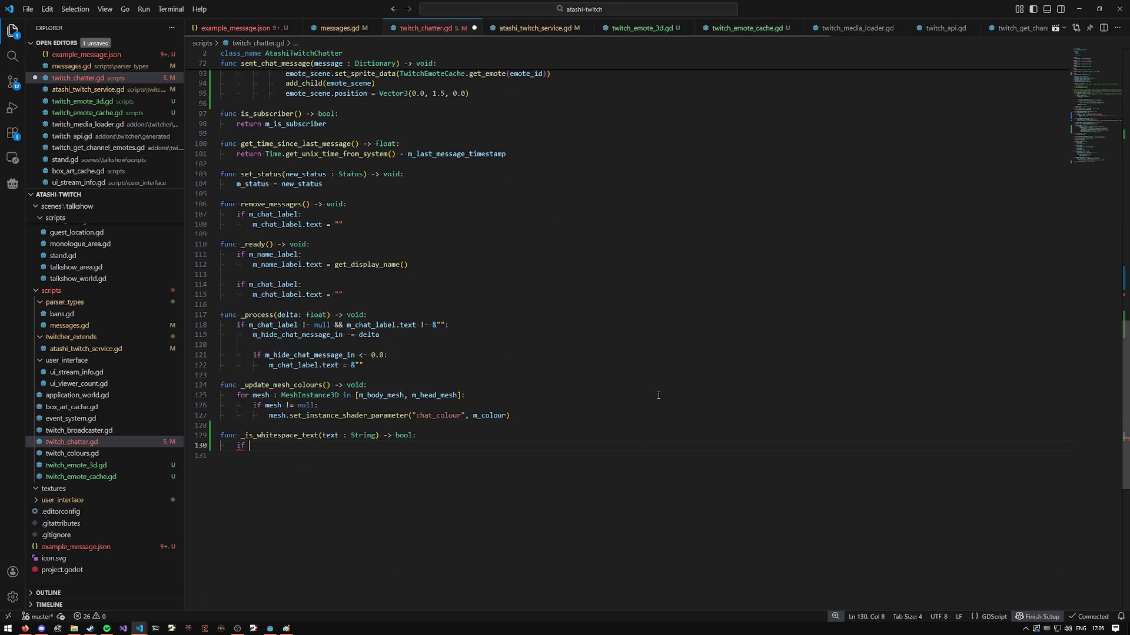
pyautogui.write('text.wh')
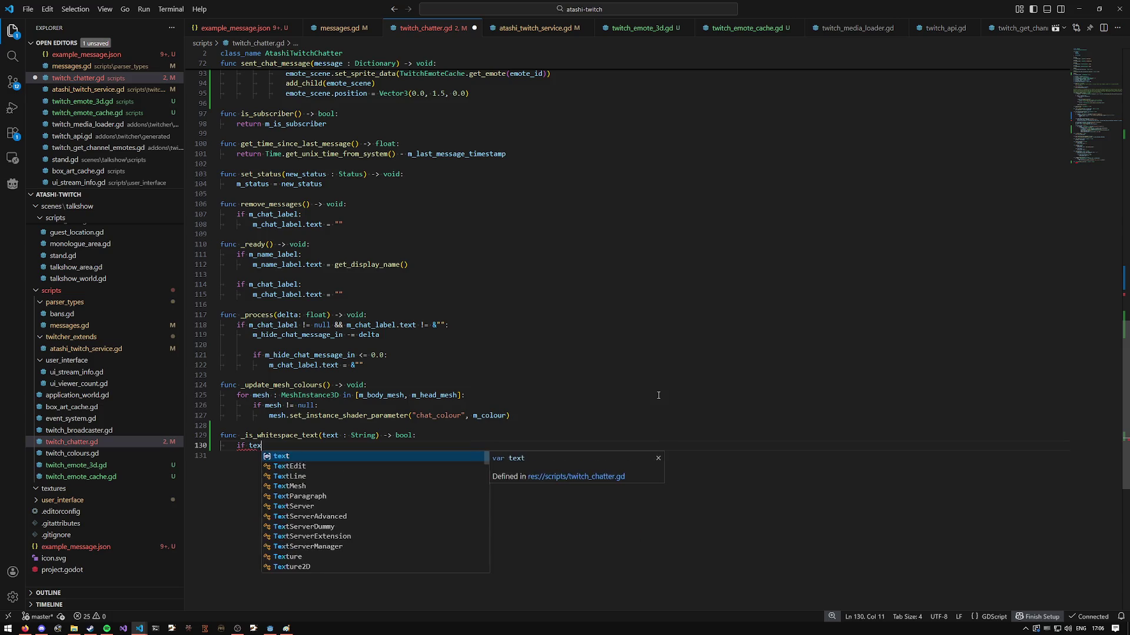
pyautogui.press('BackSpace')
pyautogui.press('BackSpace')
pyautogui.write('trim')
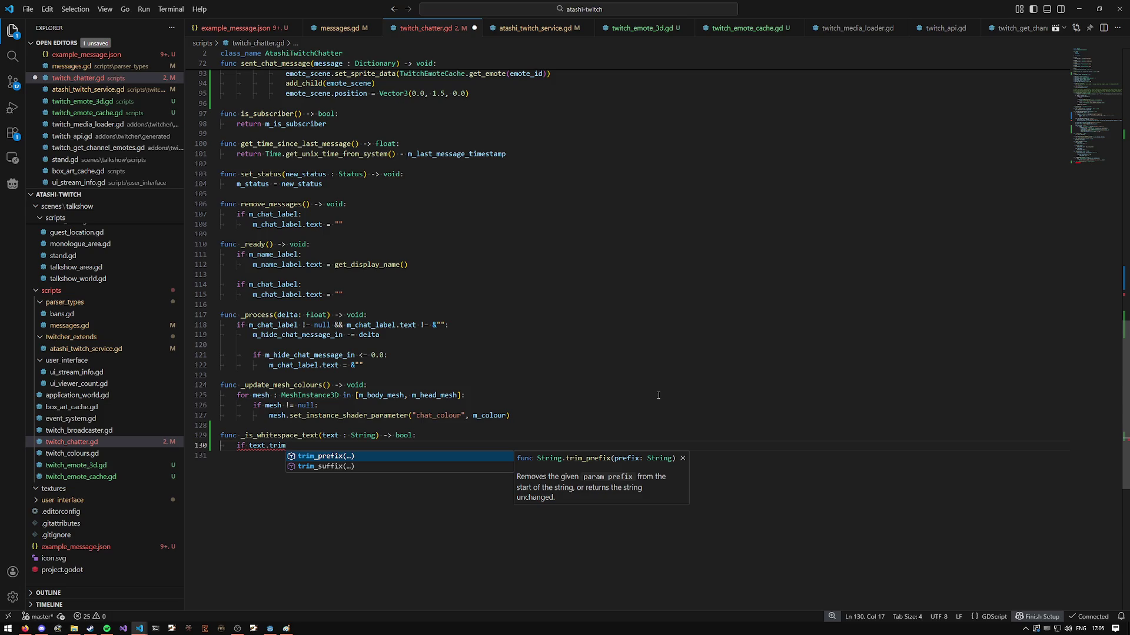
pyautogui.press('BackSpace')
pyautogui.press('BackSpace')
pyautogui.press('BackSpace')
pyautogui.write('wh')
pyautogui.press('BackSpace')
pyautogui.press('BackSpace')
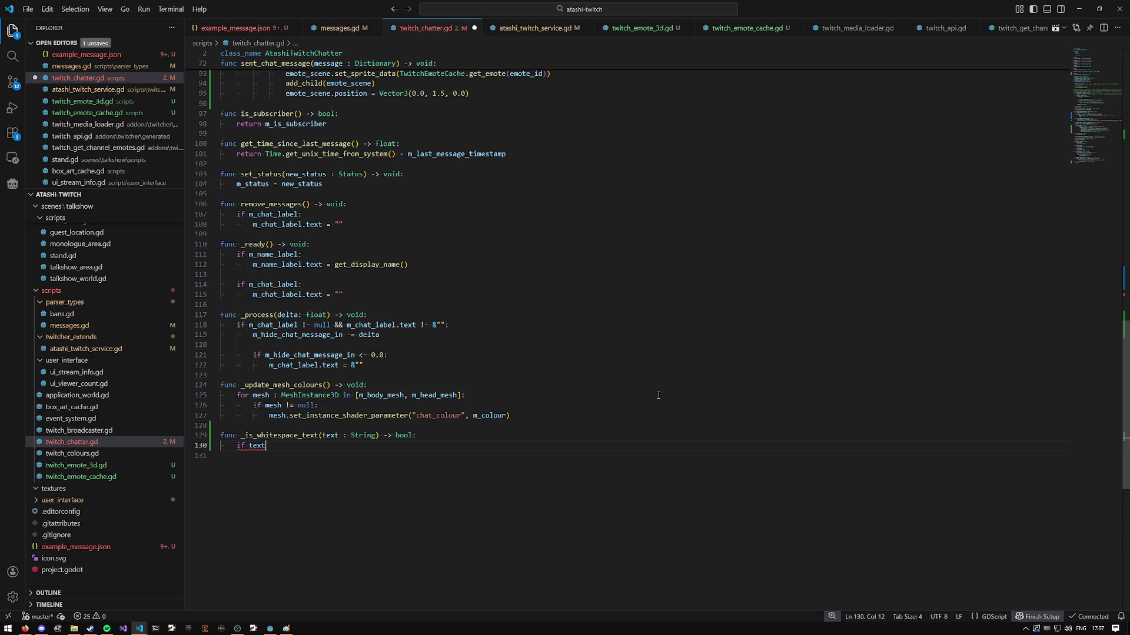
pyautogui.press('BackSpace')
pyautogui.press('BackSpace')
pyautogui.press('BackSpace')
# - Write 'for char in text.', testing then deleting the to_multibyte_char_buffer completion
pyautogui.write('for char')
pyautogui.write(' in text.char')
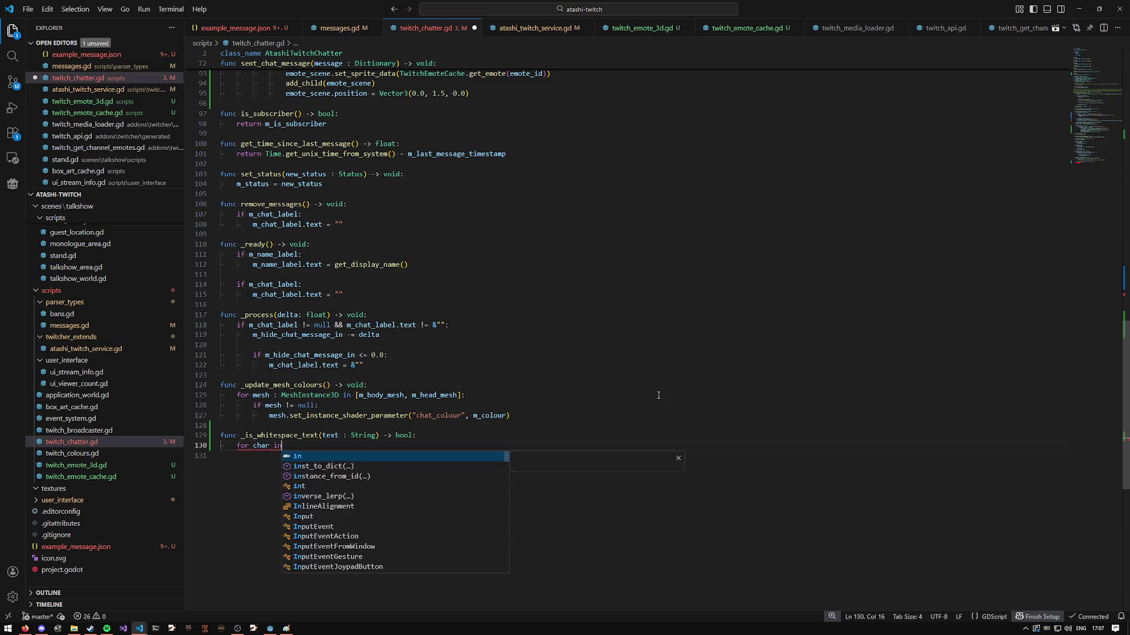
pyautogui.press('Down')
pyautogui.press('Down')
pyautogui.press('Down')
pyautogui.press('Up')
pyautogui.press('Up')
pyautogui.press('Down')
pyautogui.press('Down')
pyautogui.press('Down')
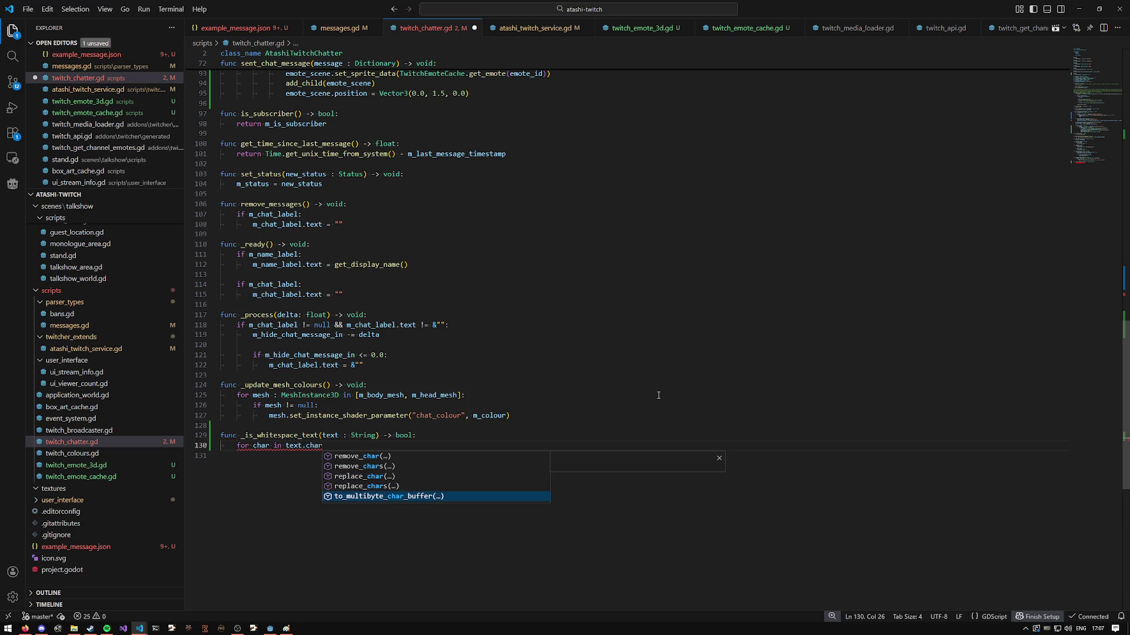
pyautogui.press('Return')
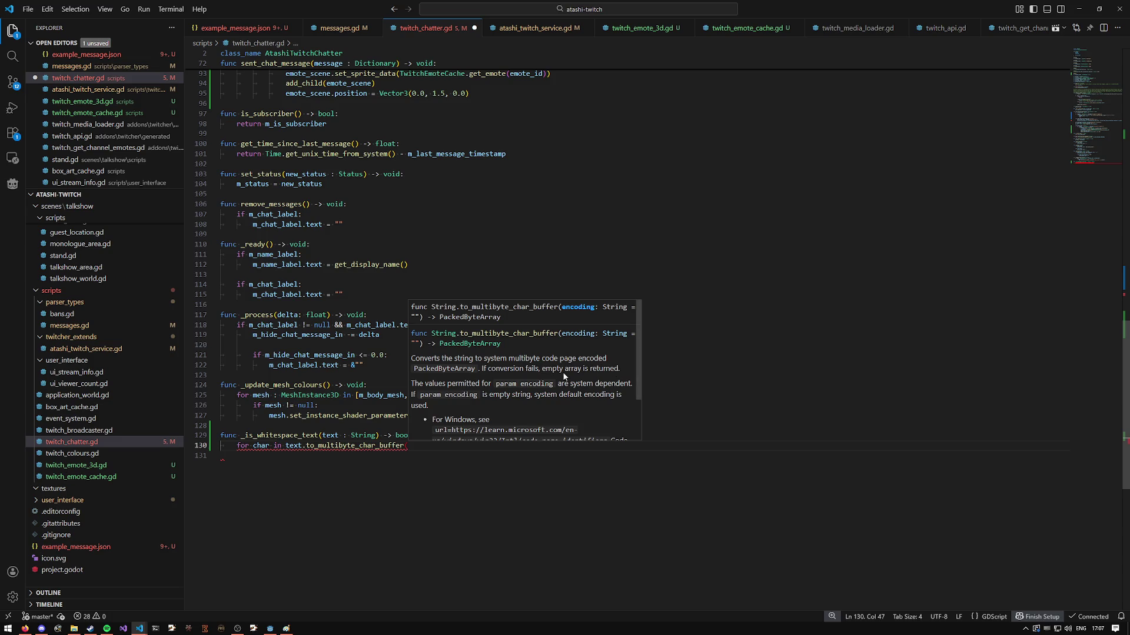
pyautogui.scroll(-1, 594, 364)
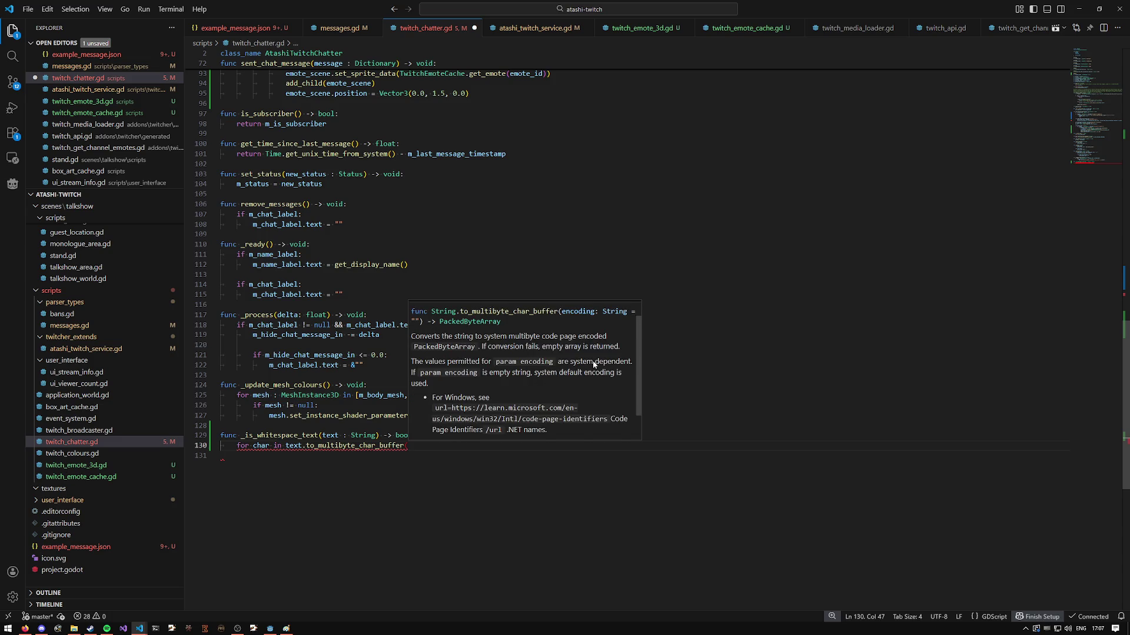
pyautogui.scroll(-1, 593, 364)
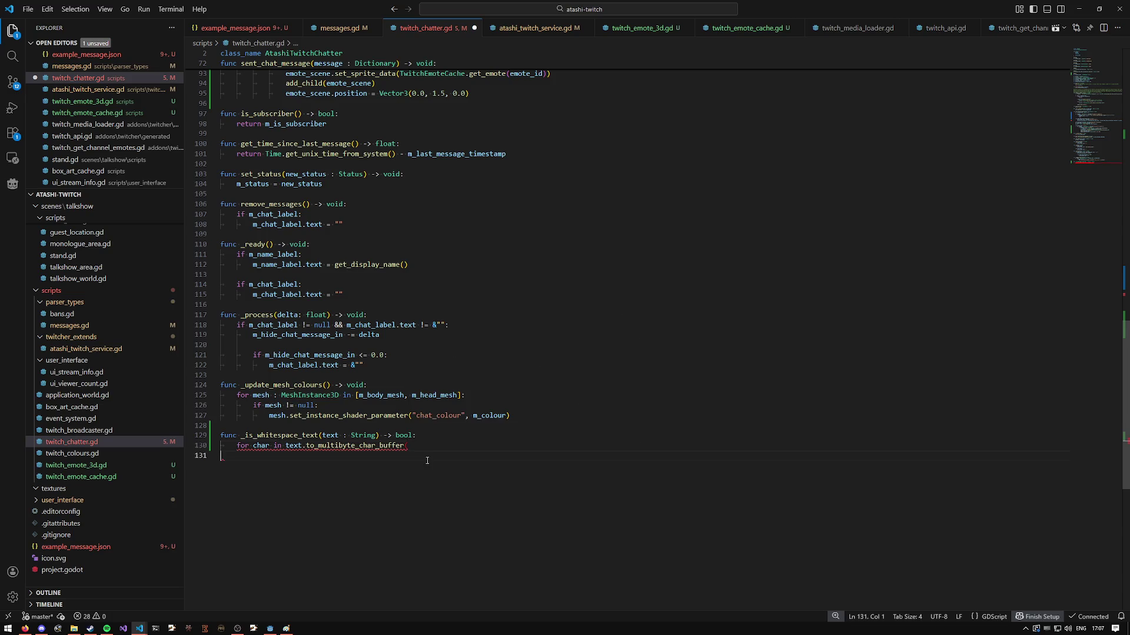
pyautogui.keyDown('shift'); pyautogui.click(297, 460); pyautogui.keyUp('shift')
pyautogui.moveTo(413, 446); pyautogui.dragTo(305, 445)
pyautogui.press('BackSpace')
# - Browse the string completions to chr and type 'chr' into the loop header
pyautogui.hotkey('ctrl', 'space')
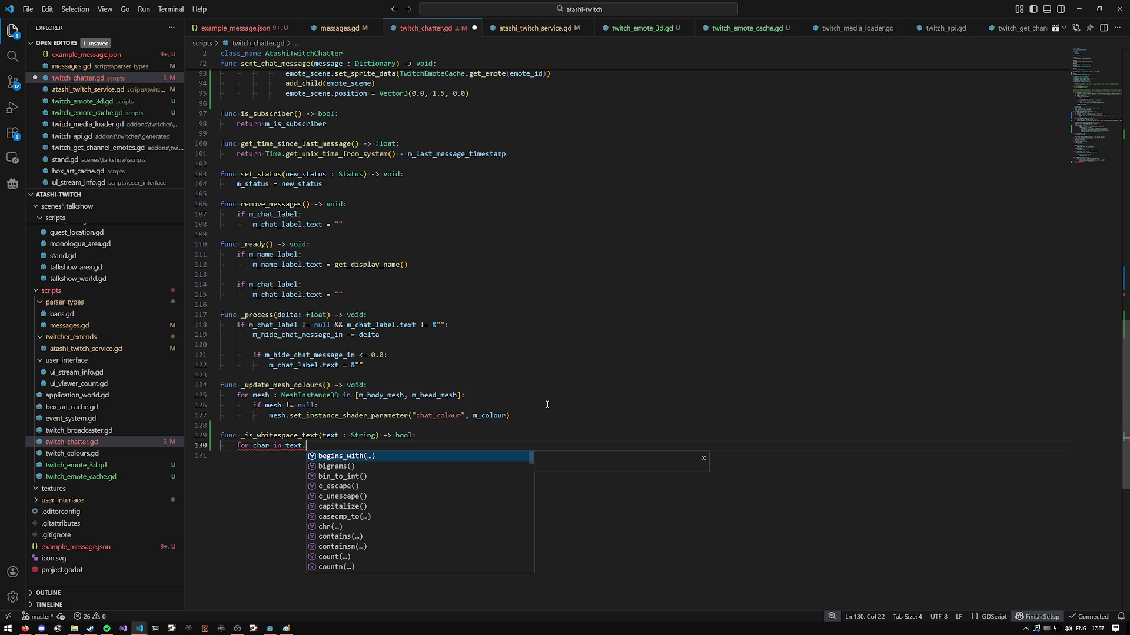
pyautogui.press('Down')
pyautogui.press('Down')
pyautogui.press('Down')
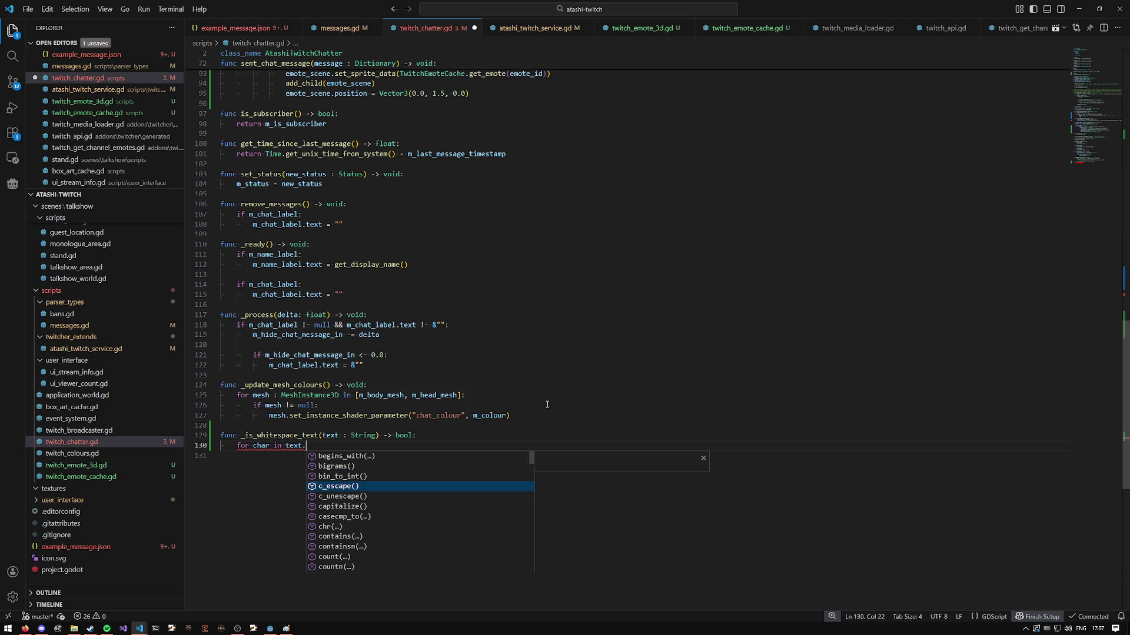
pyautogui.press('Down')
pyautogui.press('Down')
pyautogui.press('Down')
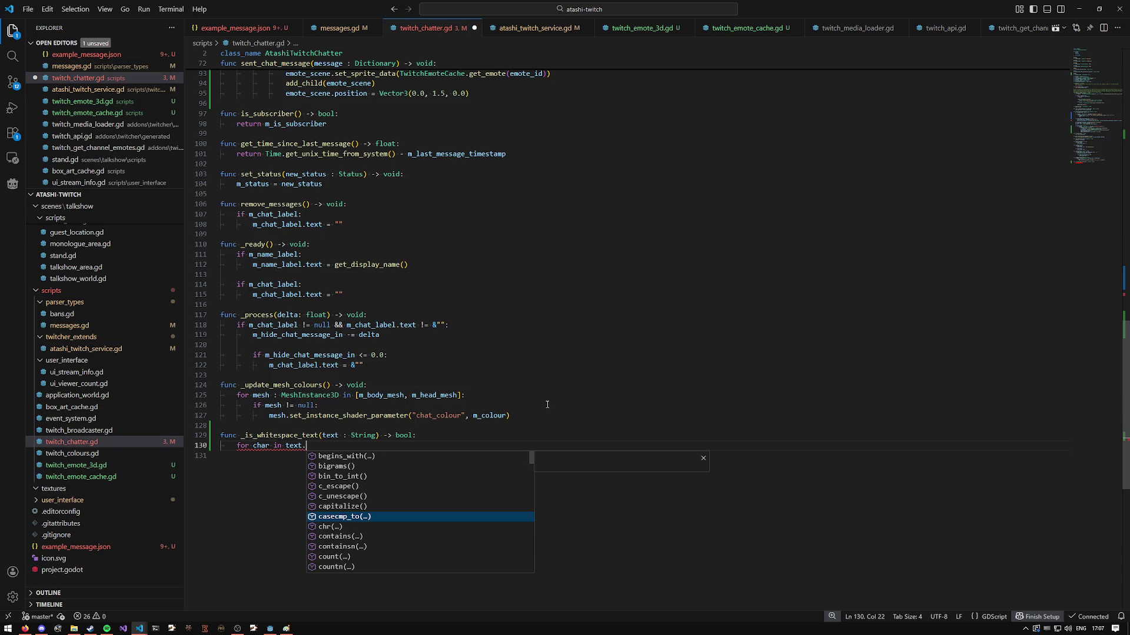
pyautogui.press('Escape')
pyautogui.press('Return')
pyautogui.press('BackSpace')
pyautogui.press('BackSpace')
pyautogui.write('ch')
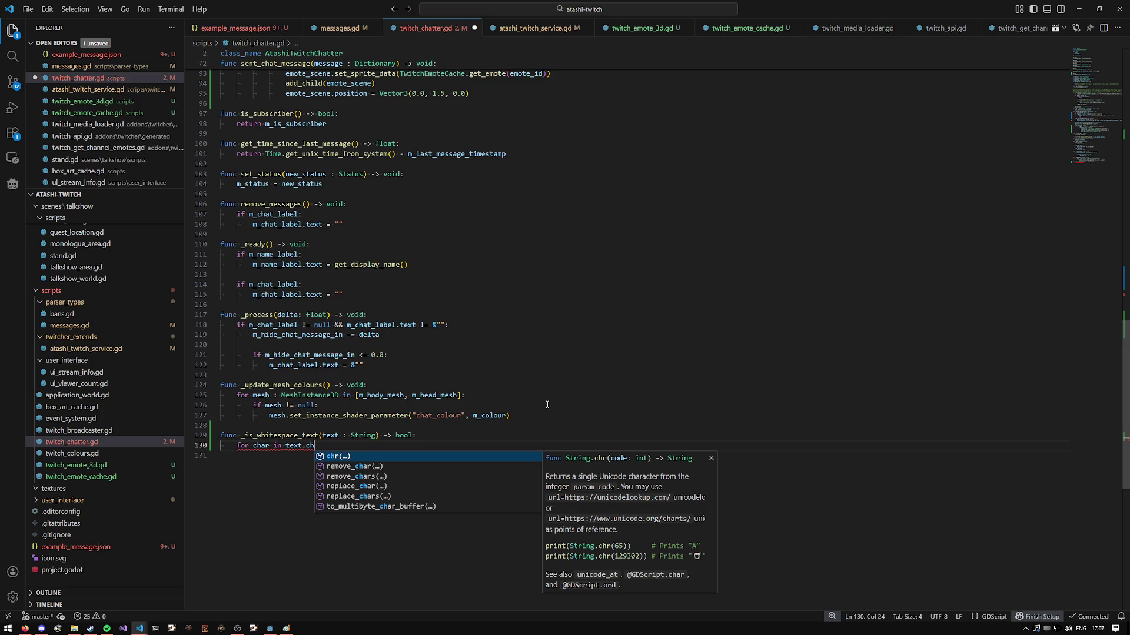
pyautogui.write('r')
# - Rewrite the loop header as 'for index : int in range'
pyautogui.press('Home')
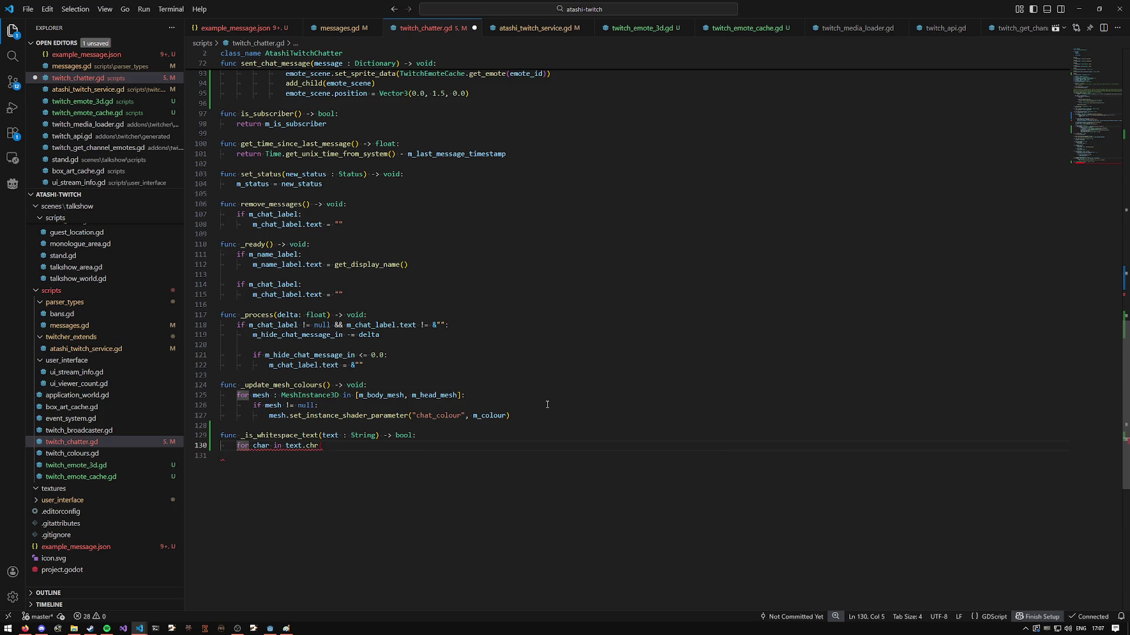
pyautogui.press('End')
pyautogui.hotkey('ctrl', 'shift', 'Left')
pyautogui.hotkey('ctrl', 'shift', 'Left')
pyautogui.hotkey('ctrl', 'shift', 'Left')
pyautogui.hotkey('ctrl', 'shift', 'Right')
pyautogui.press('BackSpace')
pyautogui.hotkey('ctrl', 'BackSpace')
pyautogui.hotkey('ctrl', 'BackSpace')
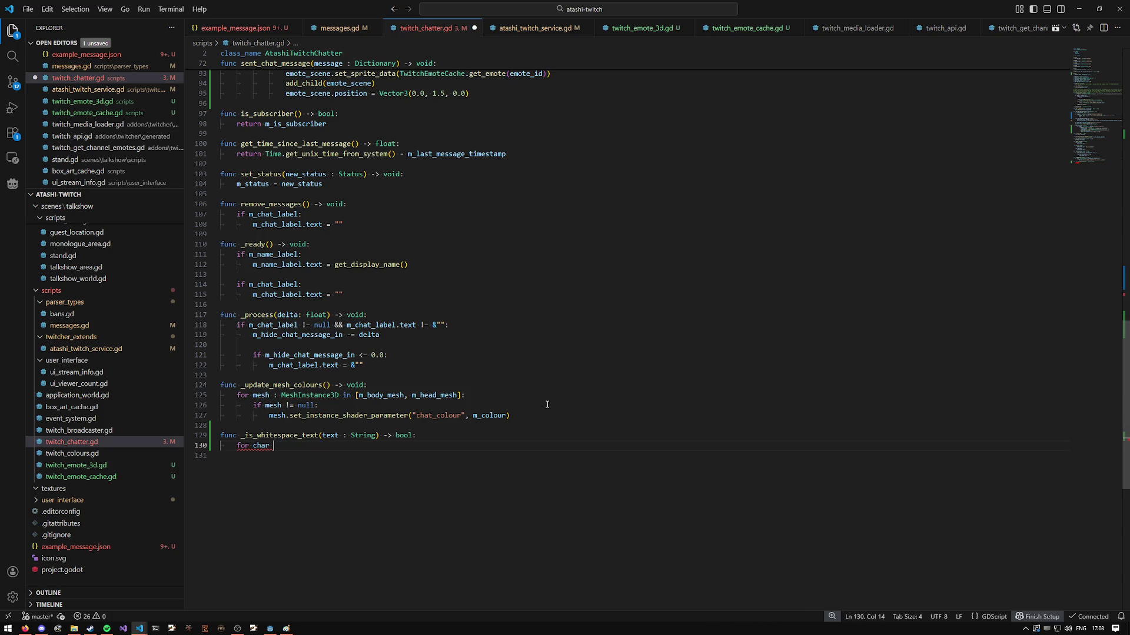
pyautogui.write('index : int ')
pyautogui.write('in ')
pyautogui.write('range')
# - Complete the loop range over text.length() - 1 and add an if text.chr(index) != " " check
pyautogui.press('BackSpace')
pyautogui.write('(text.length())')
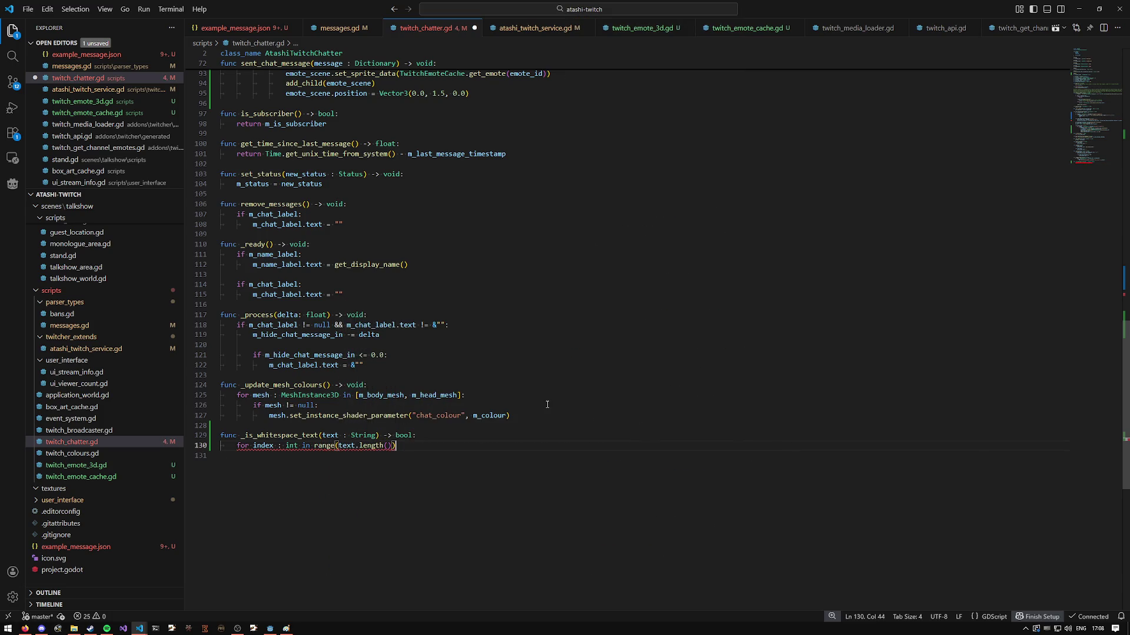
pyautogui.press('Return')
pyautogui.write('text.chr(')
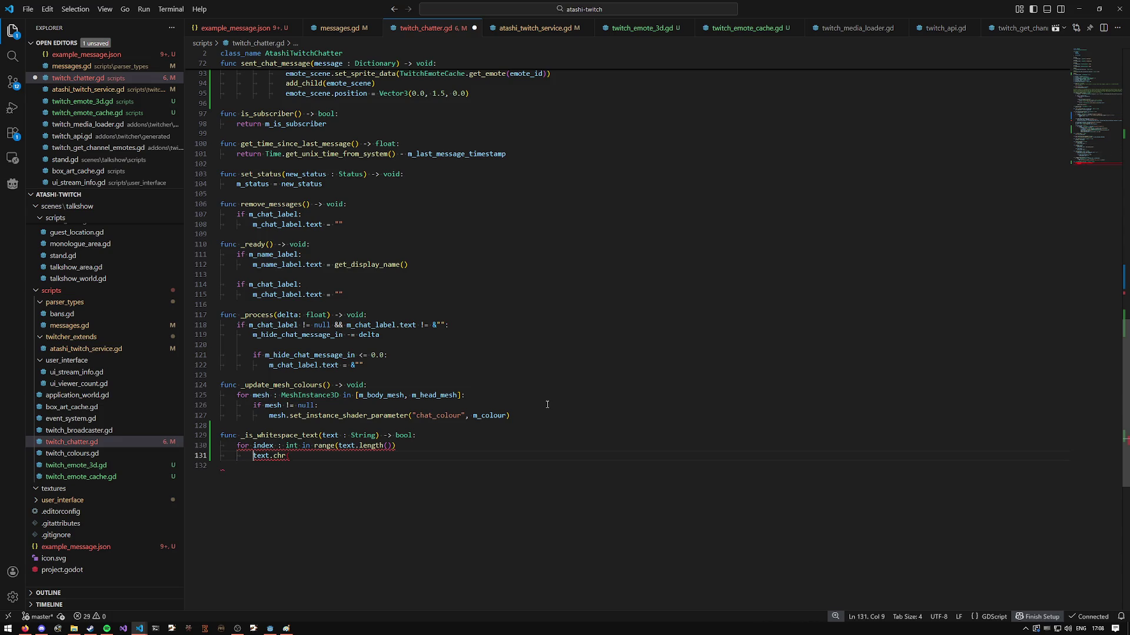
pyautogui.write(' -')
pyautogui.write(' 1):')
pyautogui.press('Down')
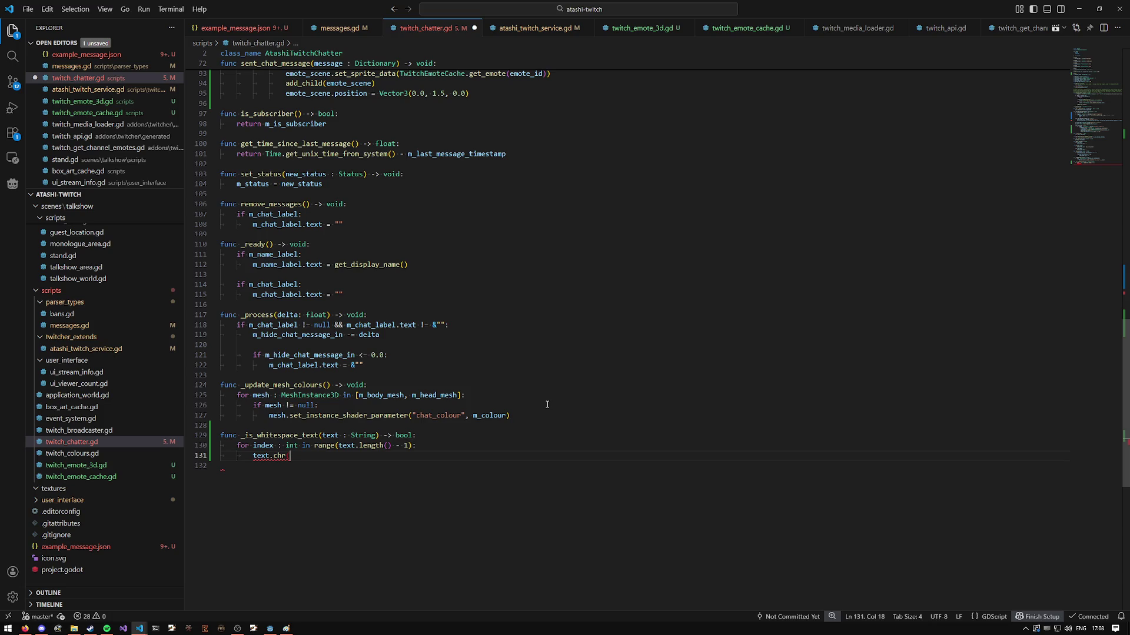
pyautogui.write('index)')
pyautogui.press('Home')
pyautogui.write('if')
pyautogui.press('End')
pyautogui.write('!= "')
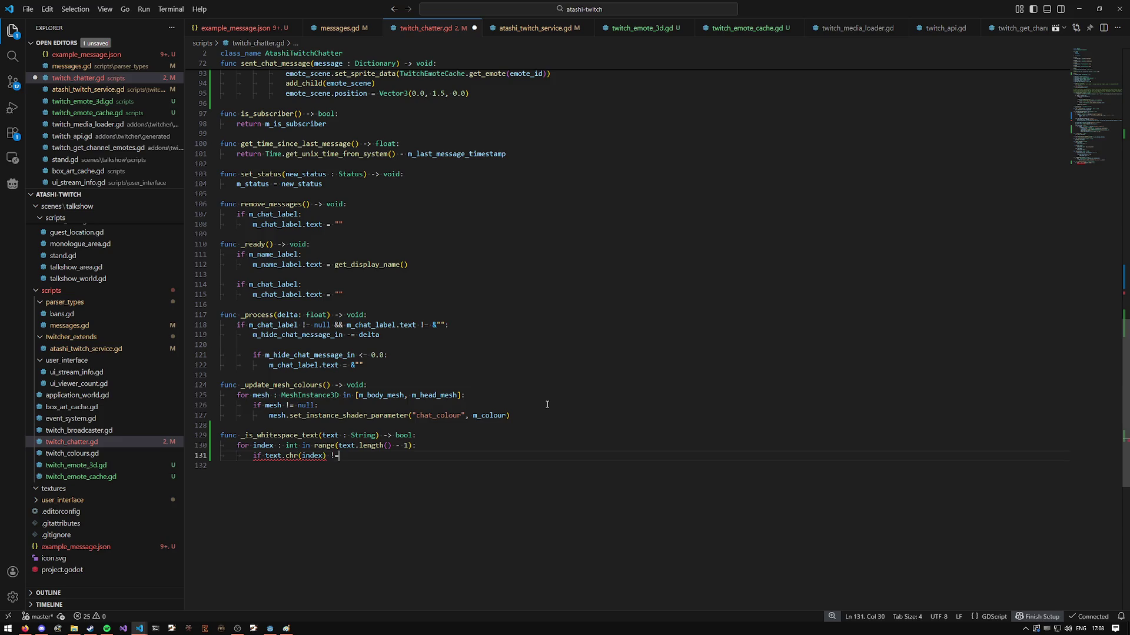
pyautogui.write('&')
pyautogui.press('BackSpace')
pyautogui.press('BackSpace')
pyautogui.write('&" ":')
# - Return false inside the if and return true after the for loop
pyautogui.press('Return')
pyautogui.write('return ')
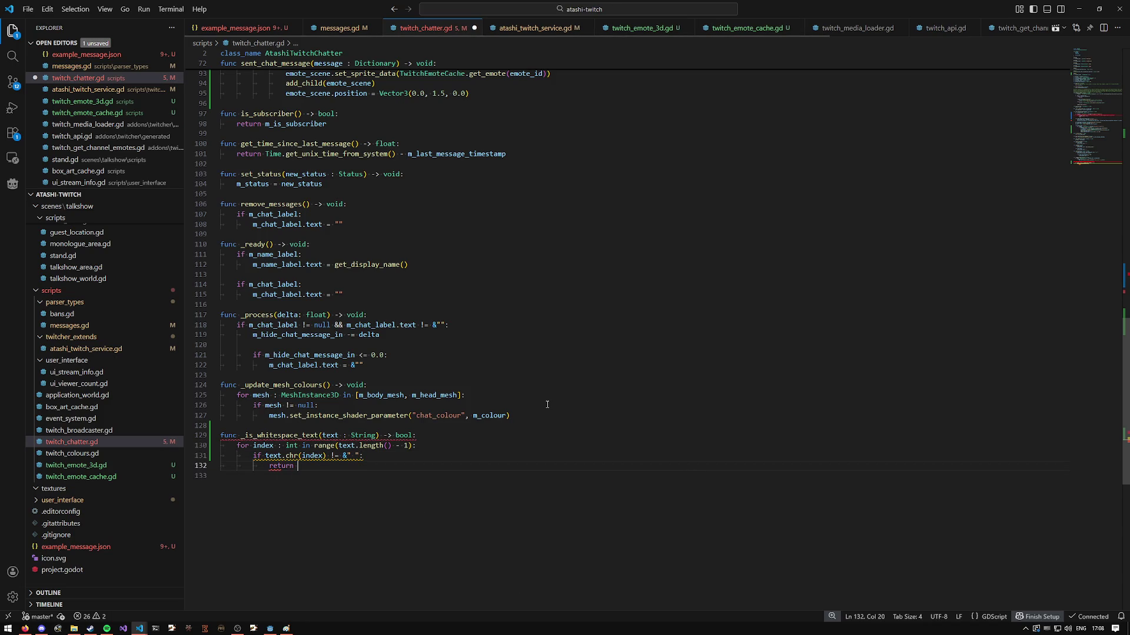
pyautogui.write('false')
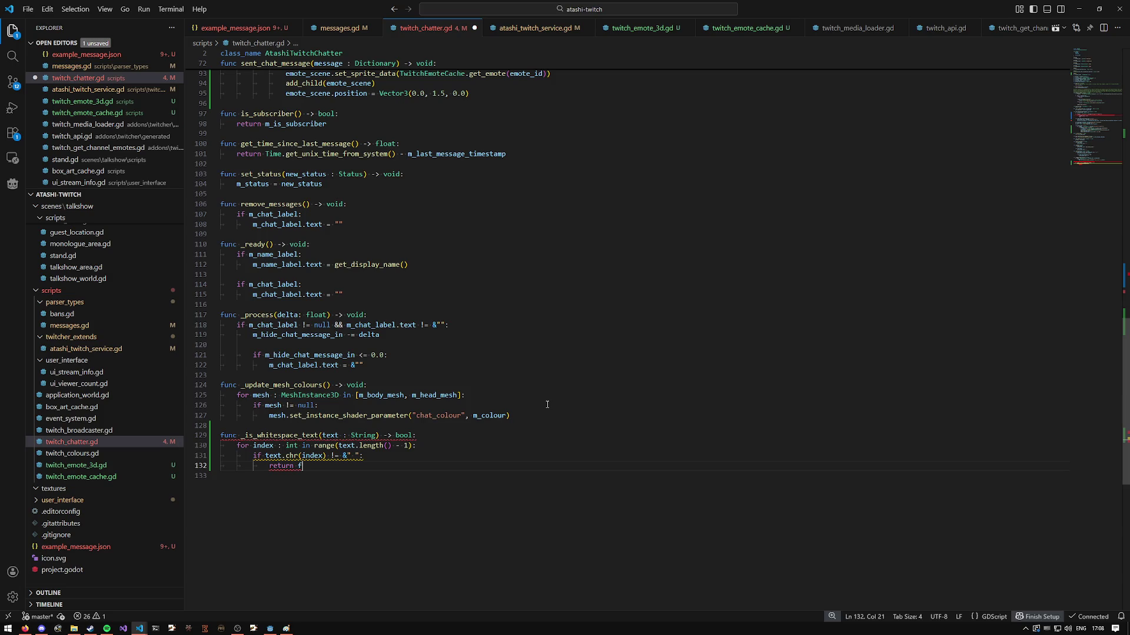
pyautogui.press('Return')
pyautogui.press('Return')
pyautogui.press('Return')
pyautogui.press('BackSpace')
pyautogui.press('BackSpace')
pyautogui.write('return tr')
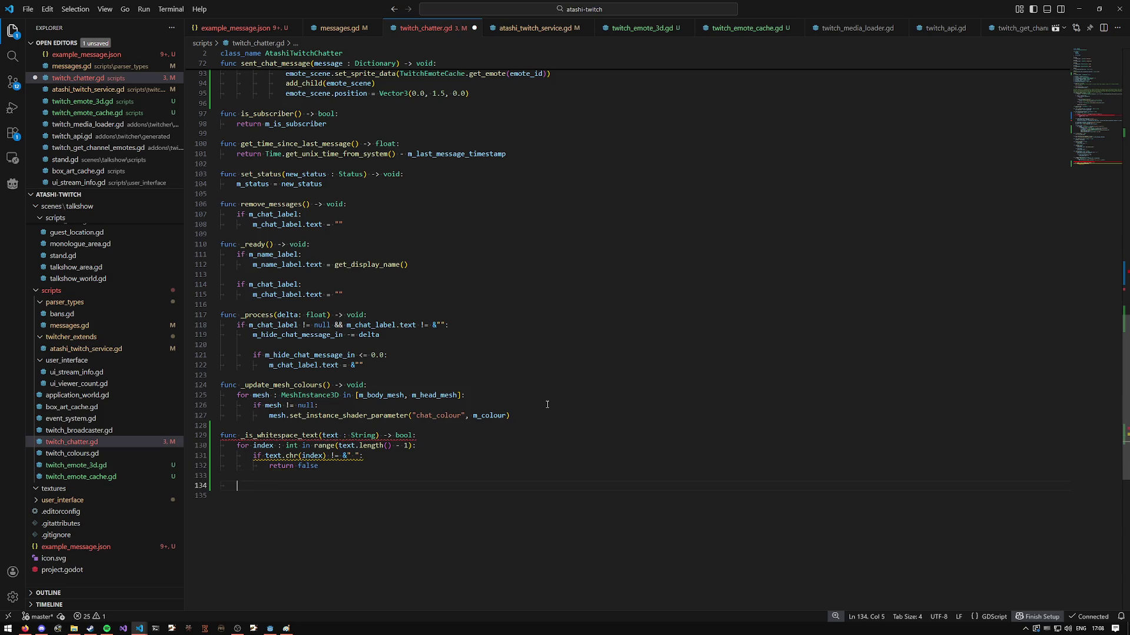
pyautogui.write('ue')
pyautogui.click(691, 511)
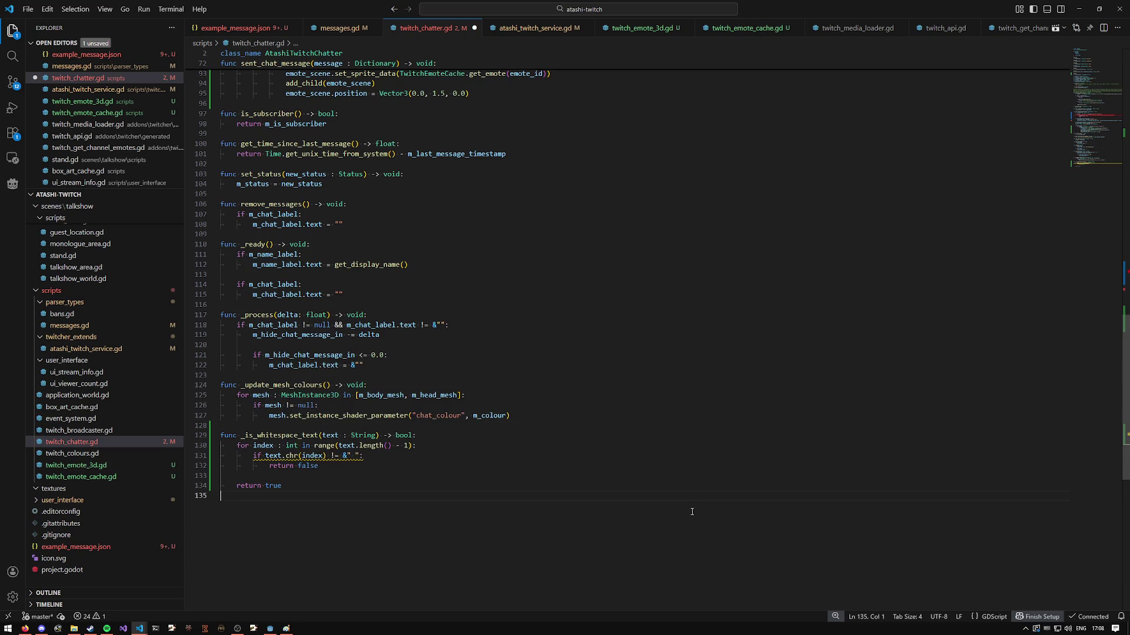
pyautogui.moveTo(293, 457)
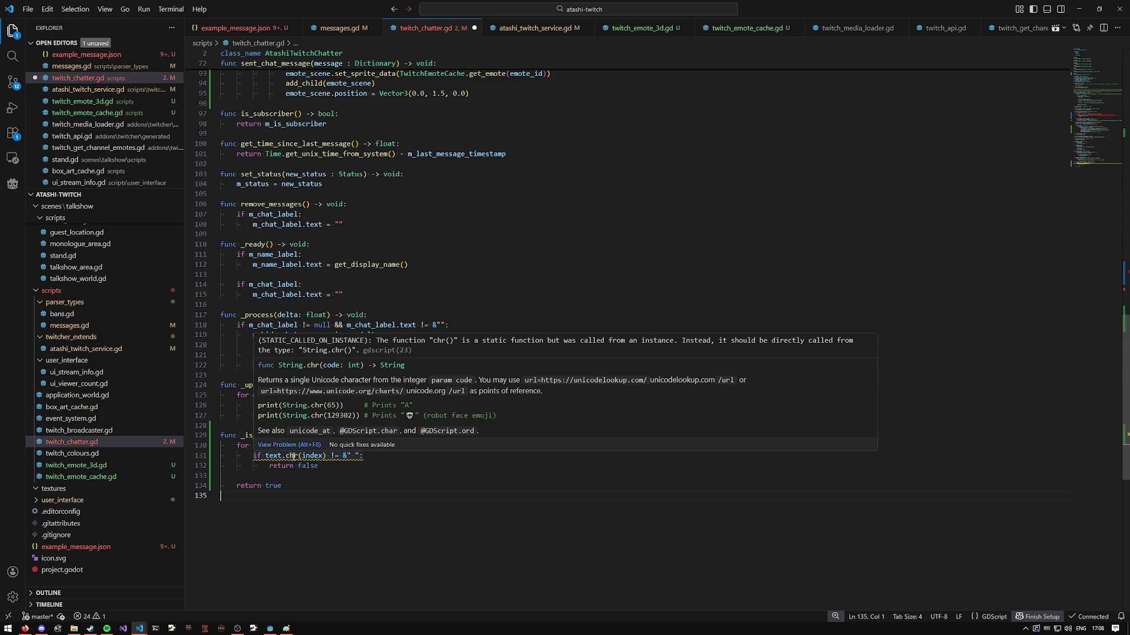
# - Replace the chr(index) call on line 131 with text[index] != " " and save twitch_chatter.gd
pyautogui.click(293, 457)
pyautogui.hotkey('shift', 'End')
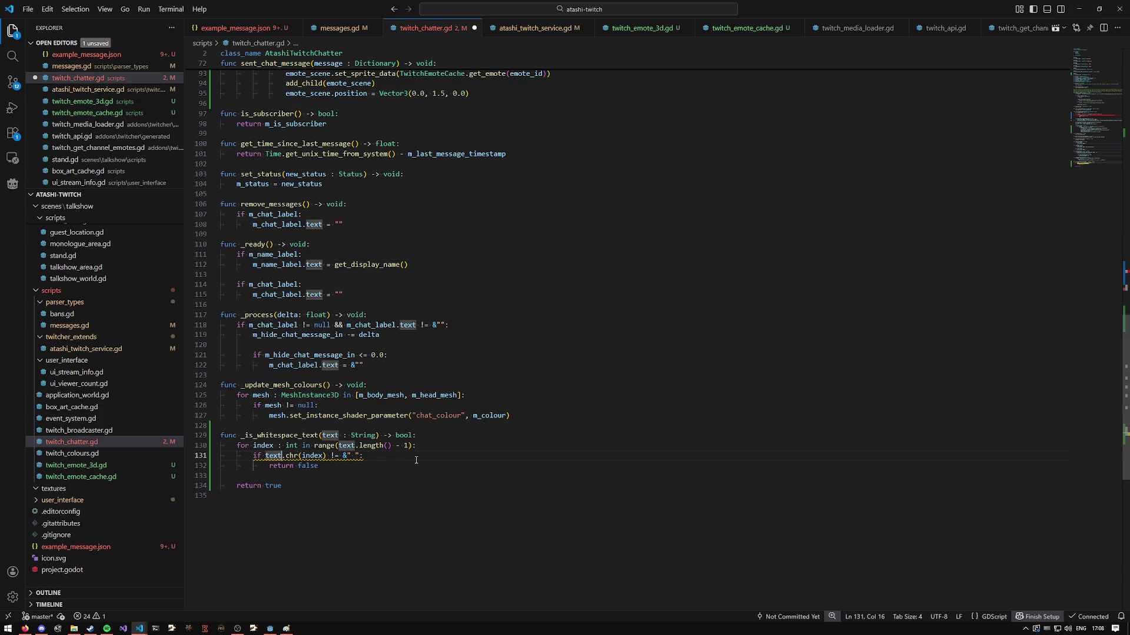
pyautogui.press('Delete')
pyautogui.hotkey('ctrl', 'space')
pyautogui.press('Escape')
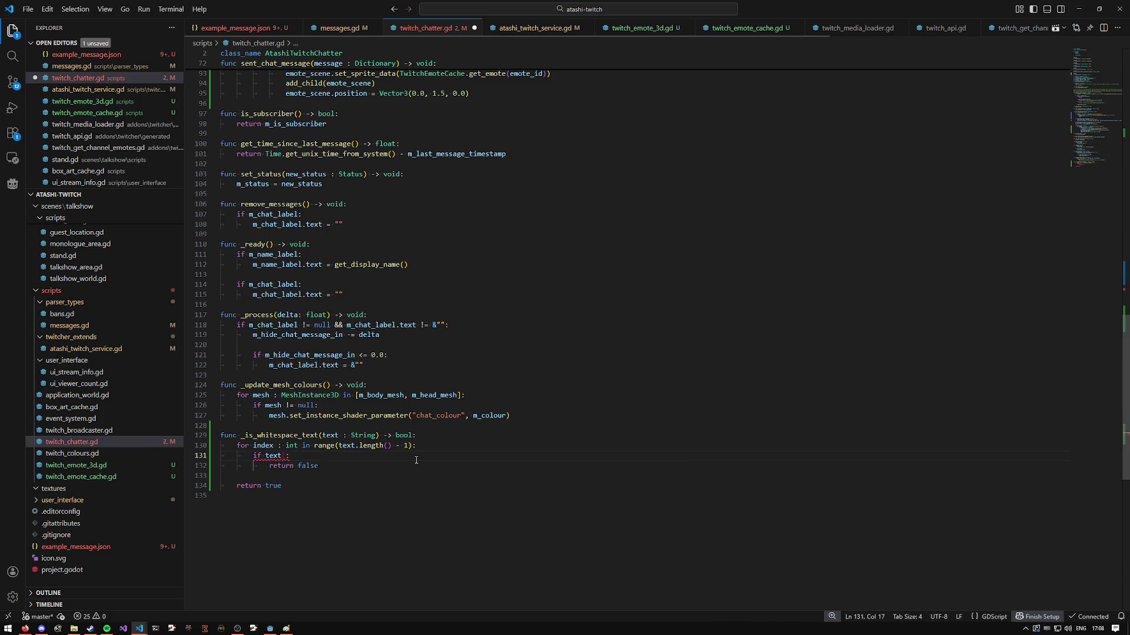
pyautogui.write('ind')
pyautogui.press('Tab')
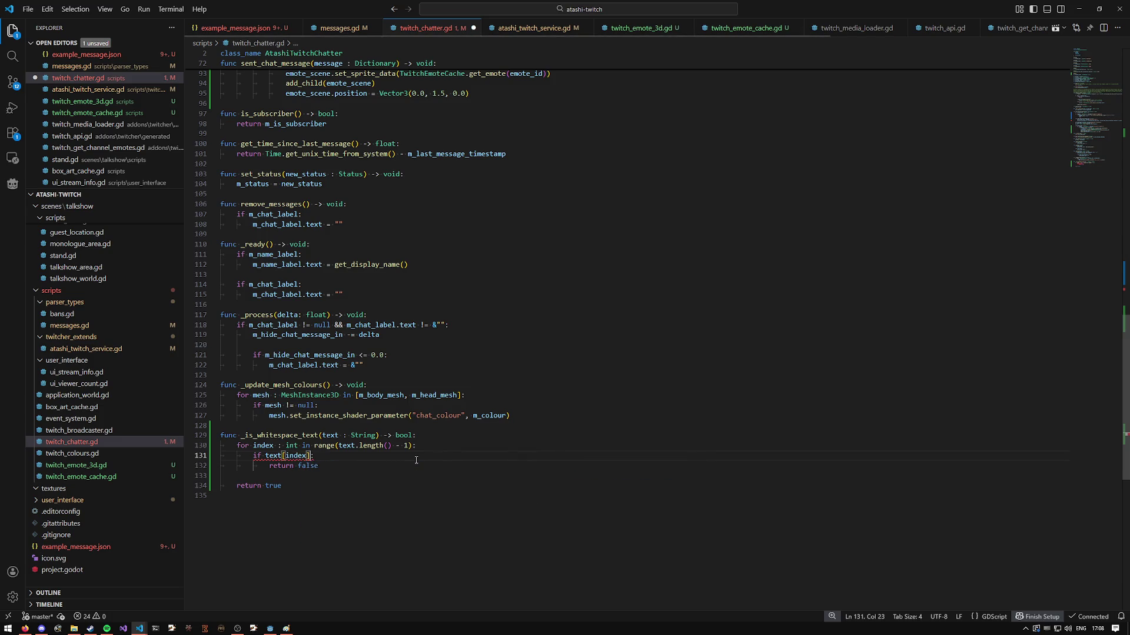
pyautogui.hotkey('ctrl', 'Left')
pyautogui.press('BackSpace')
pyautogui.write('[')
pyautogui.press('End')
pyautogui.write('] ')
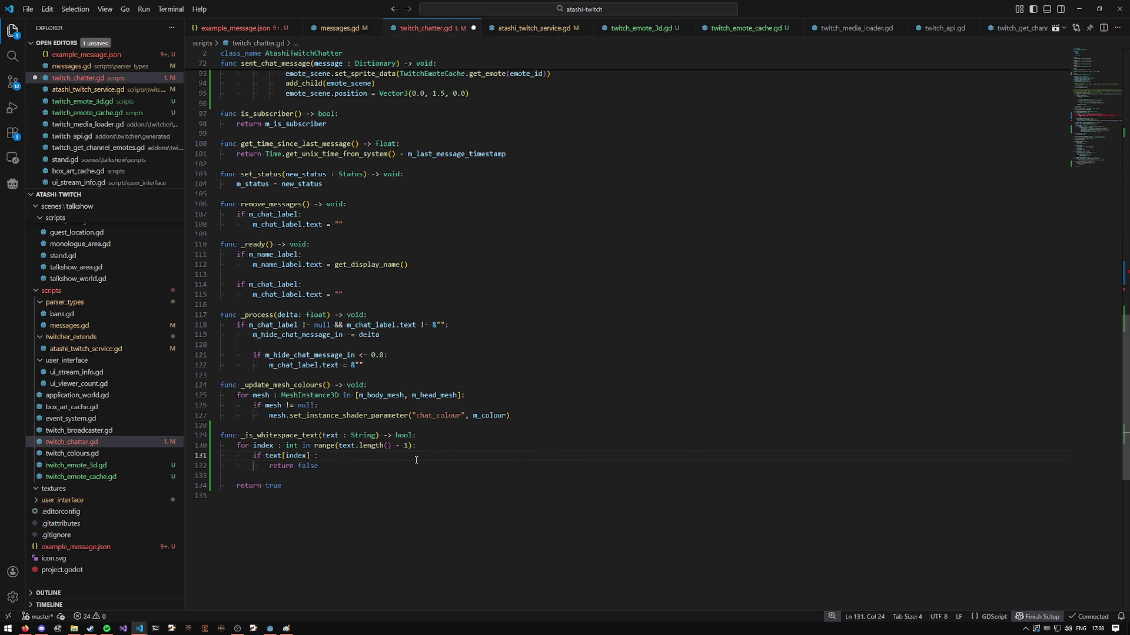
pyautogui.write('!= " "')
pyautogui.hotkey('ctrl', 's')
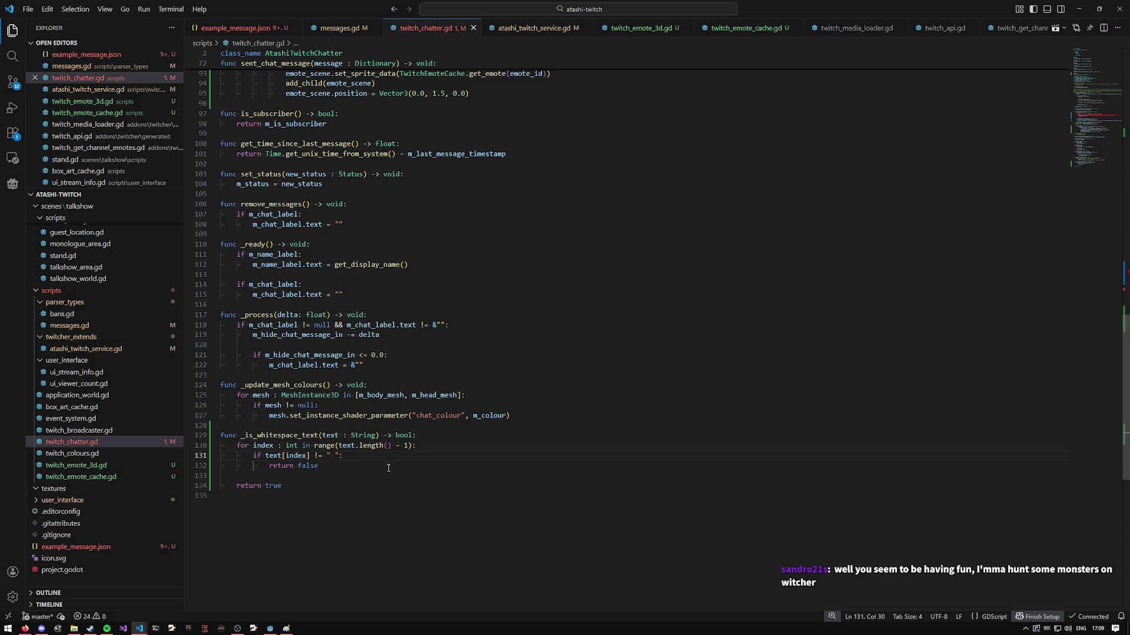
pyautogui.press('Down')
# - Replace the old _is_white_space_message call in the emote-only check with _is_whitespace_text
pyautogui.scroll(10, 394, 471)
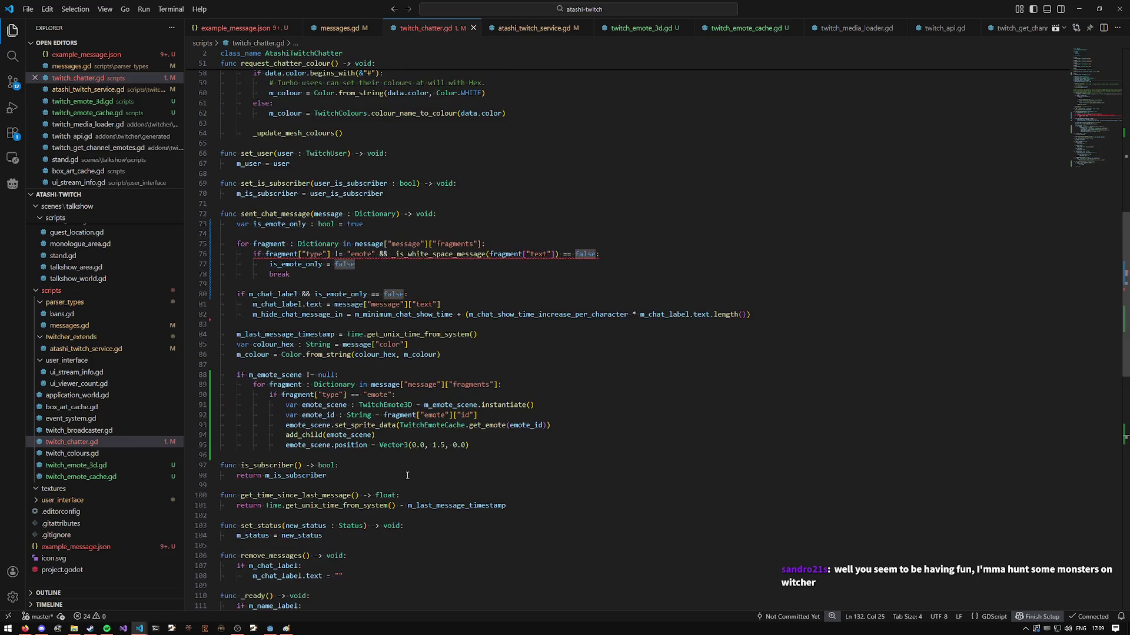
pyautogui.click(559, 265)
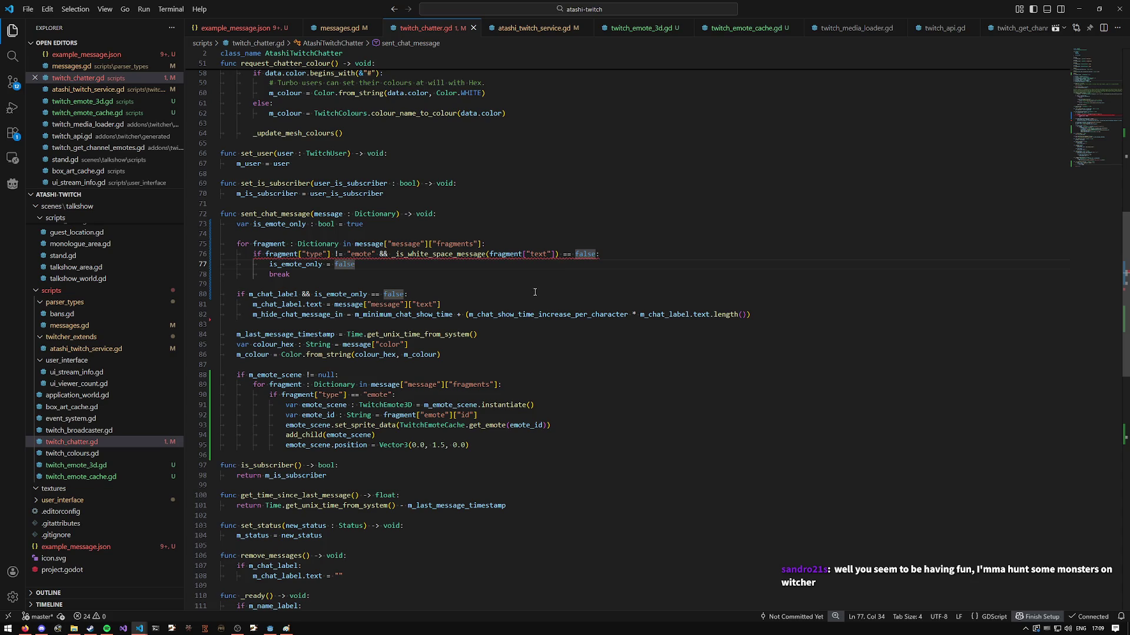
pyautogui.moveTo(491, 257)
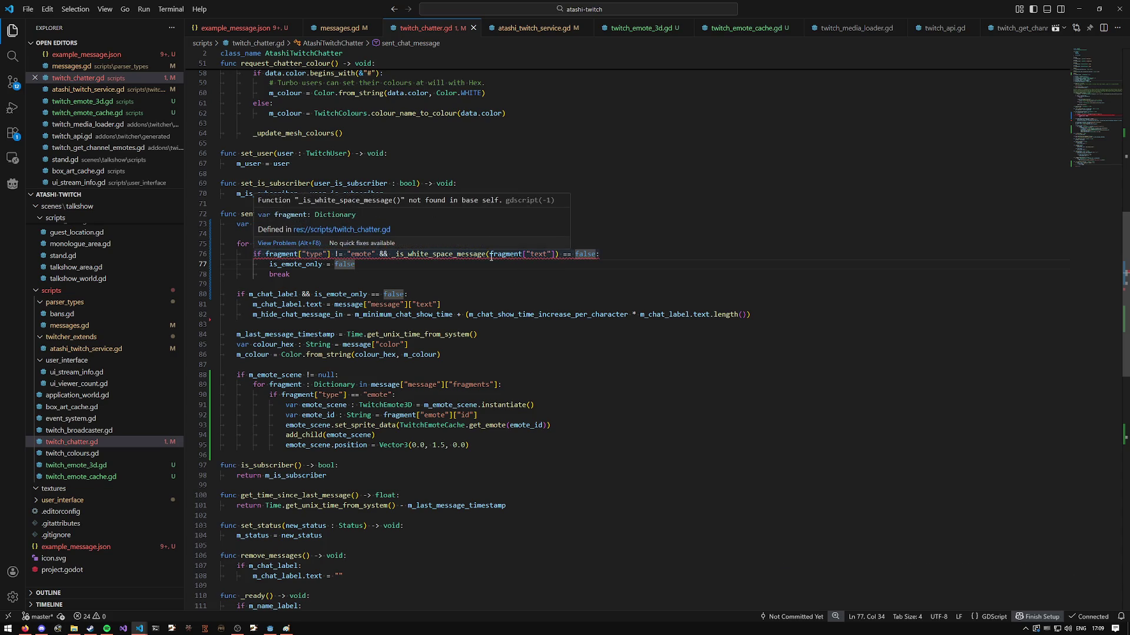
pyautogui.doubleClick(479, 254)
pyautogui.scroll(-10, 387, 453)
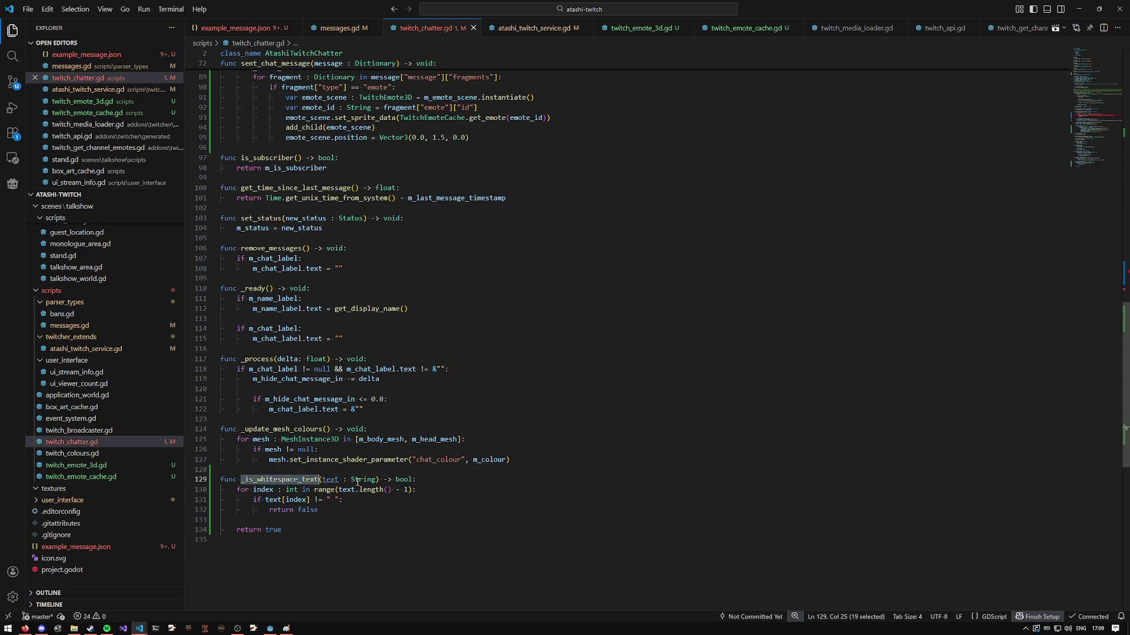
pyautogui.scroll(10, 297, 479)
pyautogui.write('_is_whitespace_text')
pyautogui.click(575, 324)
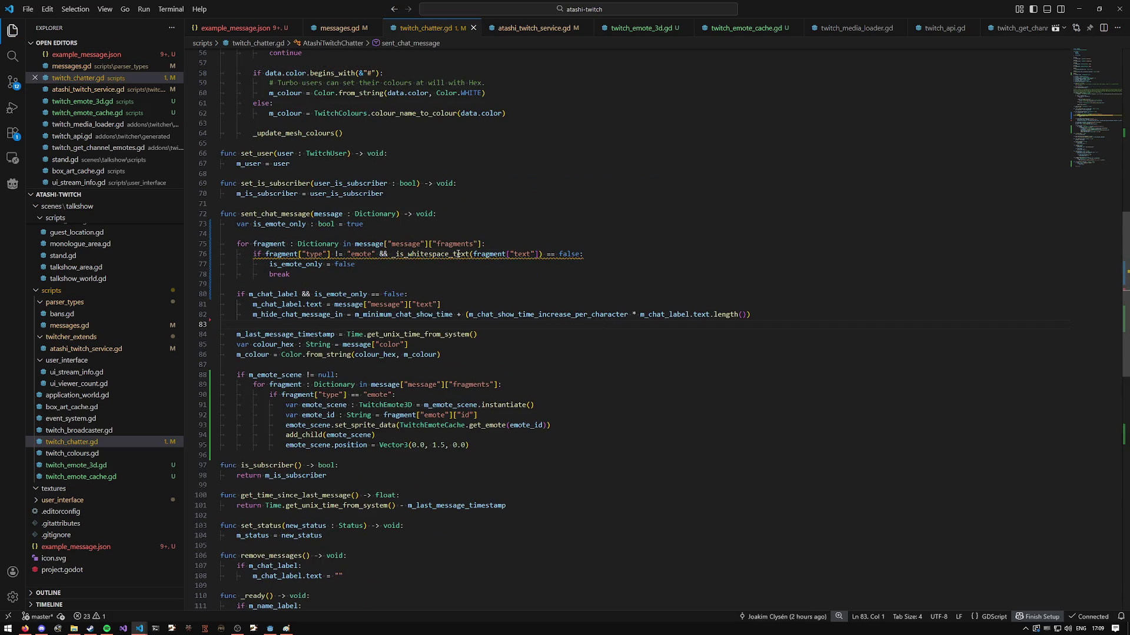
# - Cast the fragment text argument with 'as String' and save twitch_chatter.gd
pyautogui.moveTo(458, 255)
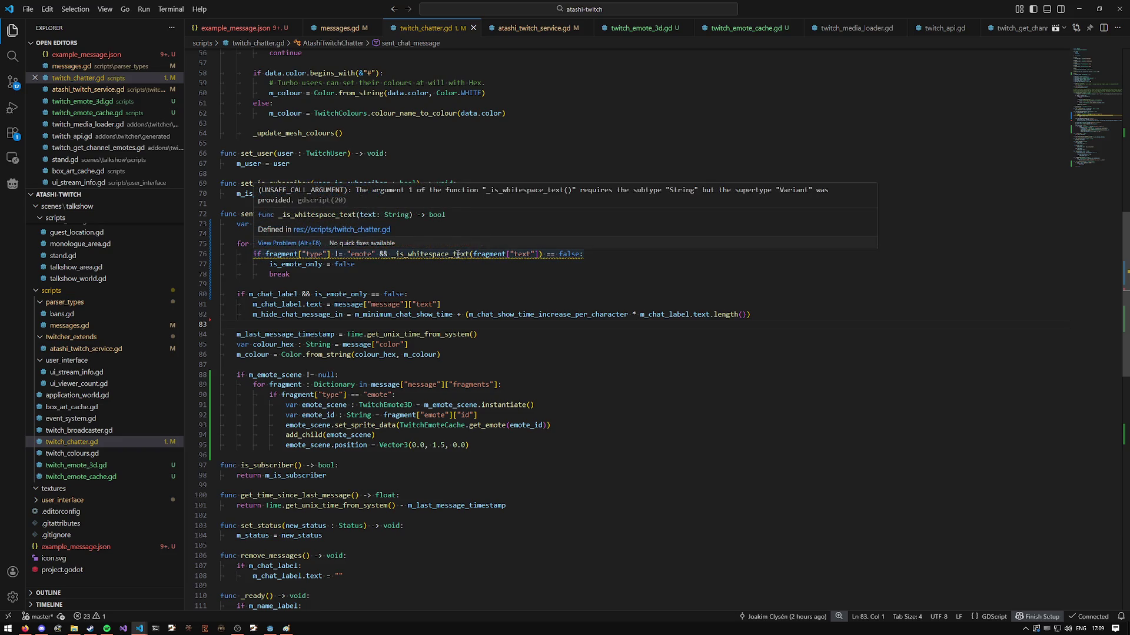
pyautogui.scroll(-10, 445, 420)
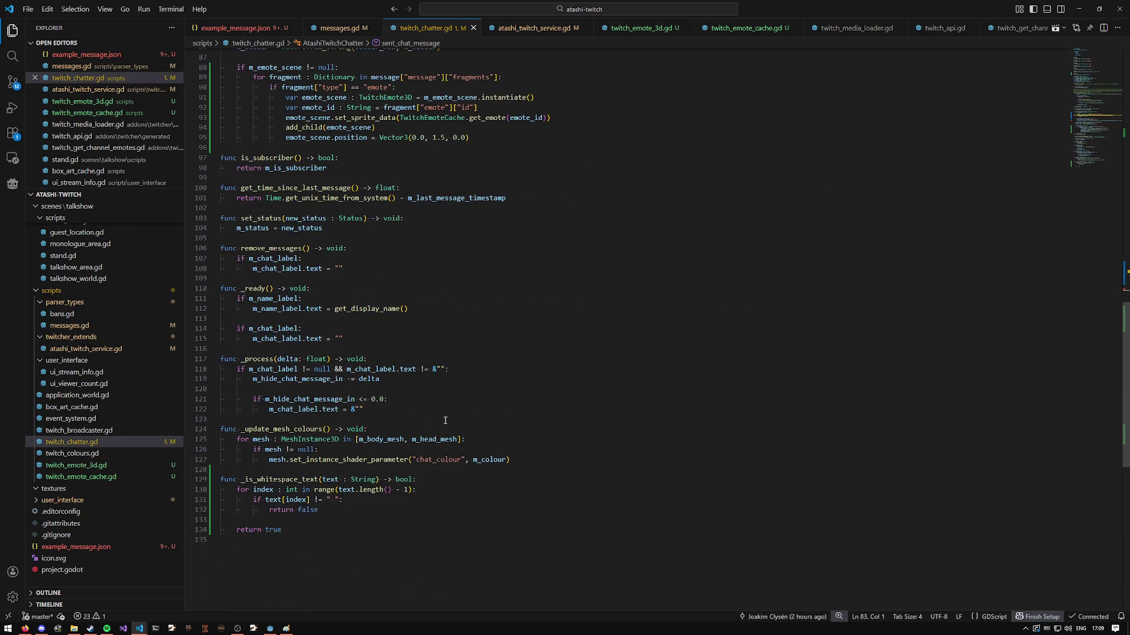
pyautogui.scroll(7, 394, 496)
pyautogui.click(536, 167)
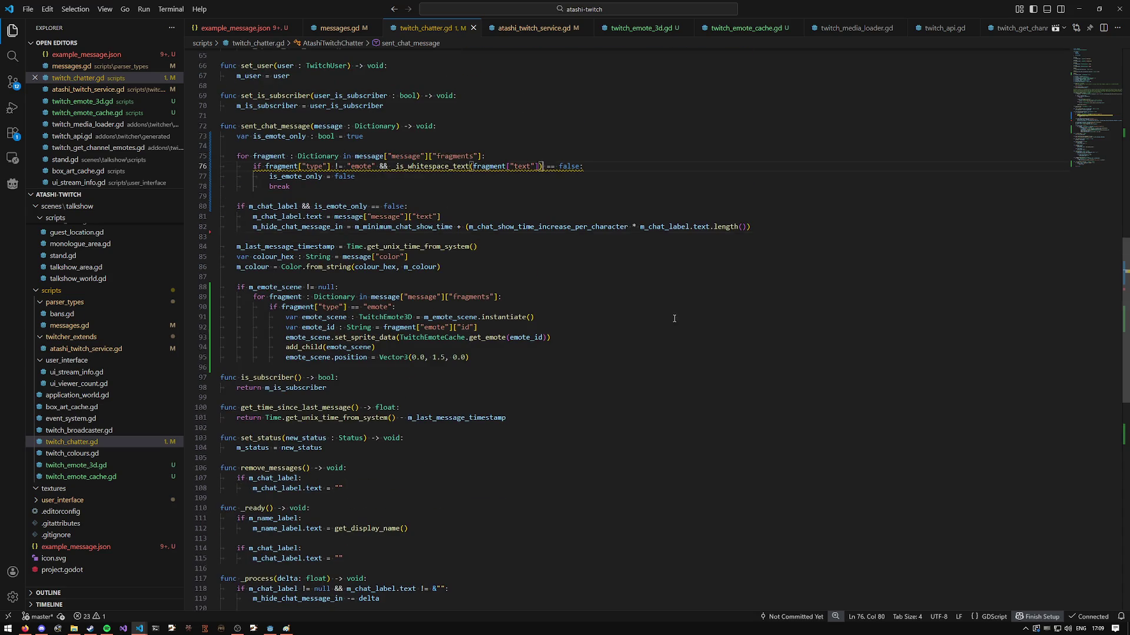
pyautogui.scroll(7, 678, 363)
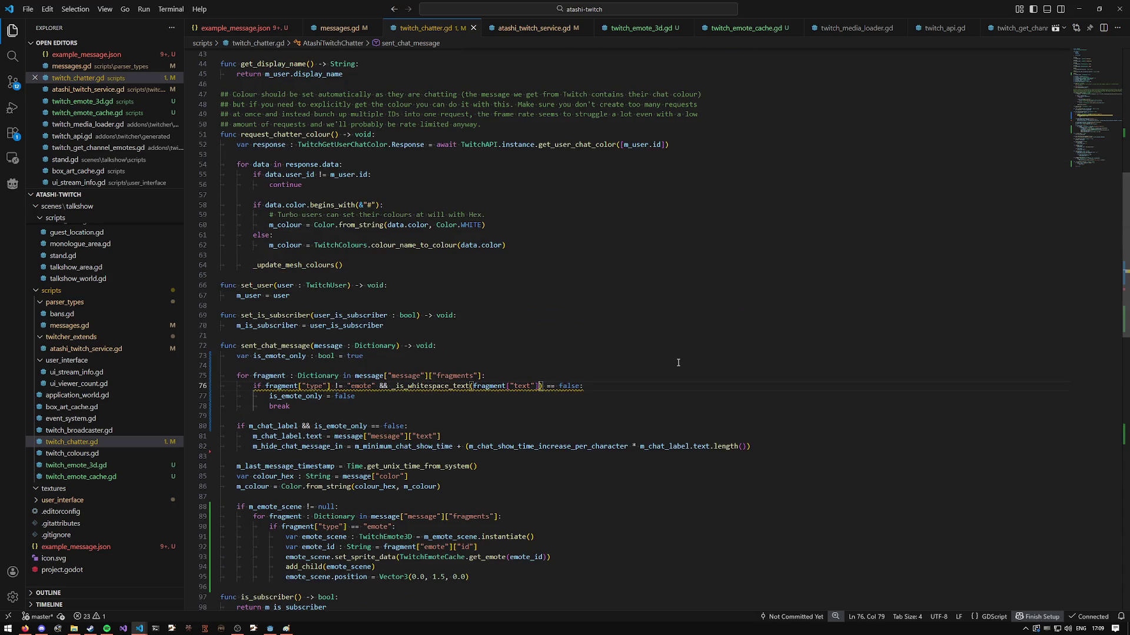
pyautogui.write('as Stri')
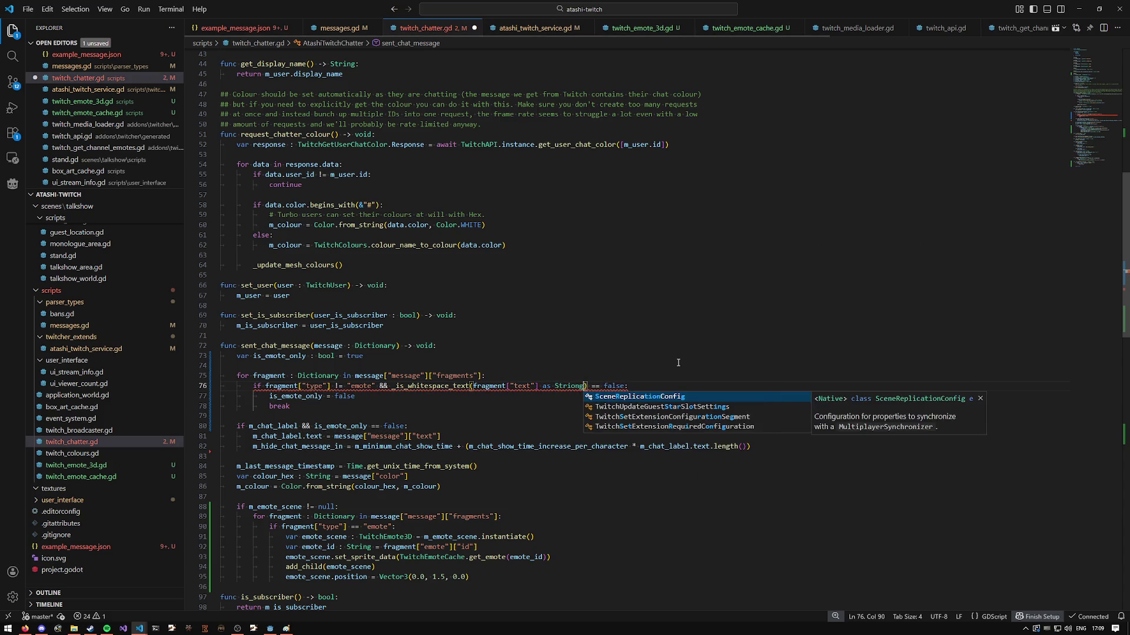
pyautogui.write('ng')
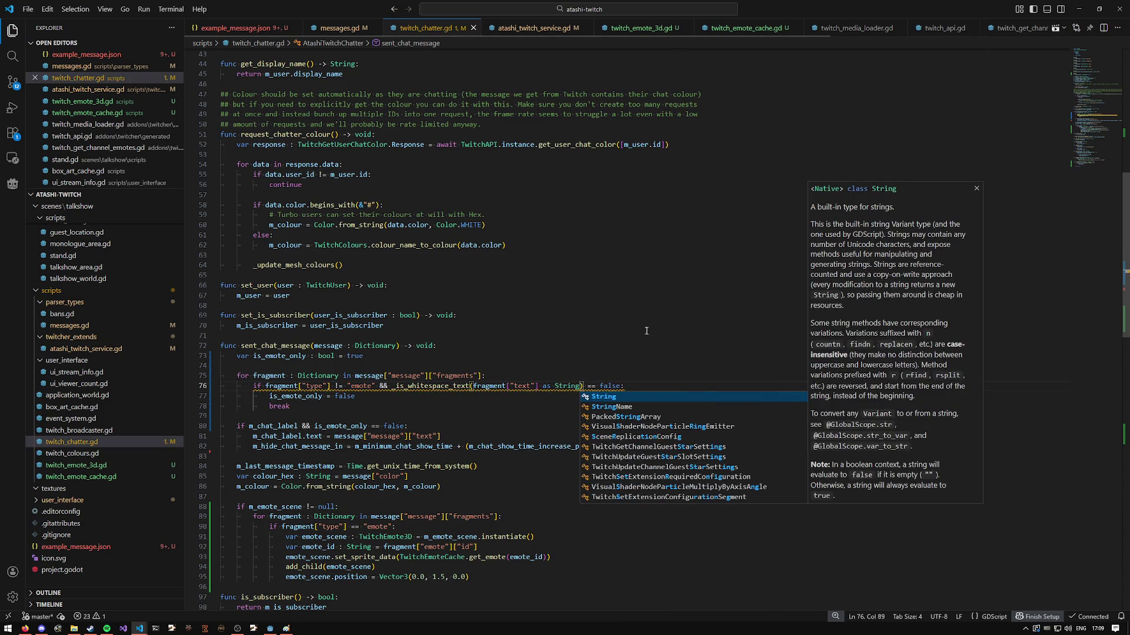
pyautogui.write(')')
pyautogui.hotkey('ctrl', 'Left')
pyautogui.hotkey('ctrl', 'Left')
pyautogui.hotkey('ctrl', 'Left')
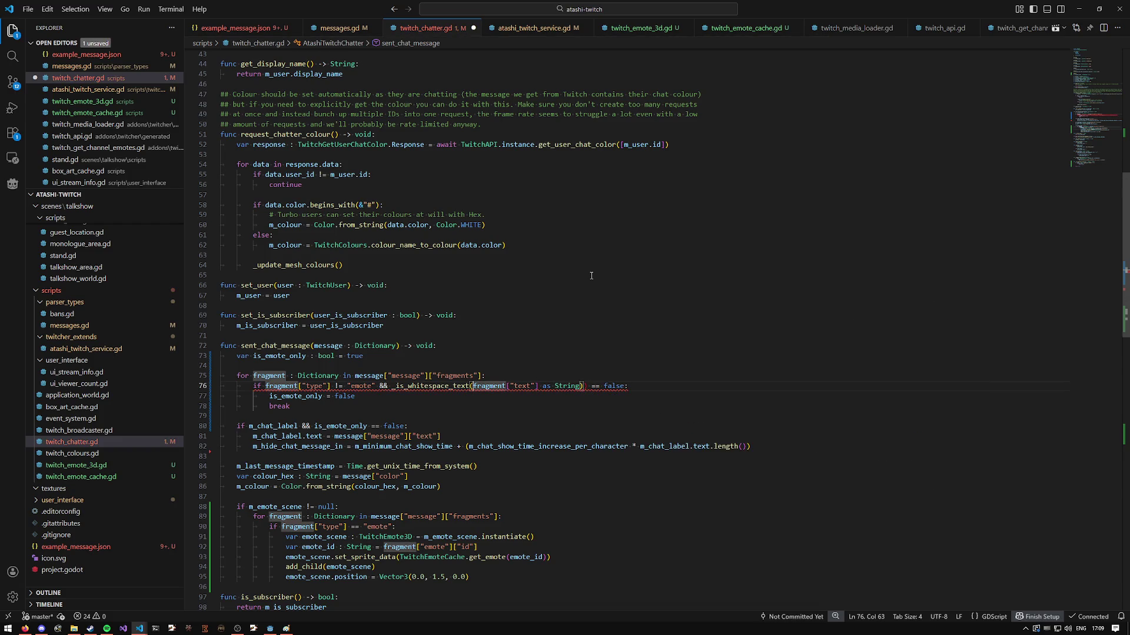
pyautogui.write('(')
pyautogui.hotkey('ctrl', 's')
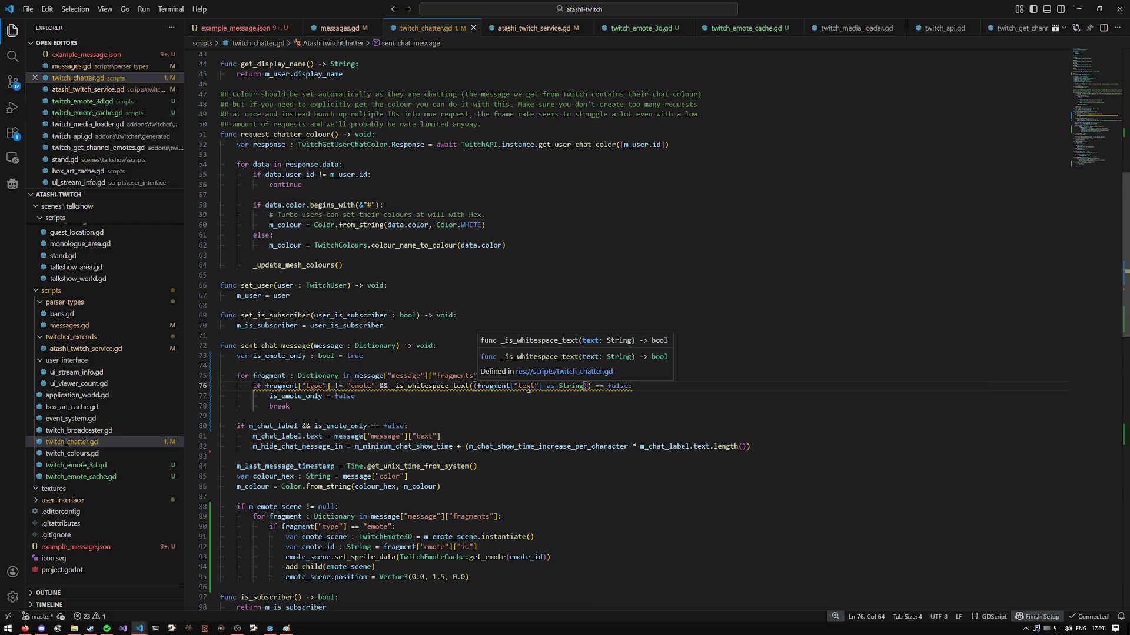
# - Move the casted fragment text into a new variable 'var variant_as_string : String' above the condition
pyautogui.scroll(1, 529, 391)
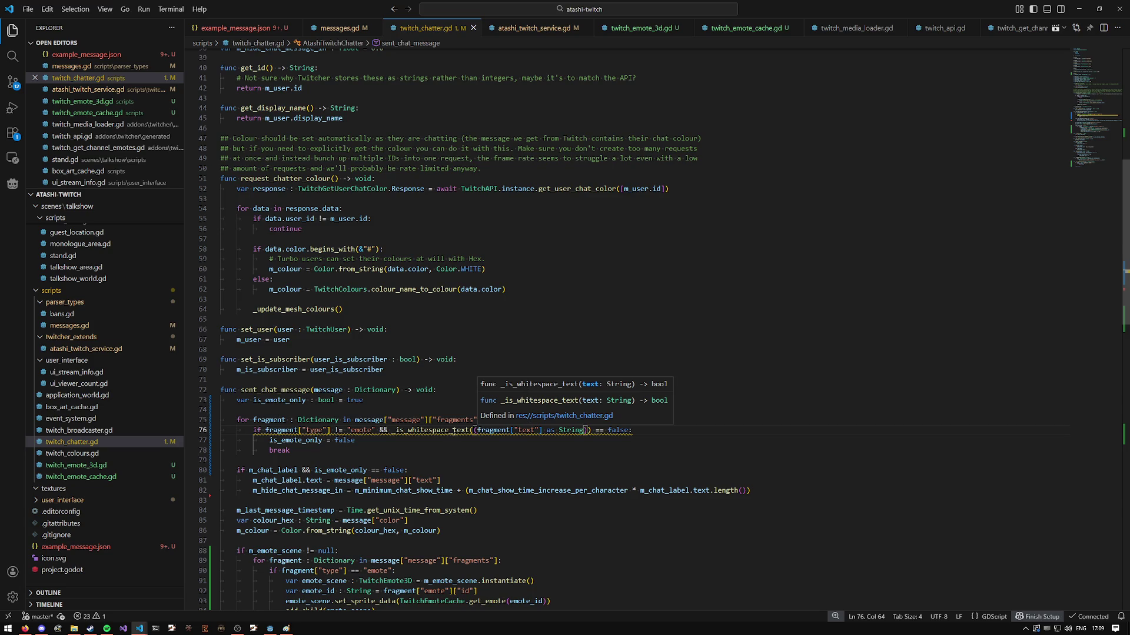
pyautogui.moveTo(457, 431)
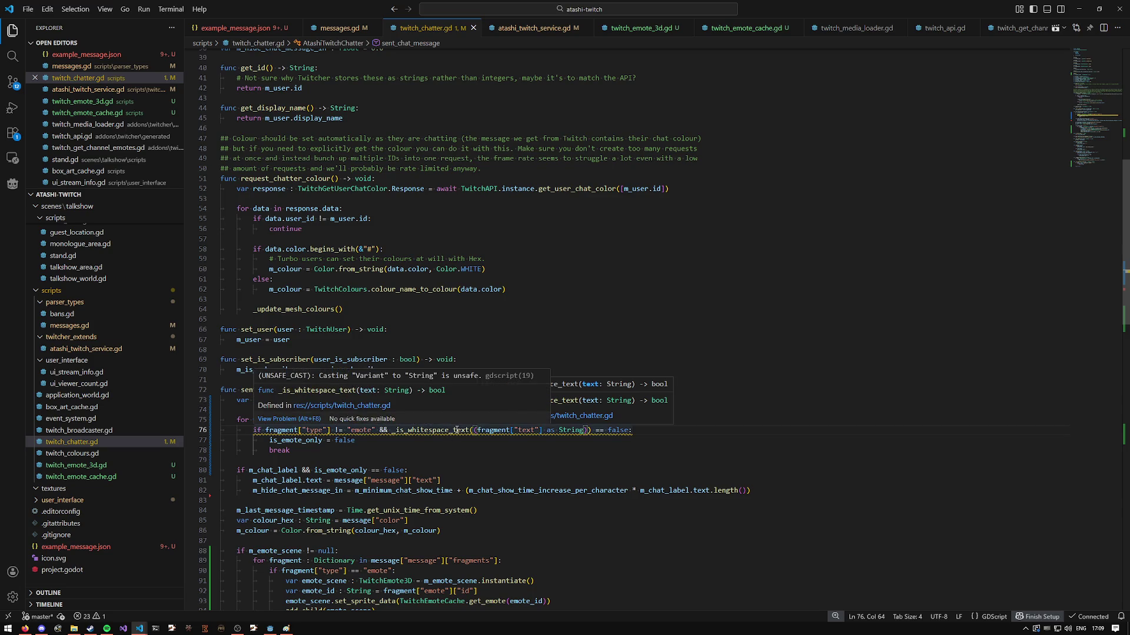
pyautogui.press('BackSpace')
pyautogui.hotkey('ctrl', 'Right')
pyautogui.hotkey('ctrl', 'Right')
pyautogui.hotkey('ctrl', 'Right')
pyautogui.press('Delete')
pyautogui.hotkey('ctrl', 'shift', 'Left')
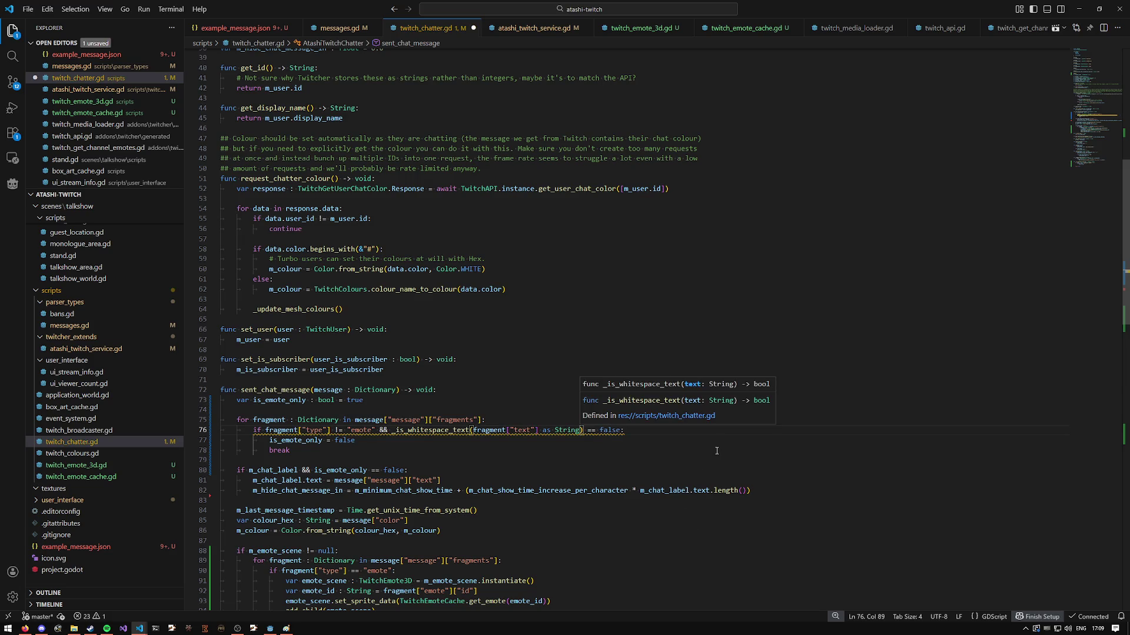
pyautogui.hotkey('ctrl', 'shift', 'Left')
pyautogui.hotkey('ctrl', 'shift', 'Left')
pyautogui.hotkey('ctrl', 'shift', 'Left')
pyautogui.hotkey('ctrl', 'x')
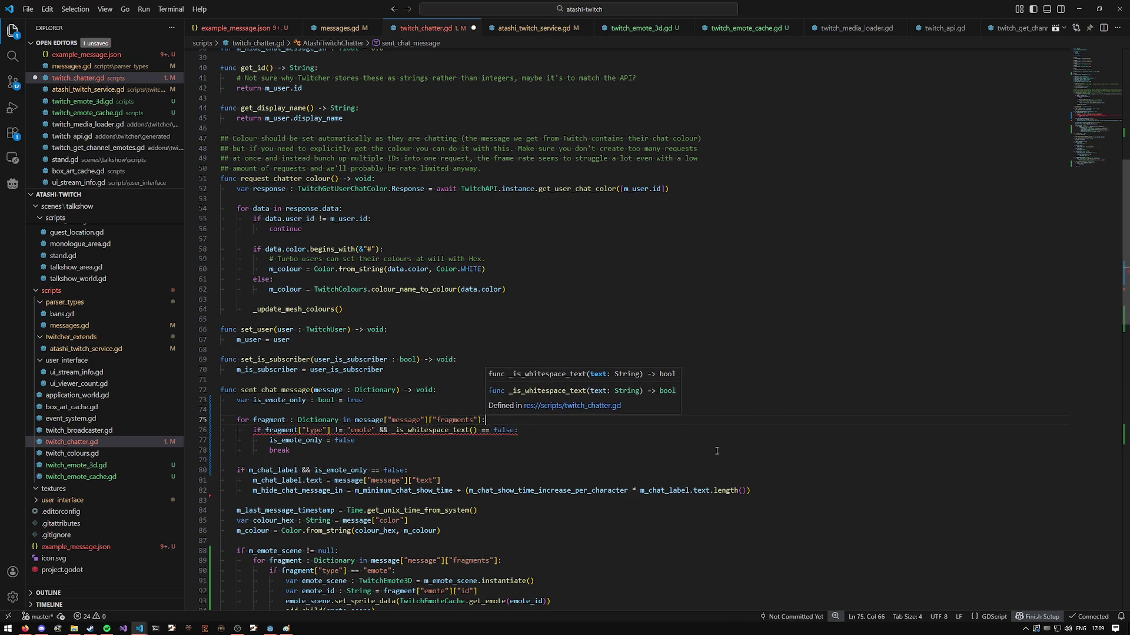
pyautogui.hotkey('ctrl', 'shift', 'Return')
pyautogui.write('var variant_as_string : Str')
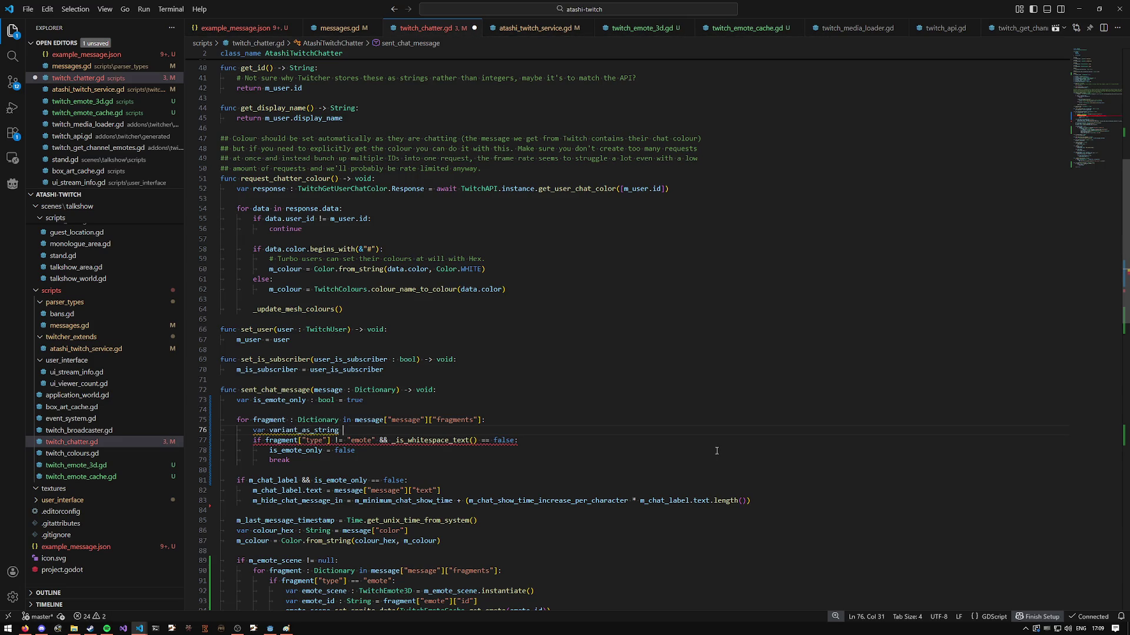
pyautogui.write('ing =')
pyautogui.hotkey('ctrl', 'v')
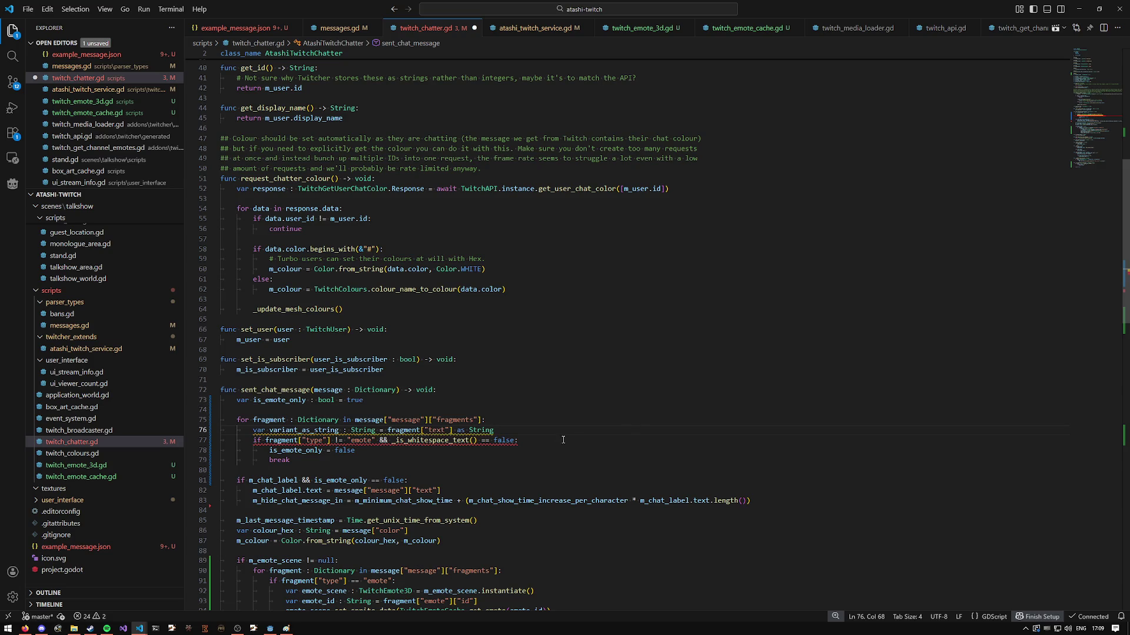
pyautogui.press('BackSpace')
pyautogui.press('BackSpace')
pyautogui.press('BackSpace')
# - Pass variant_as_string into the _is_whitespace_text call and save
pyautogui.click(471, 440)
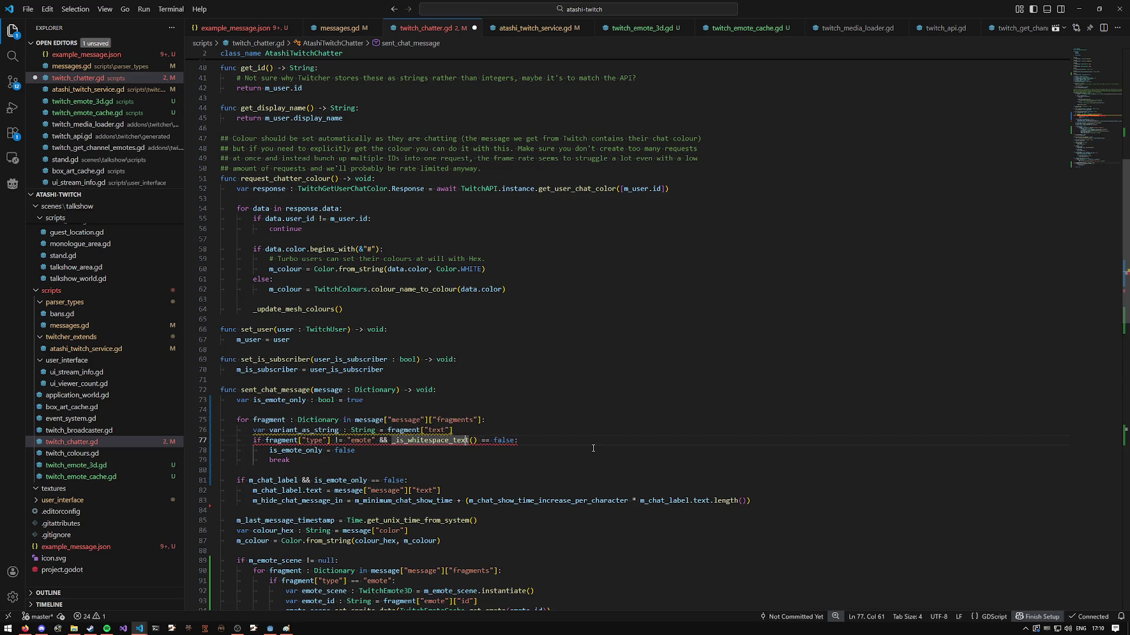
pyautogui.write('variant_as_string')
pyautogui.hotkey('ctrl', 's')
pyautogui.press('Up')
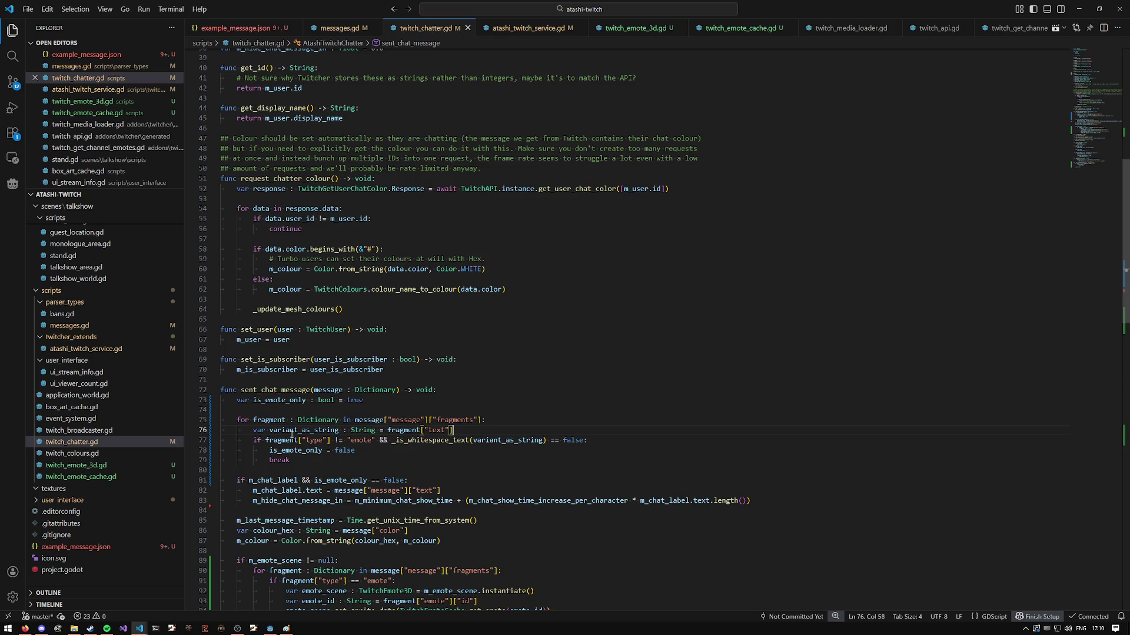
# - Rename variant_as_string to fragment_text and save twitch_chatter.gd
pyautogui.click(314, 431)
pyautogui.press('F2')
pyautogui.write('fragment_text')
pyautogui.press('Return')
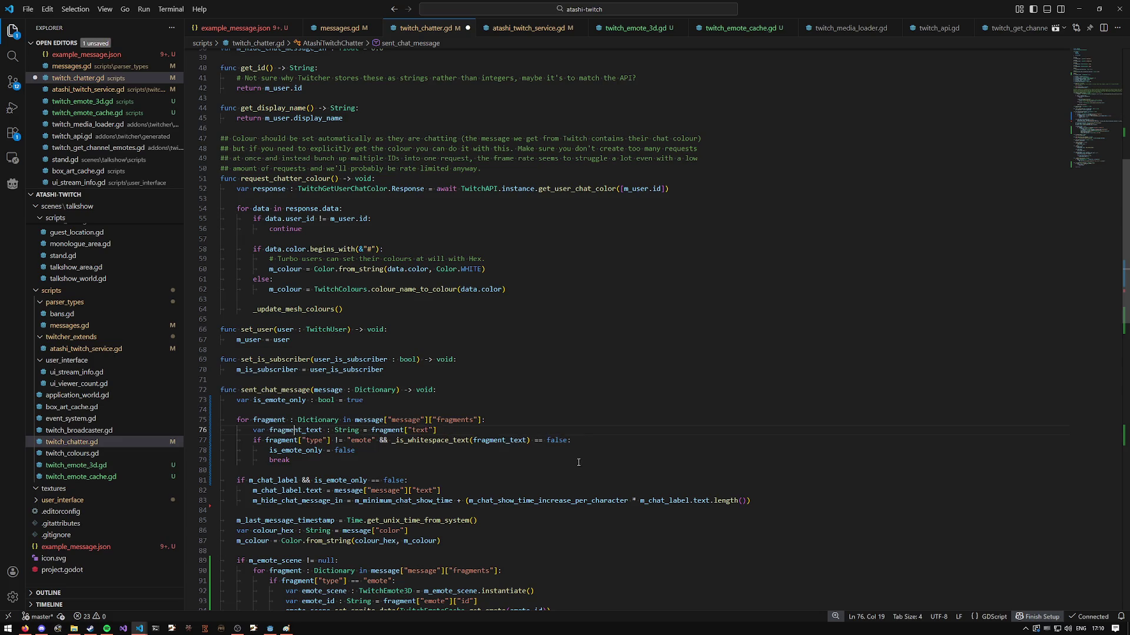
pyautogui.click(579, 415)
pyautogui.hotkey('ctrl', 's')
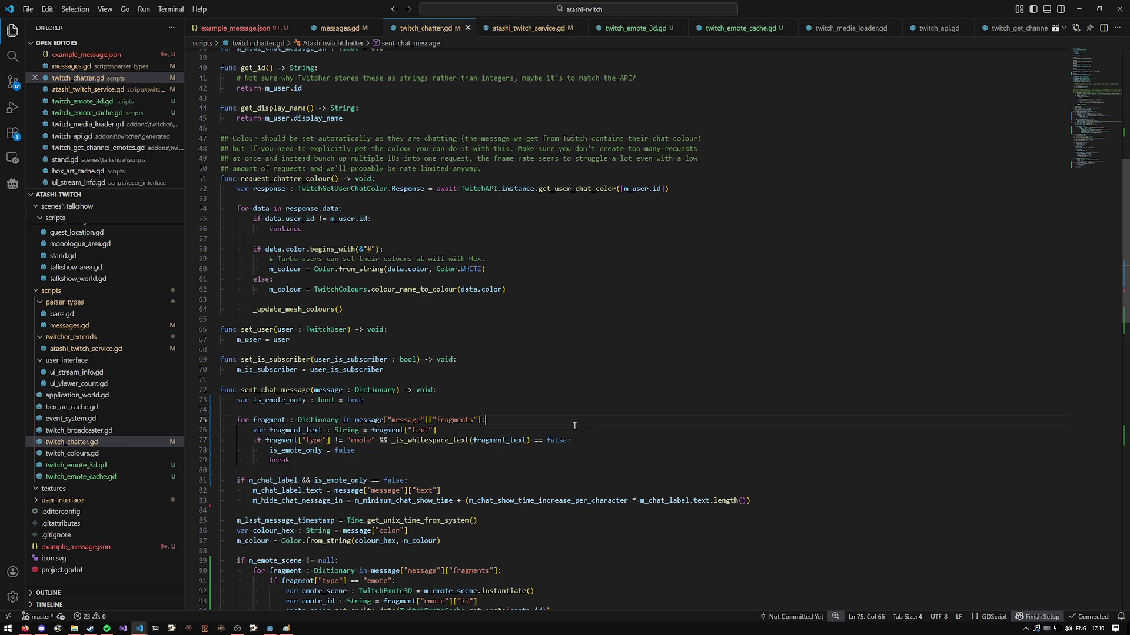
pyautogui.click(270, 629)
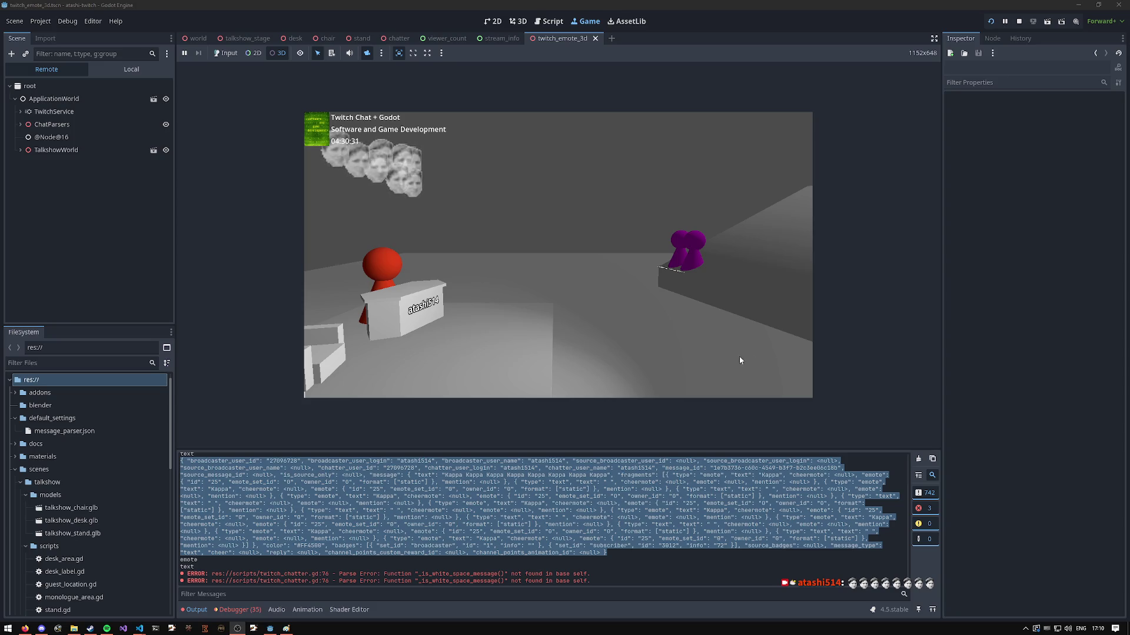
pyautogui.moveTo(139, 628)
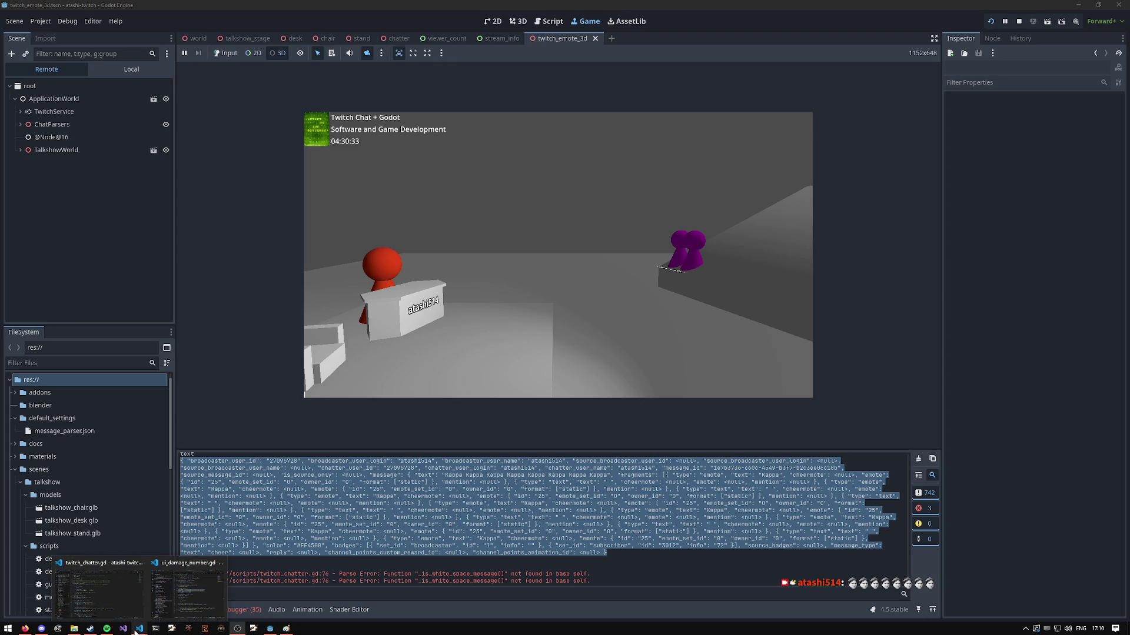
pyautogui.click(189, 588)
pyautogui.scroll(-4, 497, 482)
pyautogui.moveTo(353, 518)
pyautogui.mouseDown()
pyautogui.moveTo(229, 456)
pyautogui.moveTo(222, 435)
pyautogui.mouseUp()
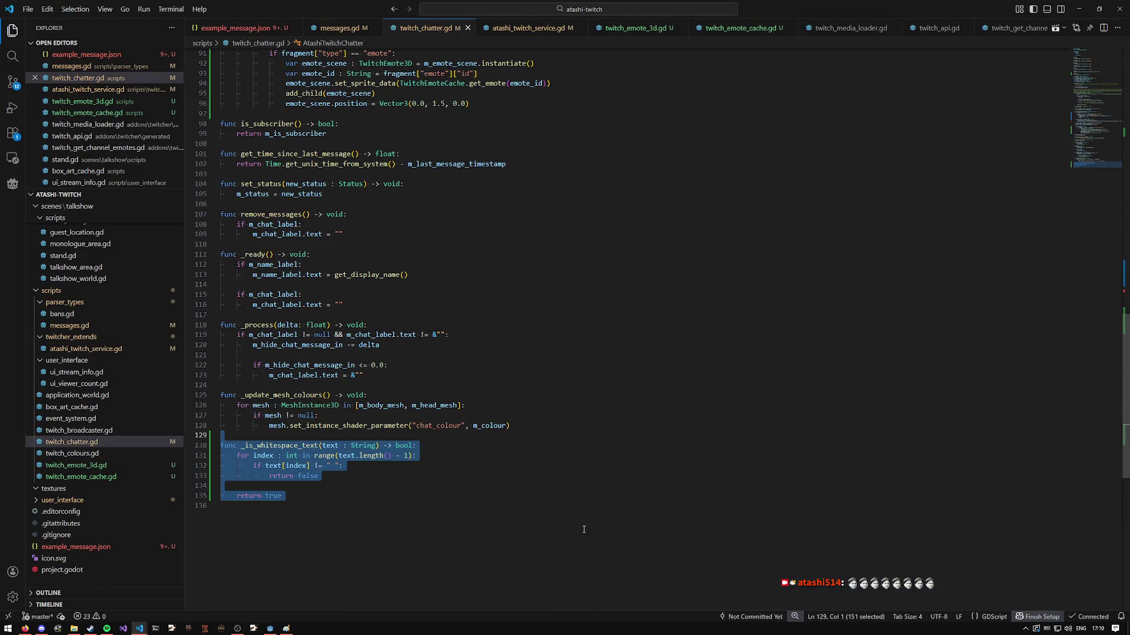
# - Select the space-comparison condition on line 132, review sent_chat_message, and return to Godot
pyautogui.click(557, 516)
pyautogui.click(339, 466)
pyautogui.hotkey('shift', 'Home')
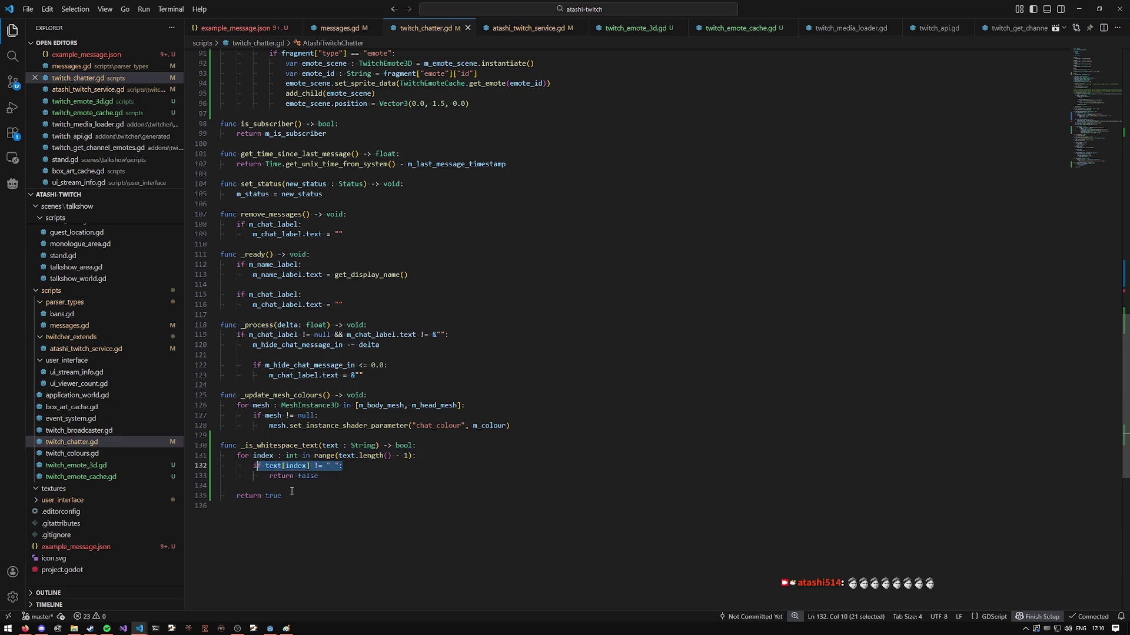
pyautogui.press('Down')
pyautogui.press('Down')
pyautogui.moveTo(377, 466); pyautogui.dragTo(254, 467)
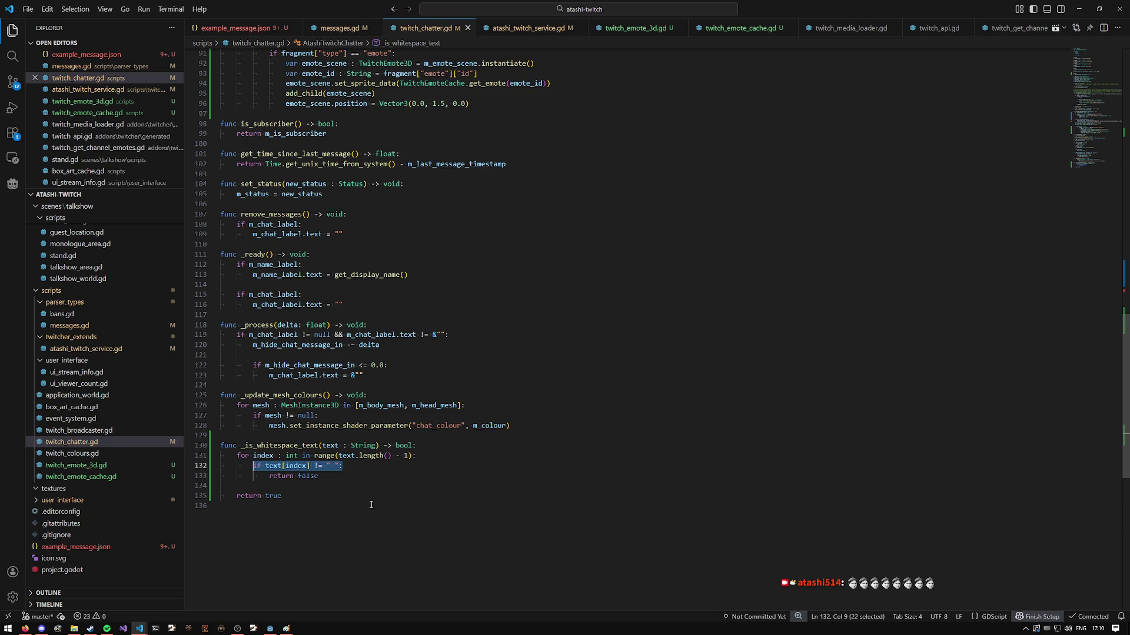
pyautogui.scroll(6, 428, 499)
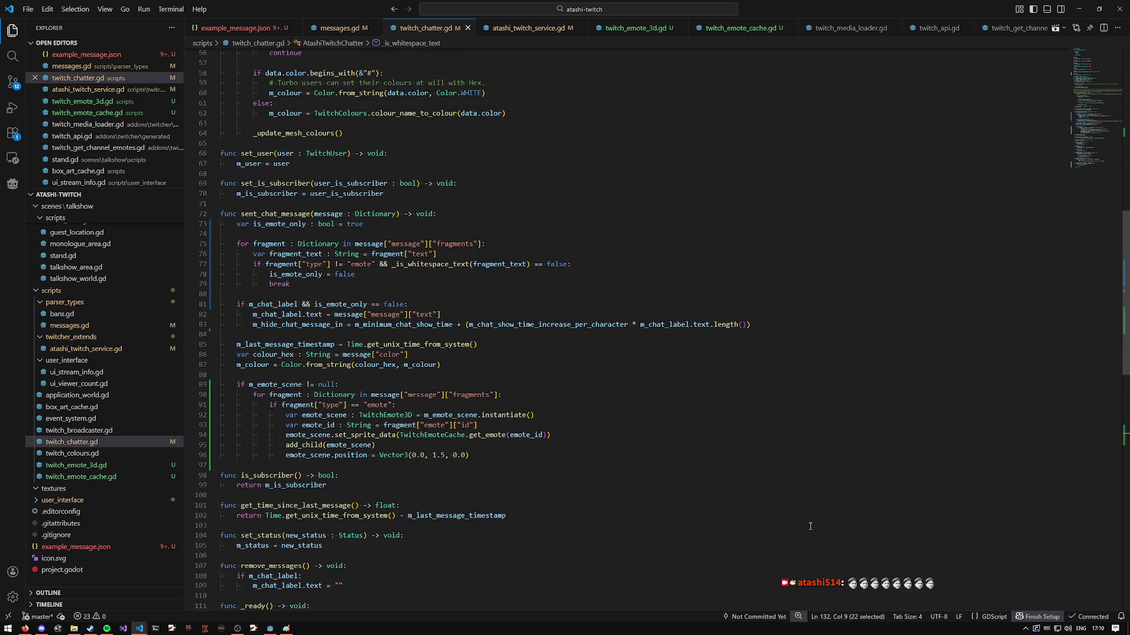
pyautogui.scroll(4, 808, 526)
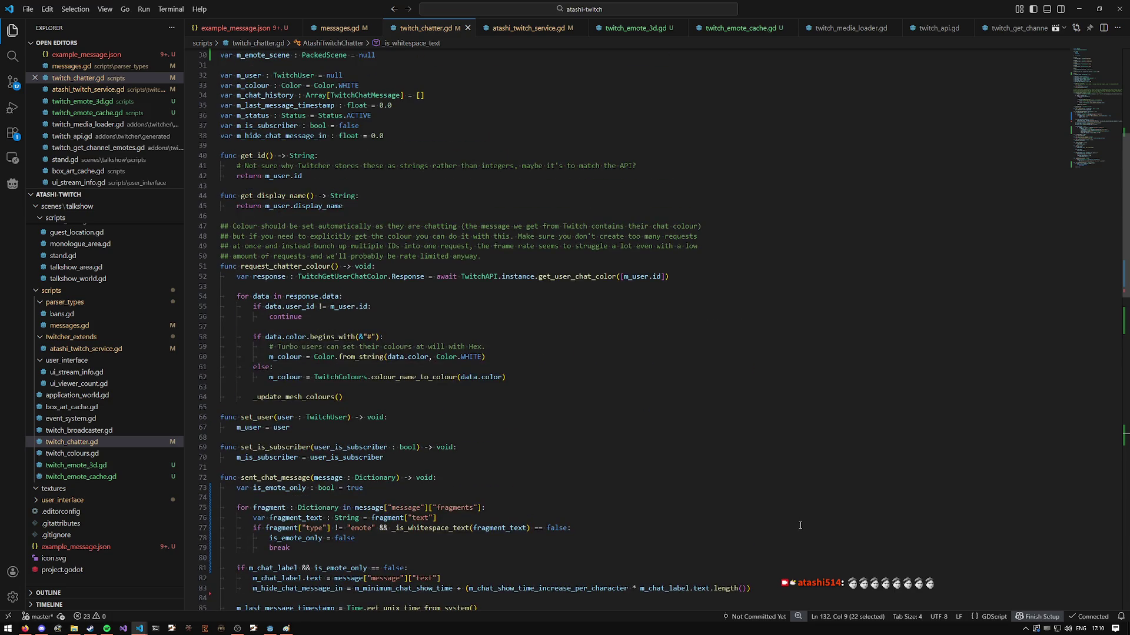
pyautogui.scroll(-5, 801, 524)
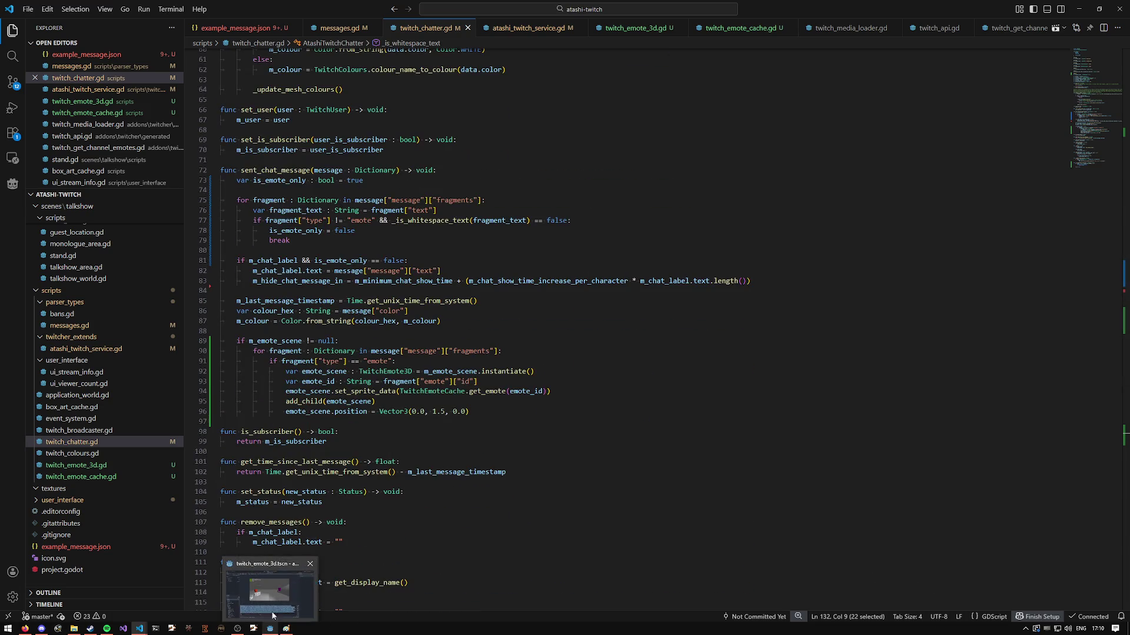
pyautogui.click(285, 629)
# - Clear the Output log selection and return to twitch_chatter.gd at line 109
pyautogui.click(758, 583)
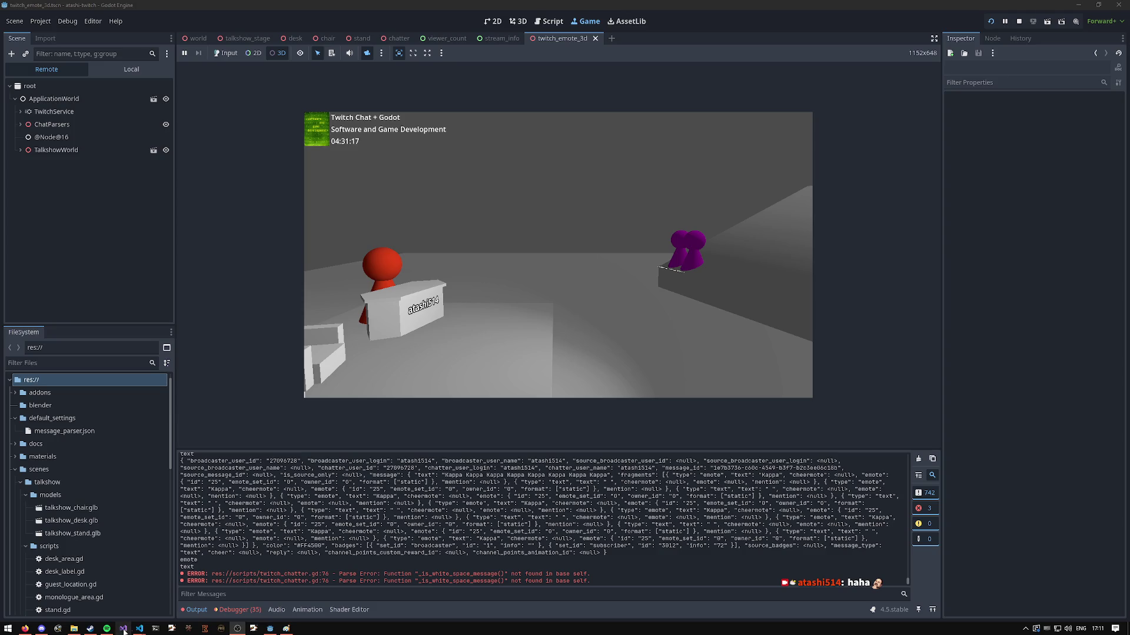
pyautogui.moveTo(138, 628)
pyautogui.click(213, 615)
pyautogui.click(542, 546)
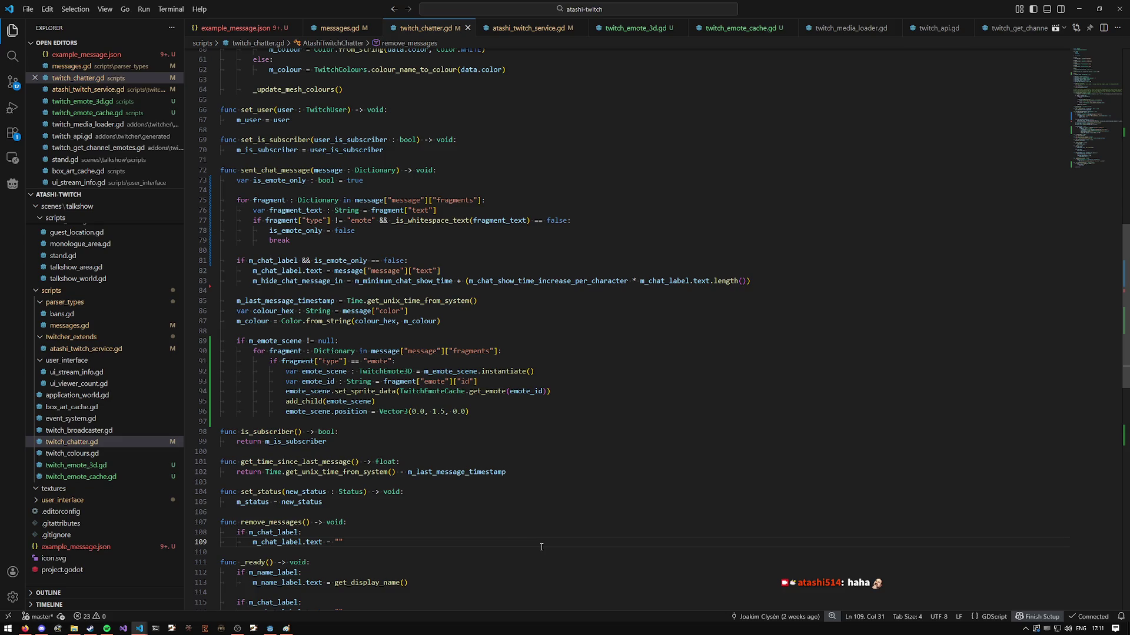
# - Review lines 94, 96 and 85 of twitch_chatter.gd, then bring the running Godot game forward
pyautogui.click(470, 391)
pyautogui.click(655, 408)
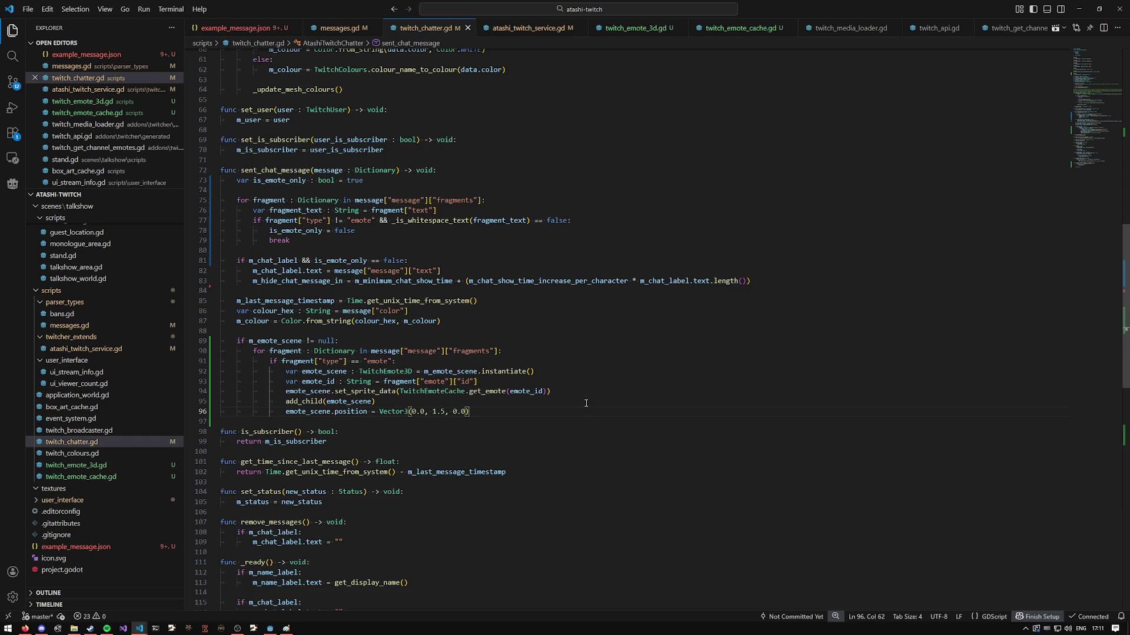
pyautogui.hotkey('alt', 'Tab')
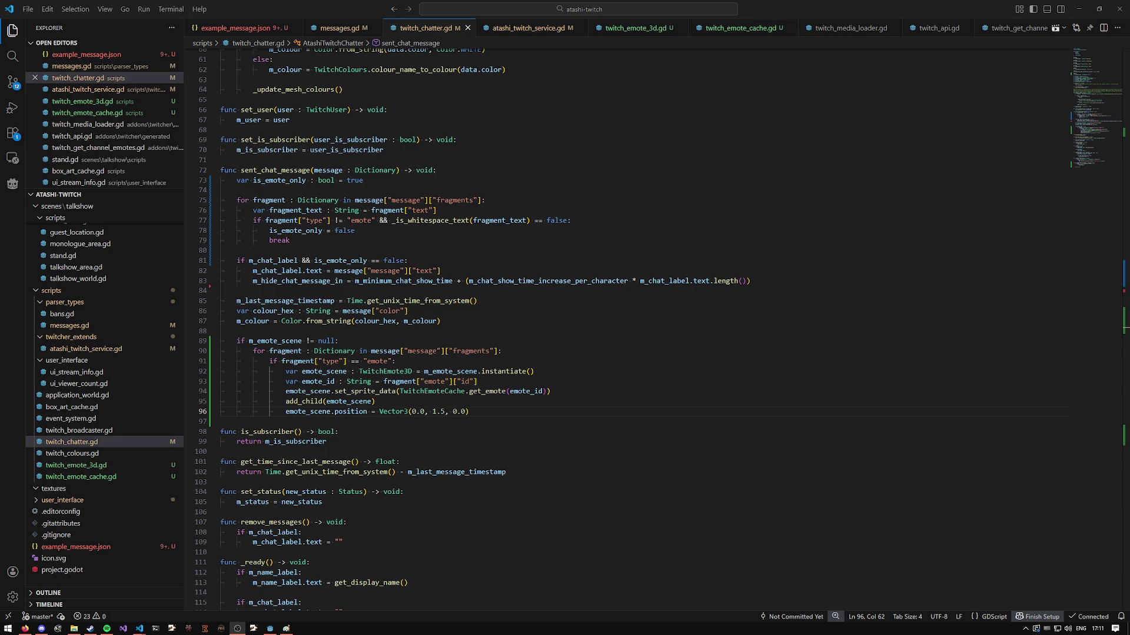
pyautogui.click(629, 301)
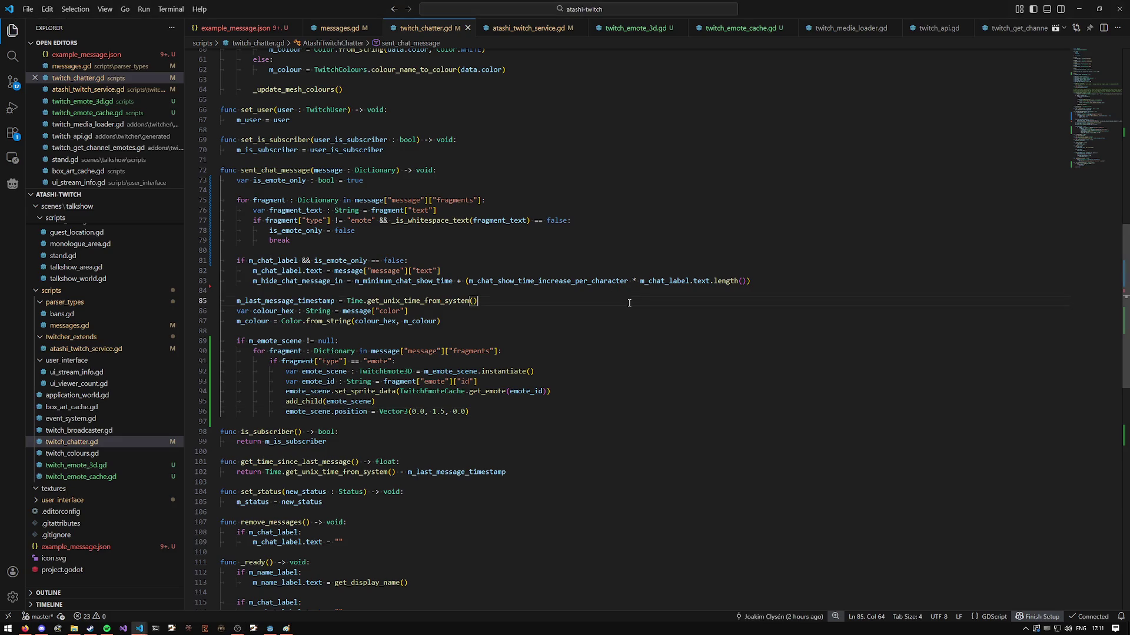
pyautogui.click(270, 628)
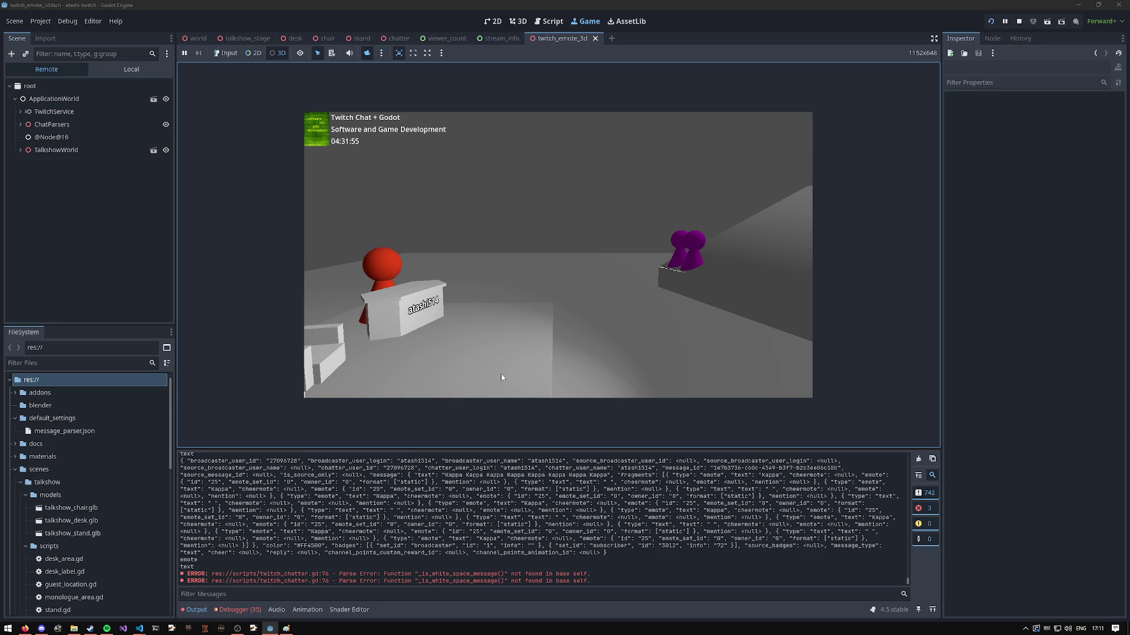
# - Open the stream_info scene in the 2D view and select its Uptime label in the Local scene tree
pyautogui.click(450, 39)
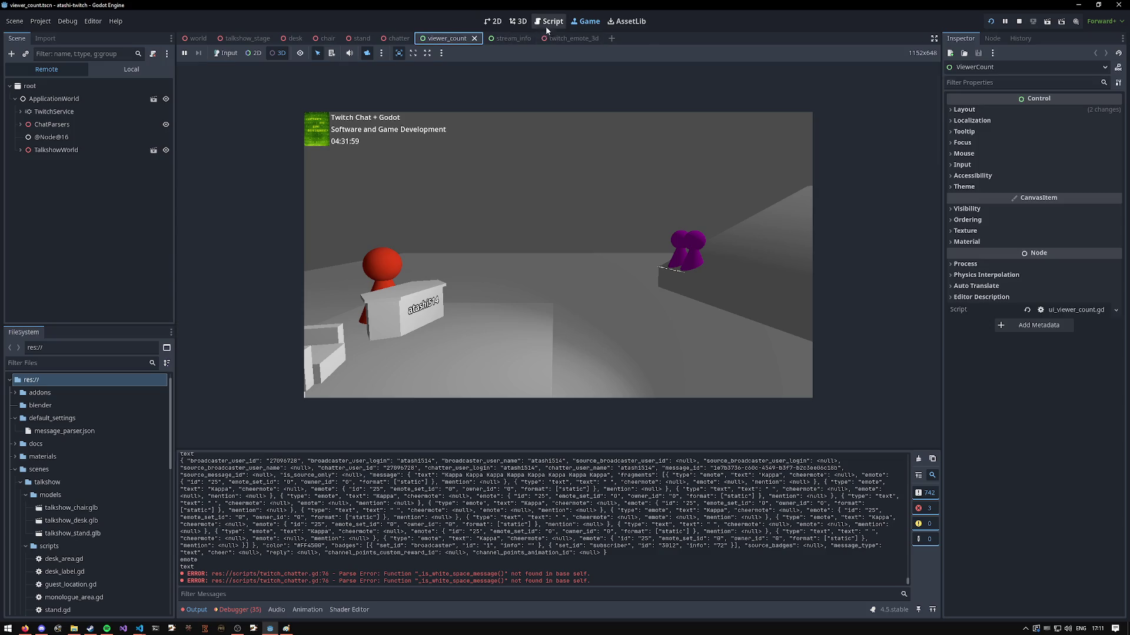
pyautogui.click(493, 21)
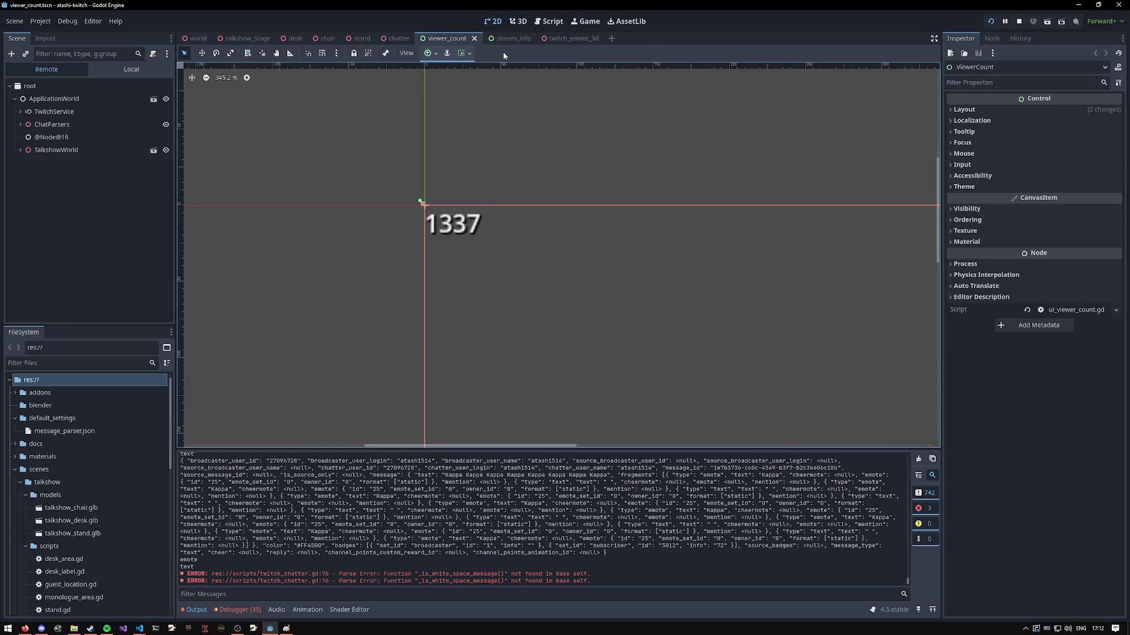
pyautogui.click(474, 39)
pyautogui.click(445, 38)
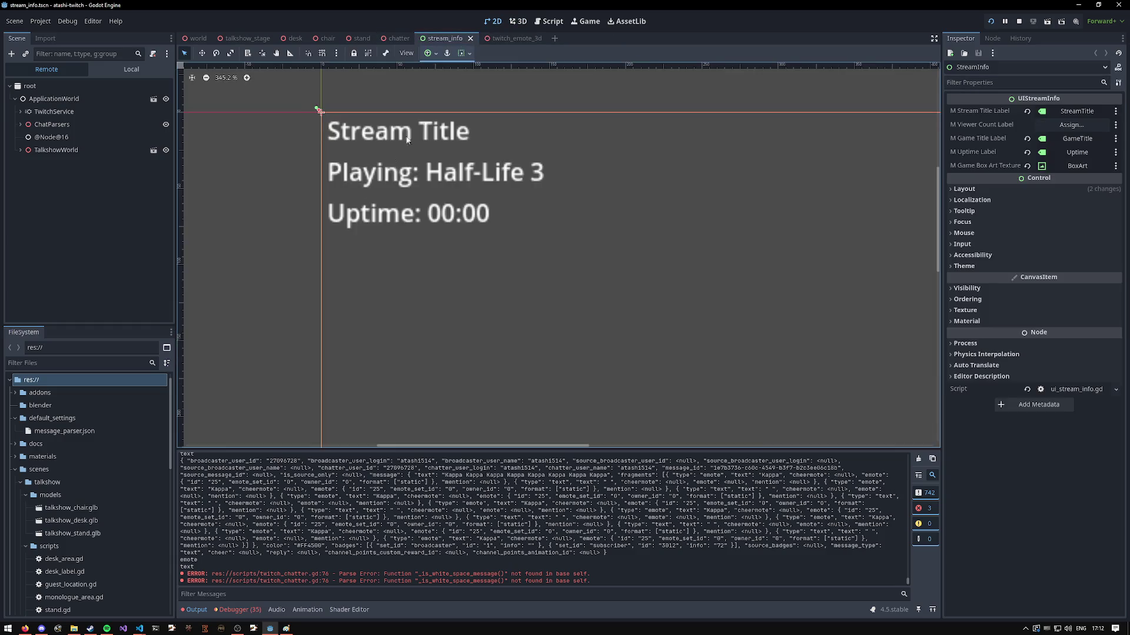
pyautogui.click(434, 208)
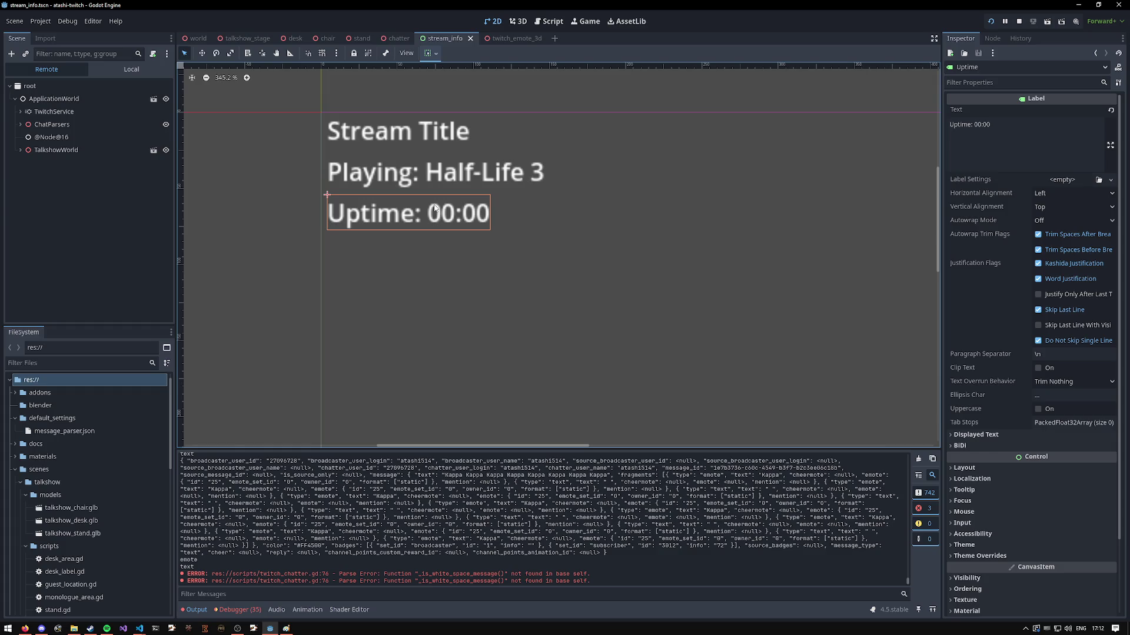
pyautogui.click(59, 98)
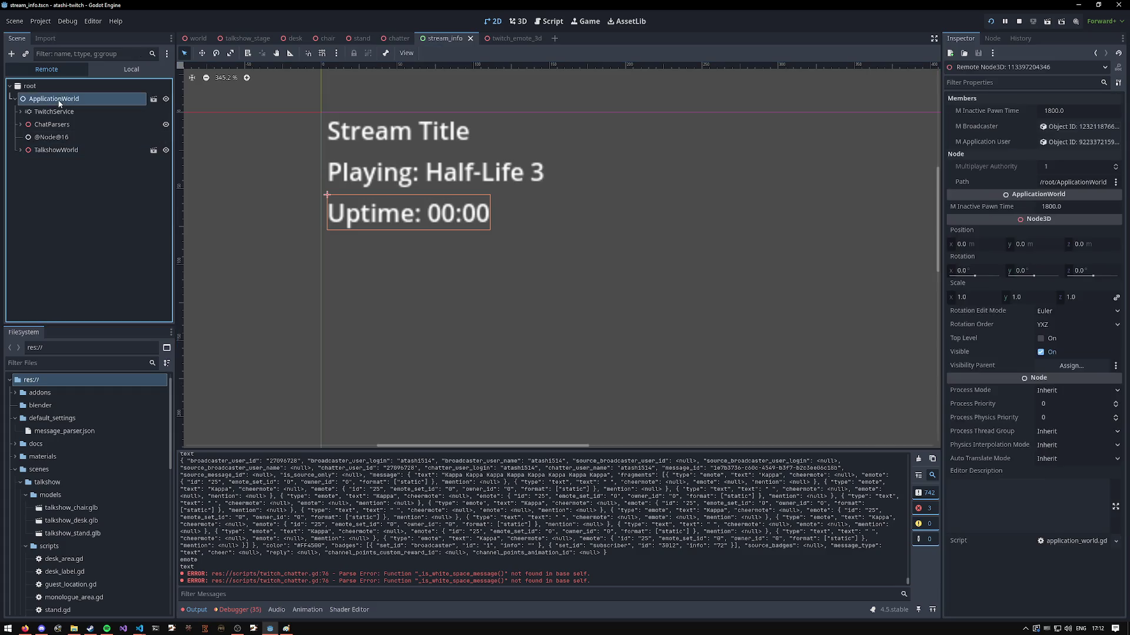
pyautogui.click(127, 69)
pyautogui.click(47, 86)
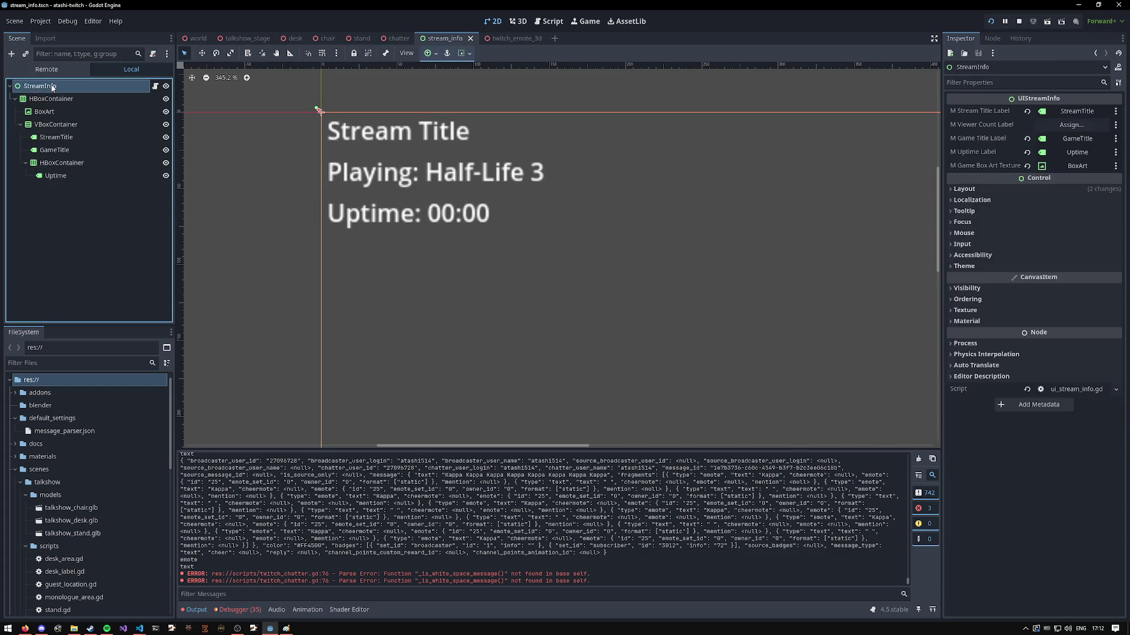
pyautogui.click(56, 176)
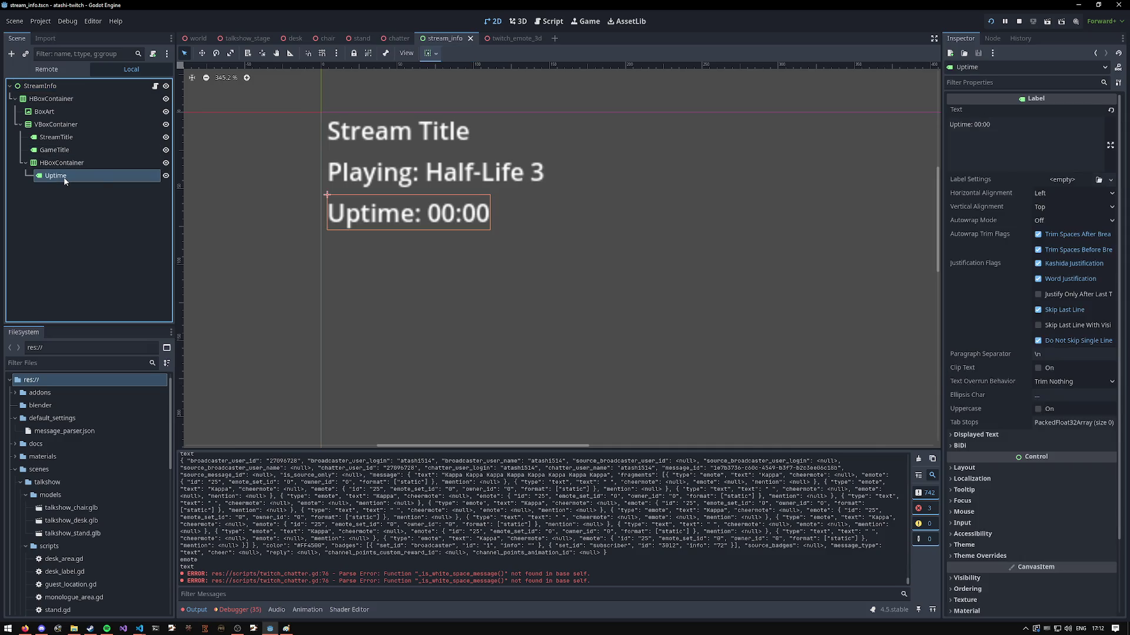
# - Stop the running game and bring up actions for the HBoxContainer holding Uptime
pyautogui.click(1019, 22)
pyautogui.click(51, 71)
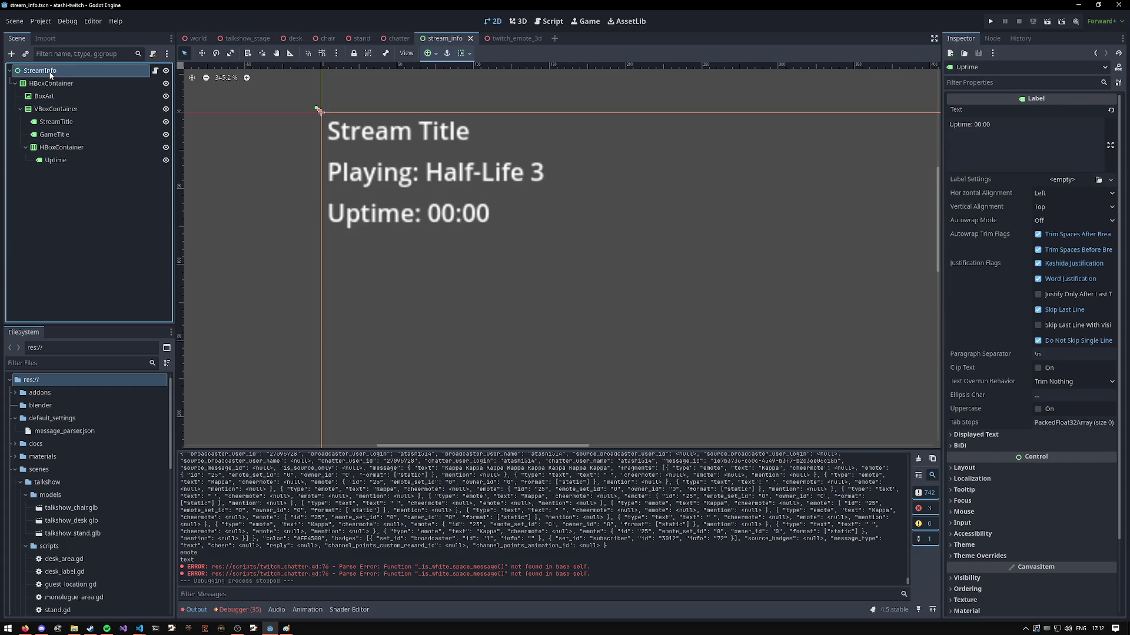
pyautogui.click(59, 147)
pyautogui.rightClick(58, 147)
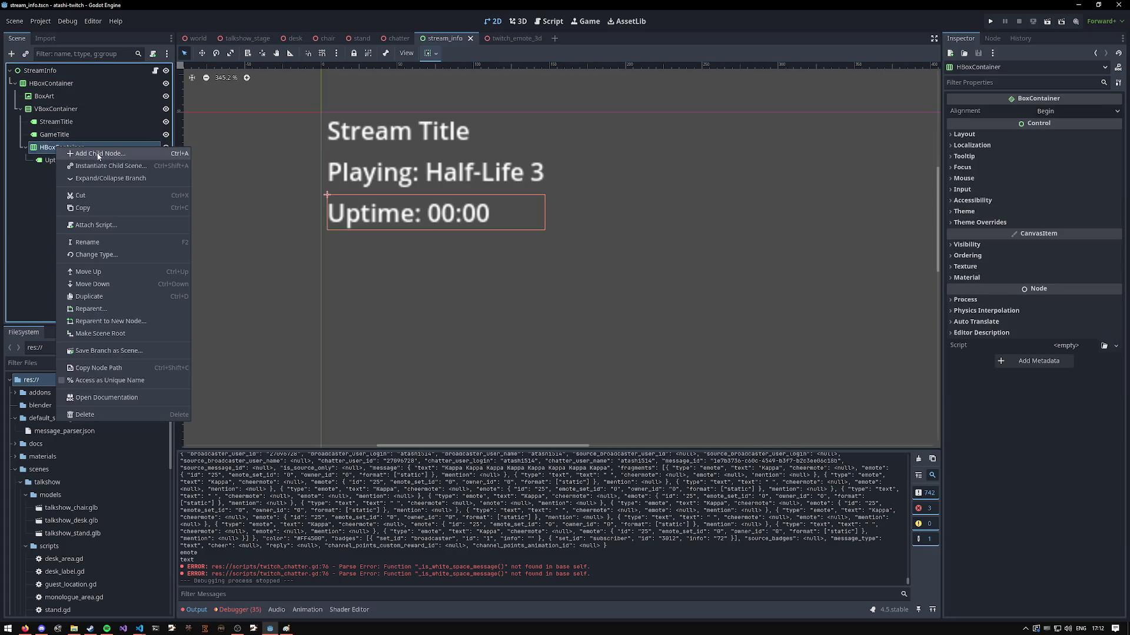
# - Add a Label child node to the Uptime HBoxContainer
pyautogui.click(102, 155)
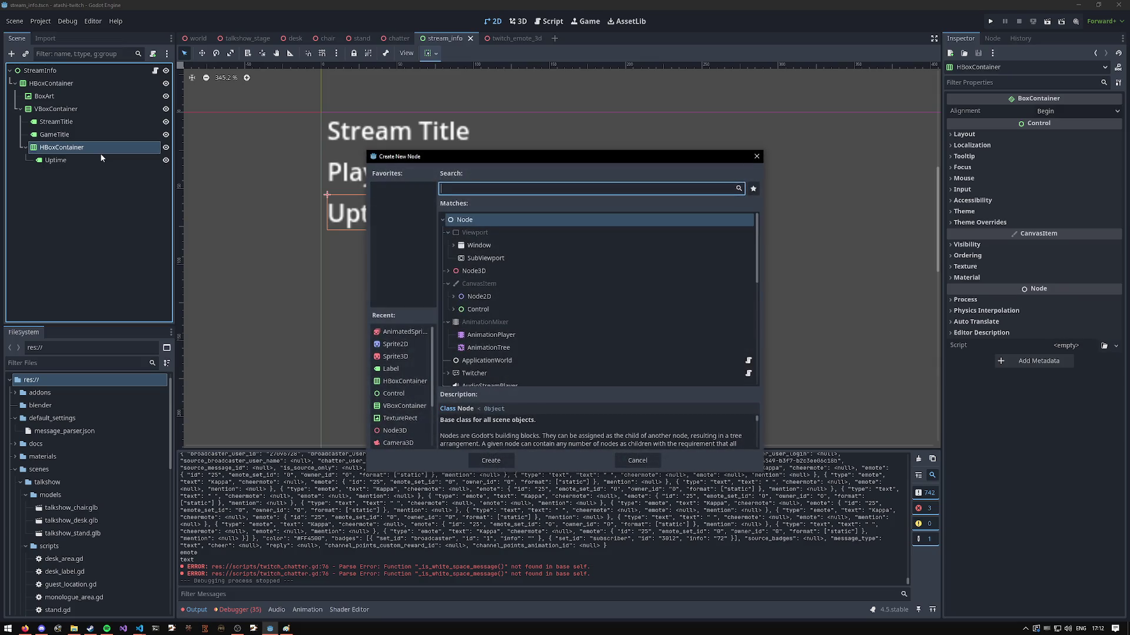
pyautogui.write('label')
pyautogui.press('Return')
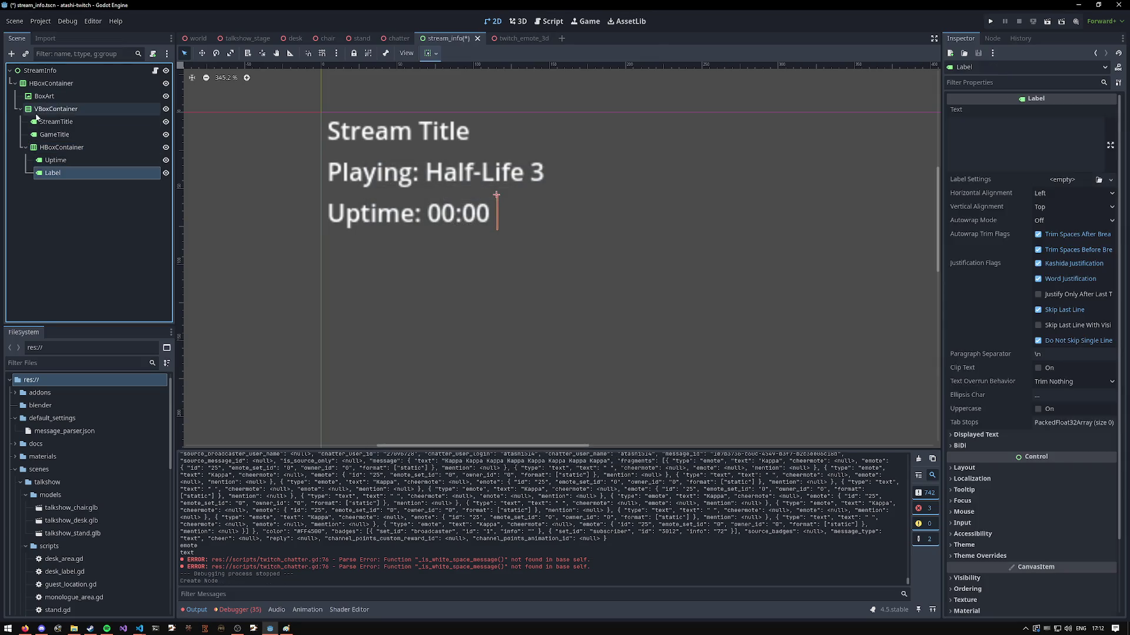
# - Set the new label's text to 'Viewers: 1' and save the stream_info scene
pyautogui.click(1008, 148)
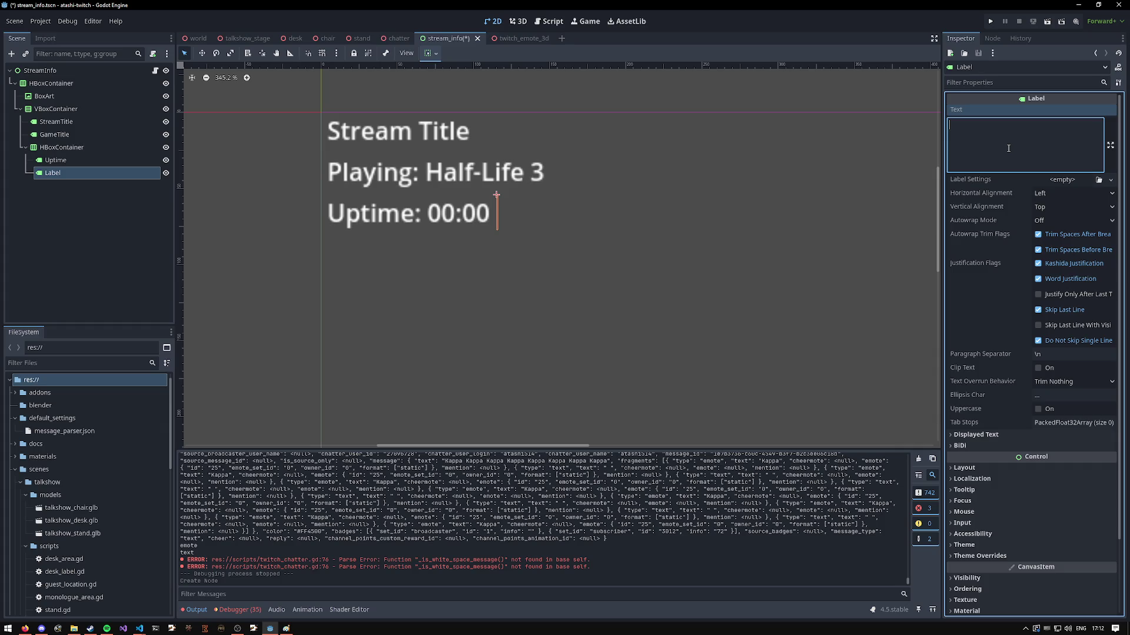
pyautogui.write('One')
pyautogui.press('BackSpace')
pyautogui.press('BackSpace')
pyautogui.press('BackSpace')
pyautogui.write('1')
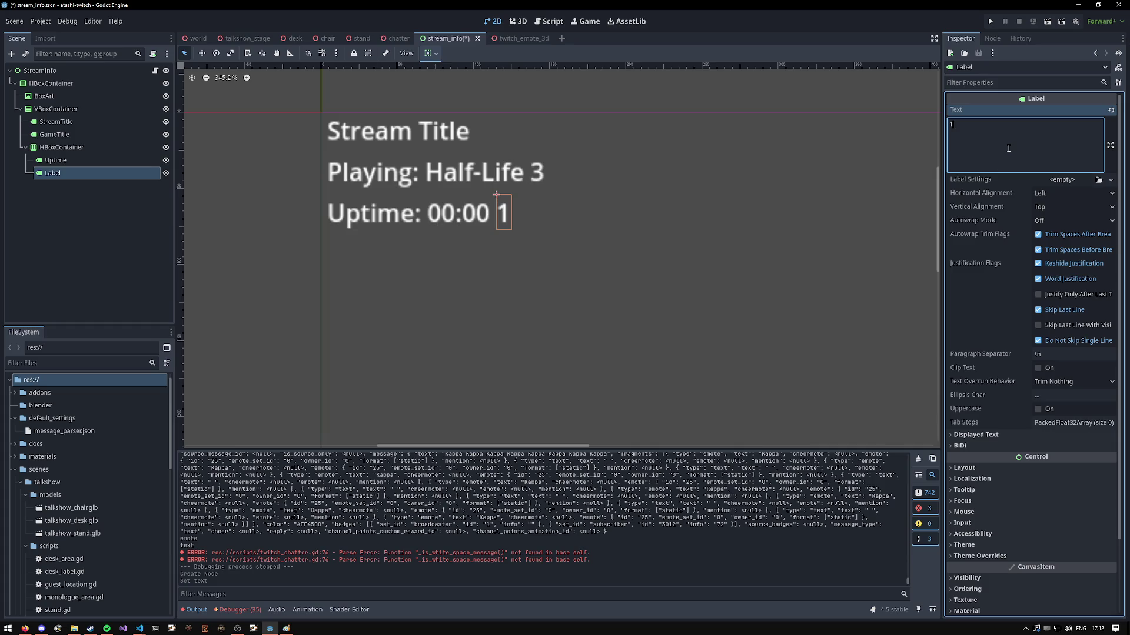
pyautogui.press('BackSpace')
pyautogui.write('Viewers: 1')
pyautogui.hotkey('ctrl', 's')
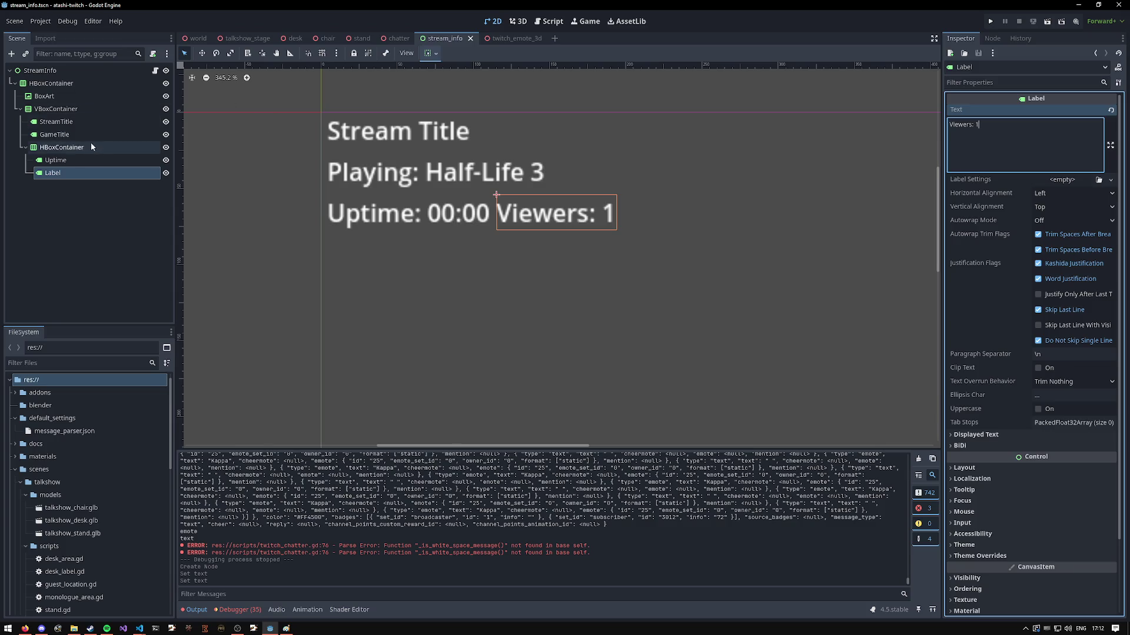